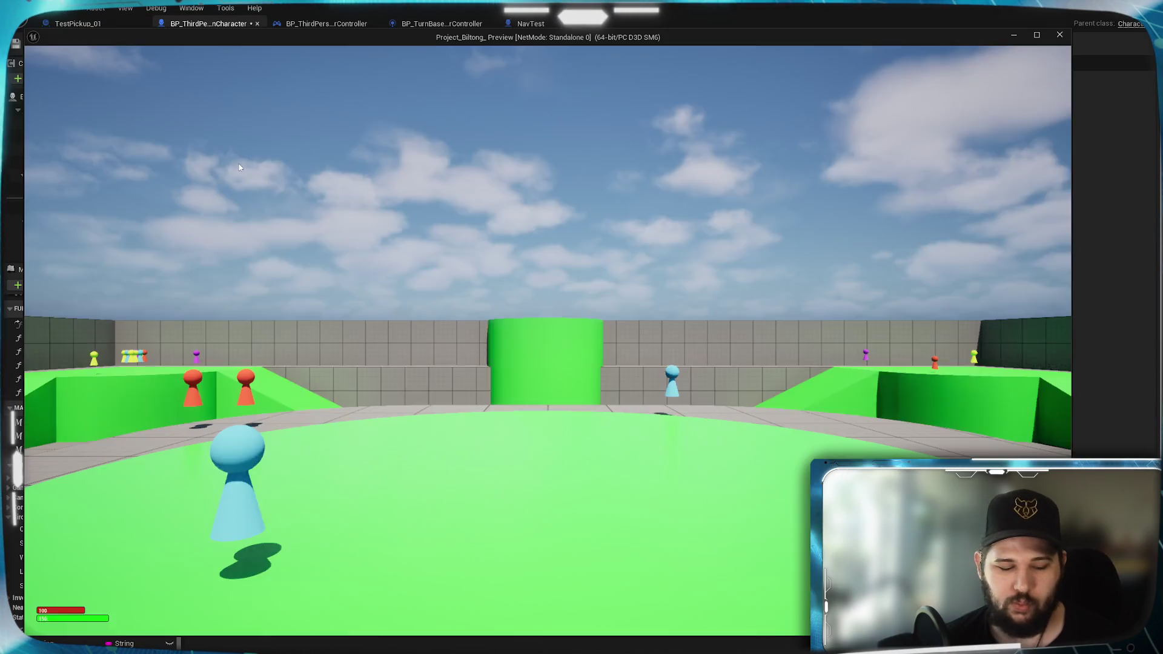
# Step: Run the character with W and click-to-move, then stop the preview with Esc
pyautogui.press('w')
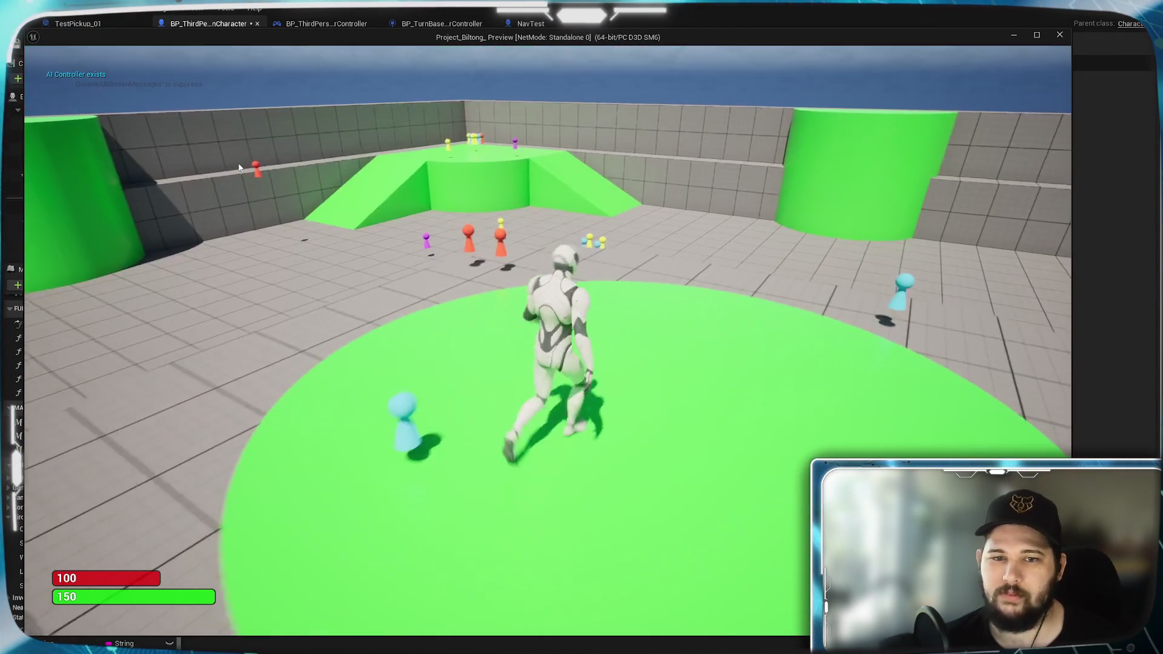
pyautogui.click(382, 303)
pyautogui.scroll(-5, 381, 303)
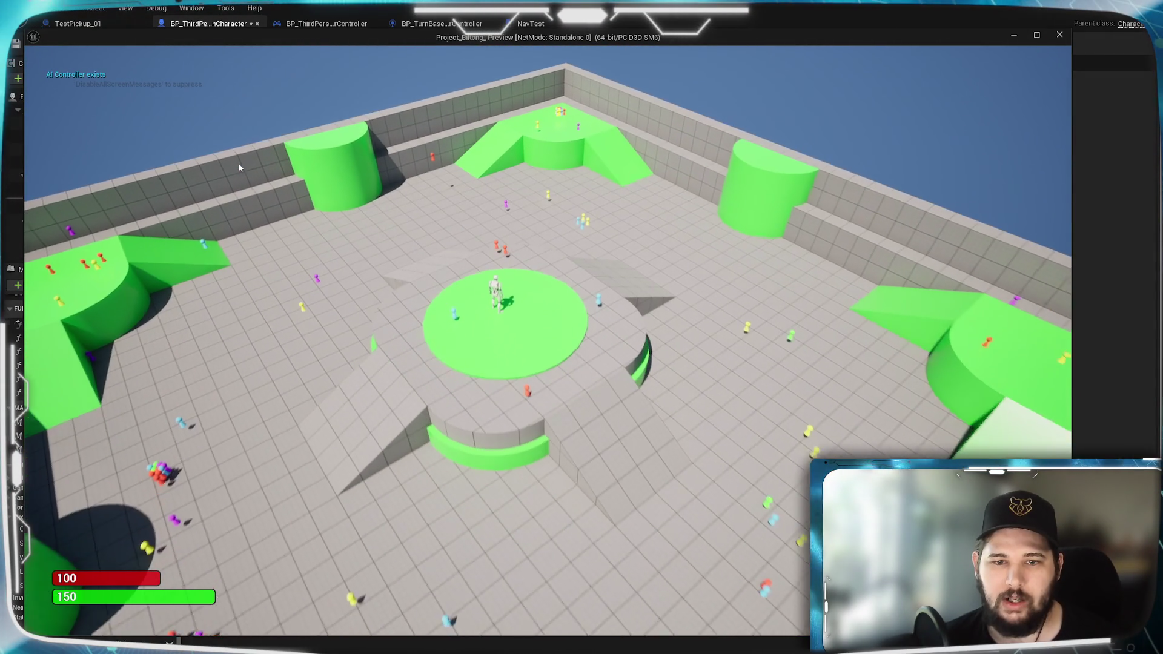
pyautogui.click(638, 466)
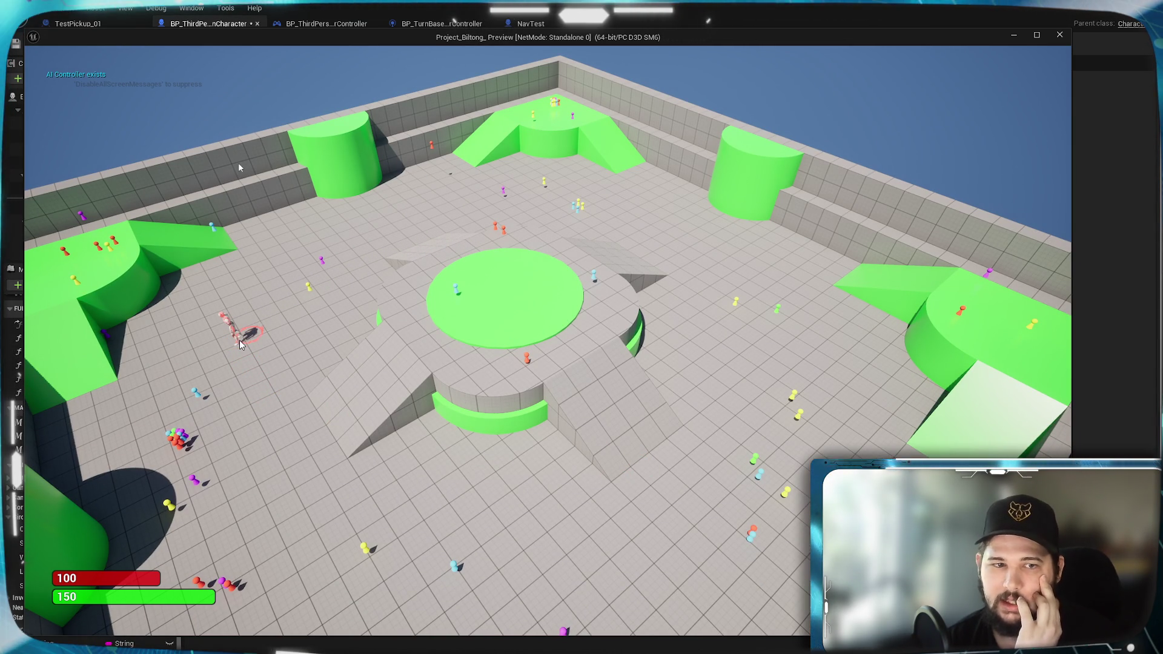
pyautogui.scroll(5, 240, 168)
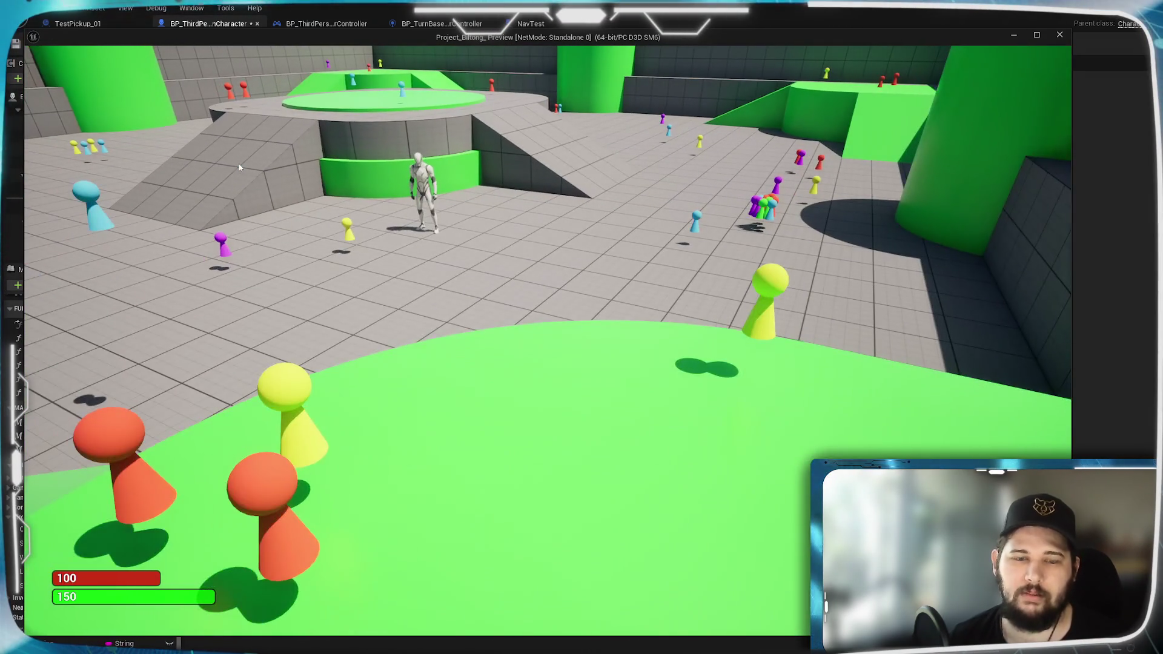
pyautogui.press('Escape')
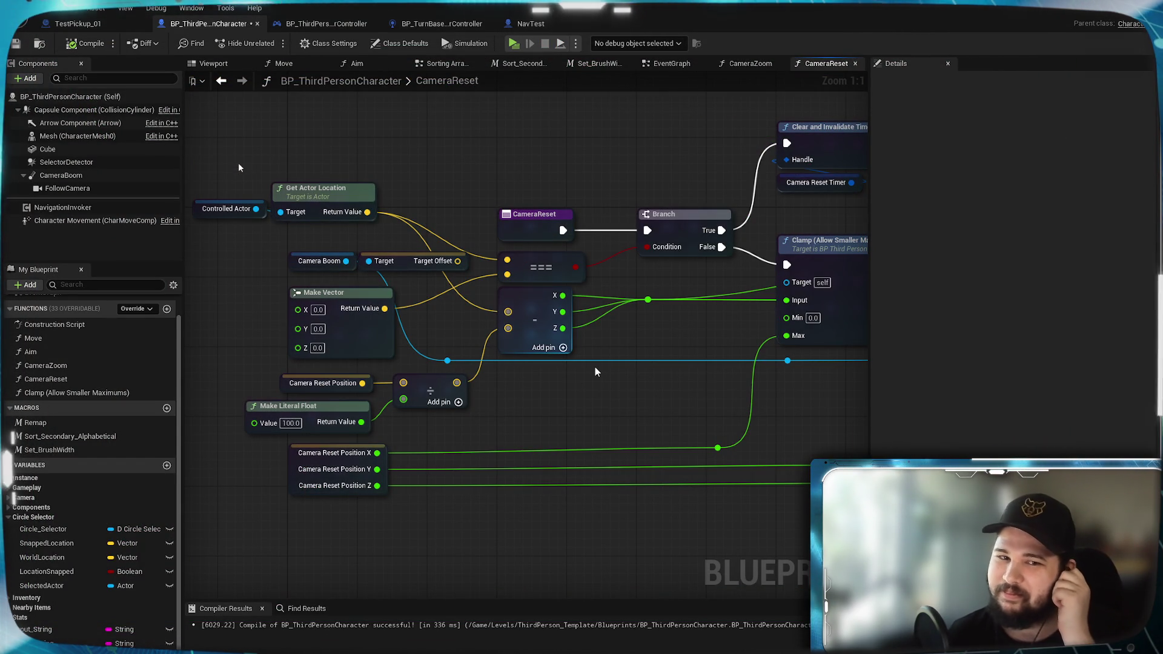
pyautogui.moveTo(647, 392); pyautogui.dragTo(432, 416)
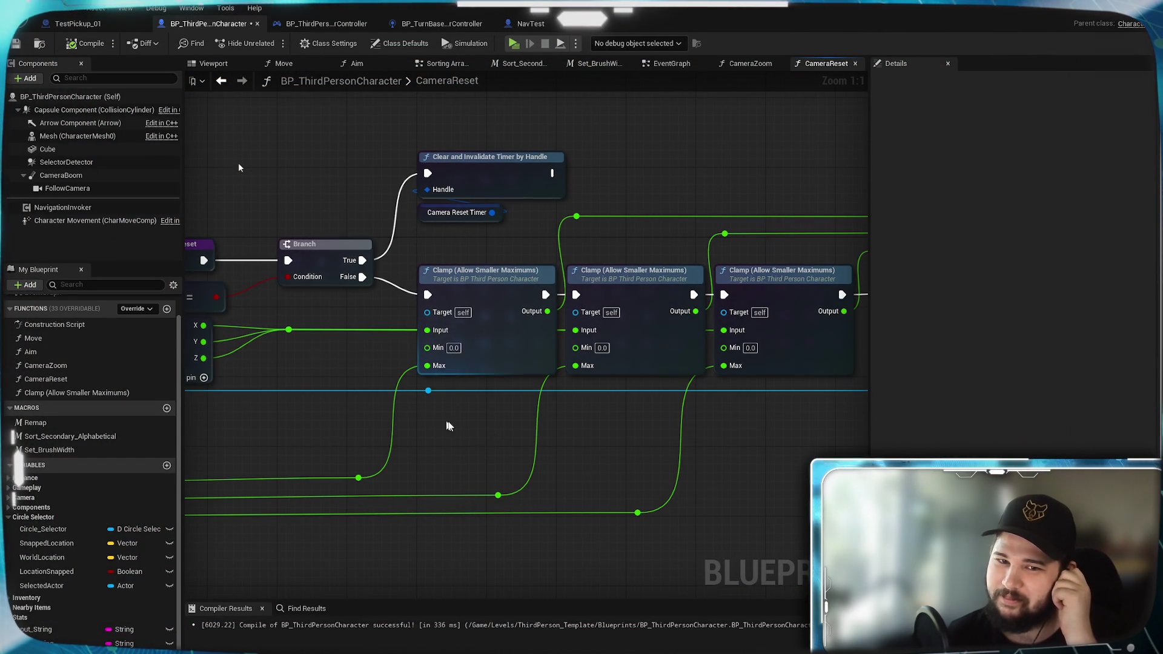
pyautogui.moveTo(541, 435); pyautogui.dragTo(540, 432)
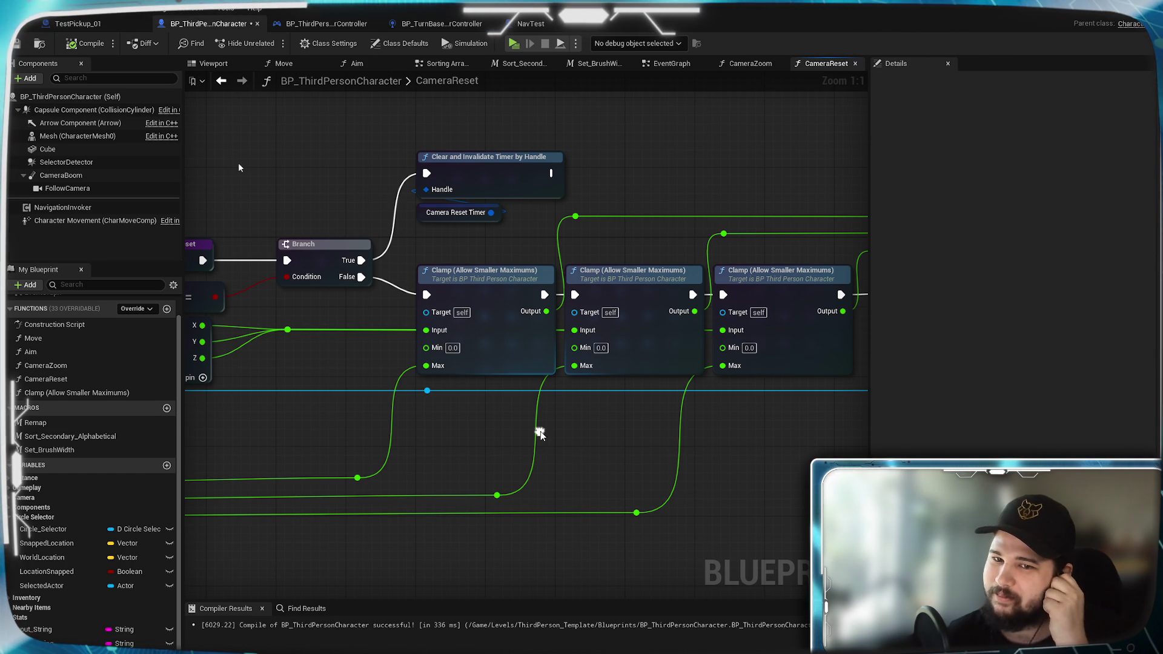
pyautogui.rightClick(540, 433)
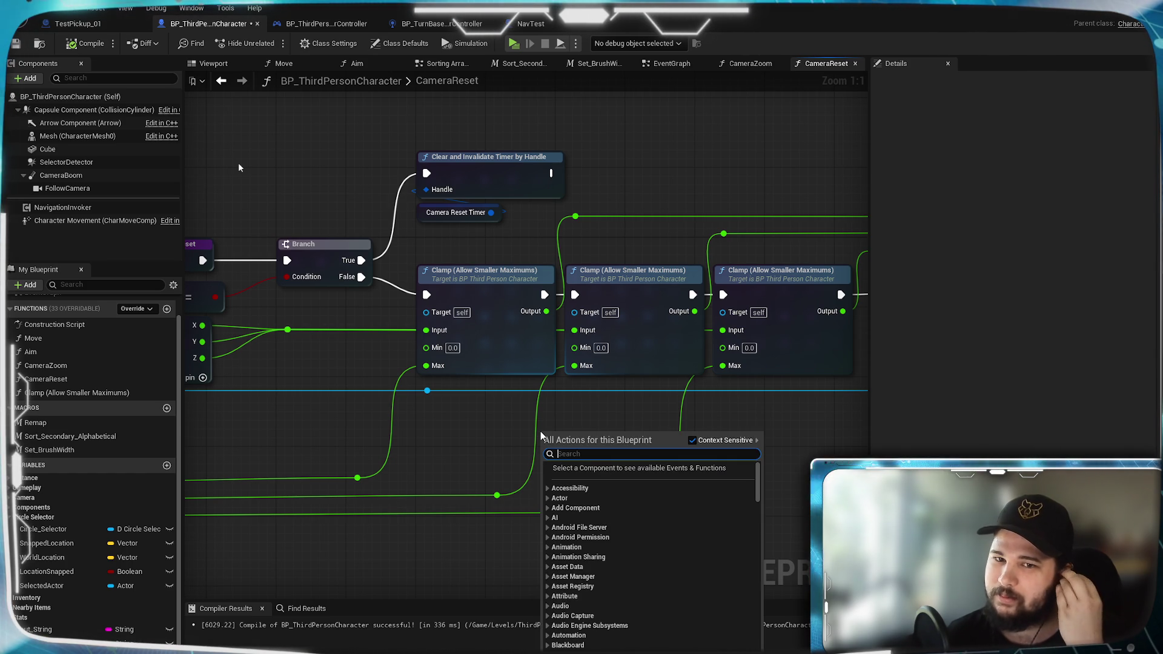
pyautogui.moveTo(541, 436)
pyautogui.mouseDown()
pyautogui.moveTo(312, 409)
pyautogui.moveTo(756, 303)
pyautogui.mouseUp()
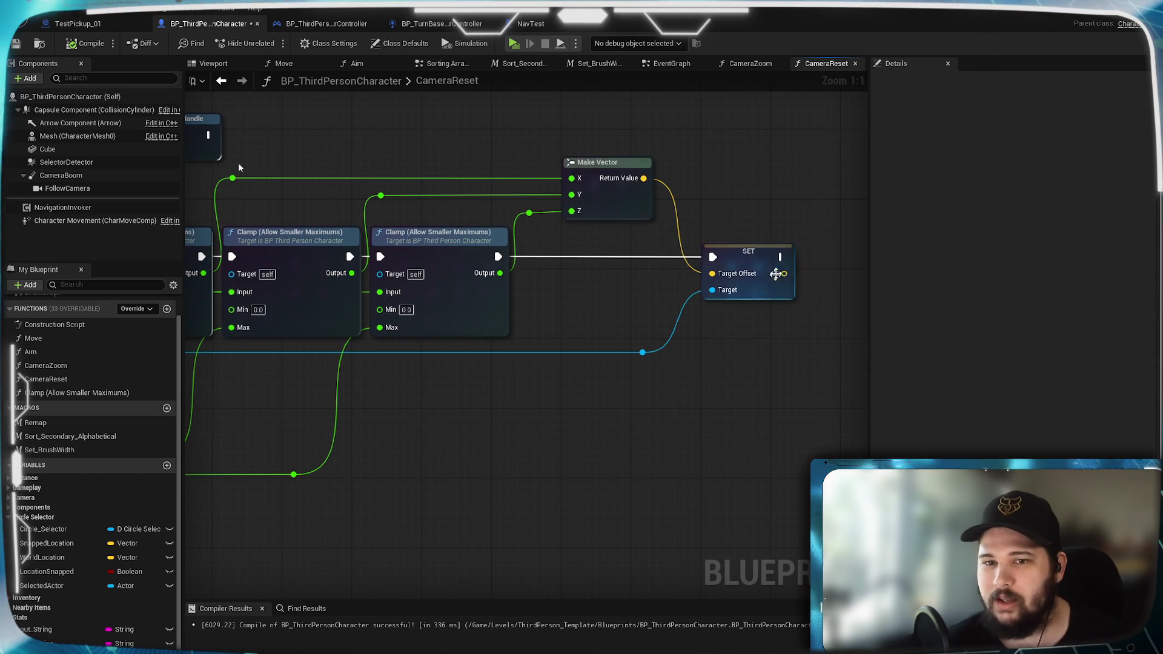
pyautogui.moveTo(650, 310); pyautogui.dragTo(767, 349)
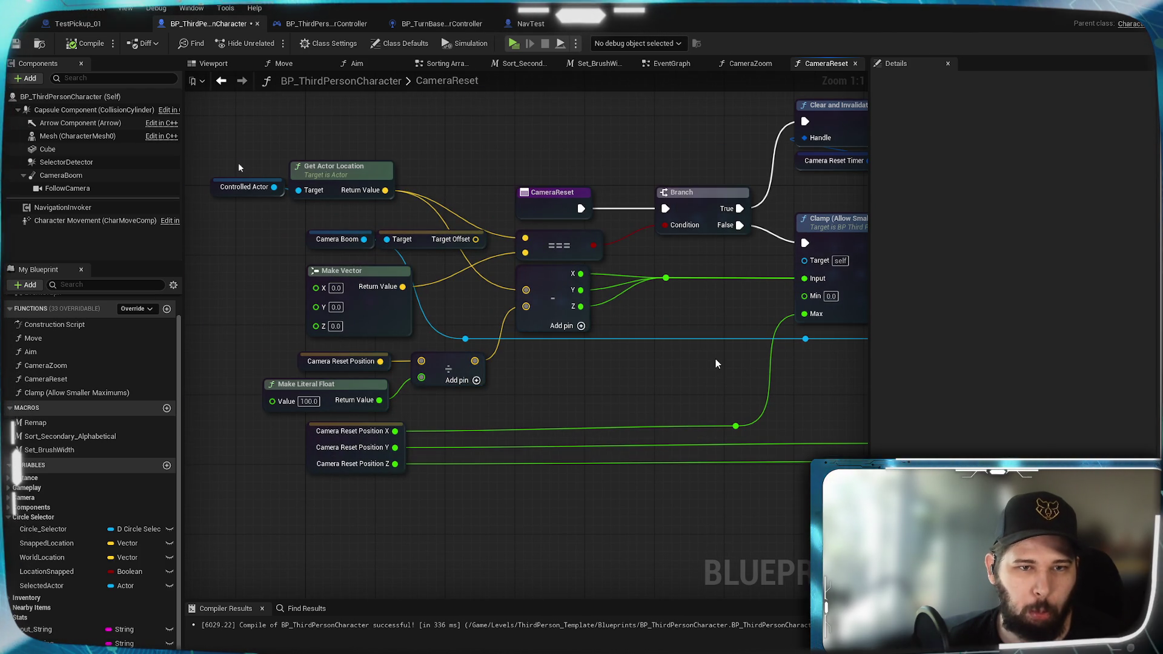
pyautogui.moveTo(715, 364); pyautogui.dragTo(83, 382)
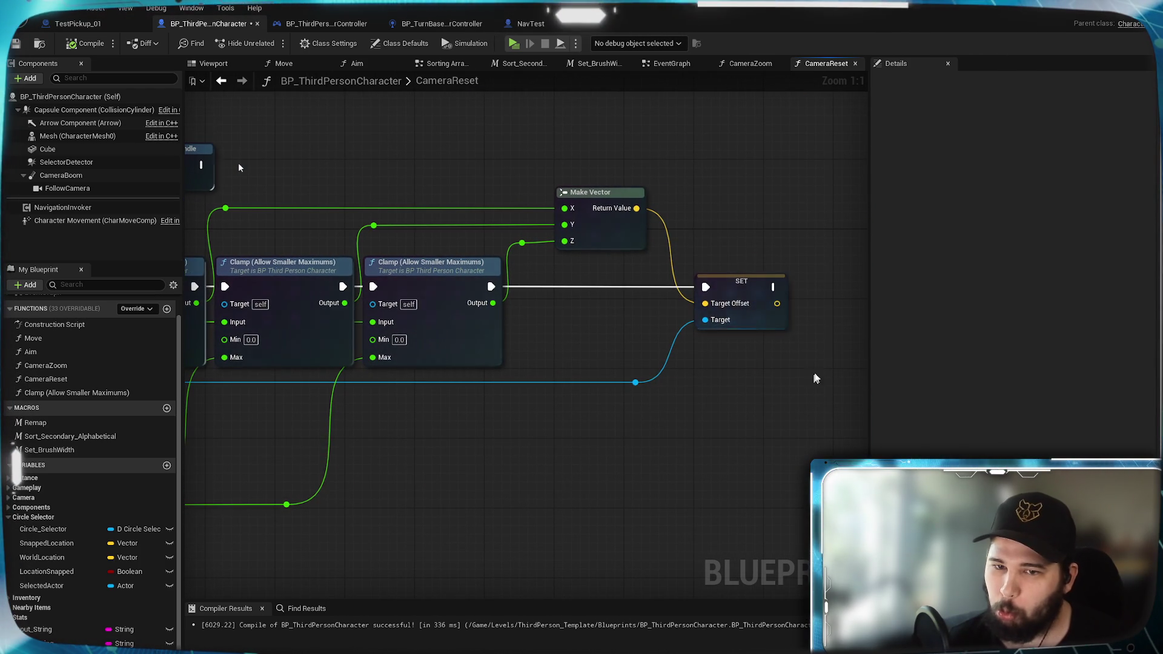
pyautogui.moveTo(613, 330); pyautogui.dragTo(1162, 296)
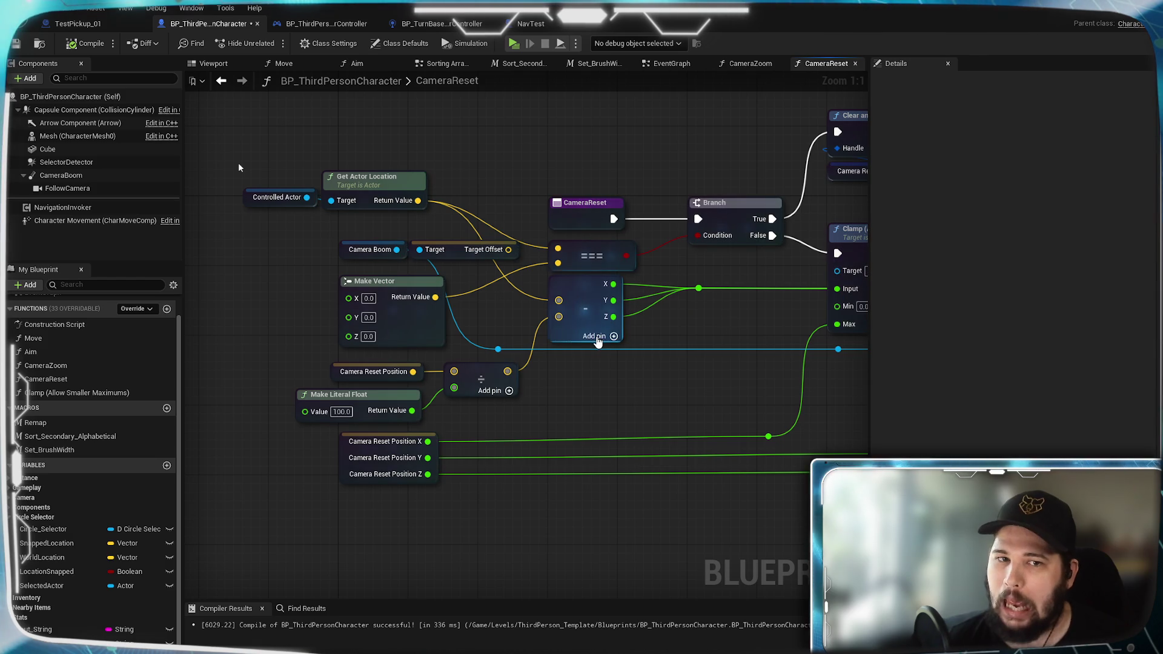
pyautogui.click(77, 177)
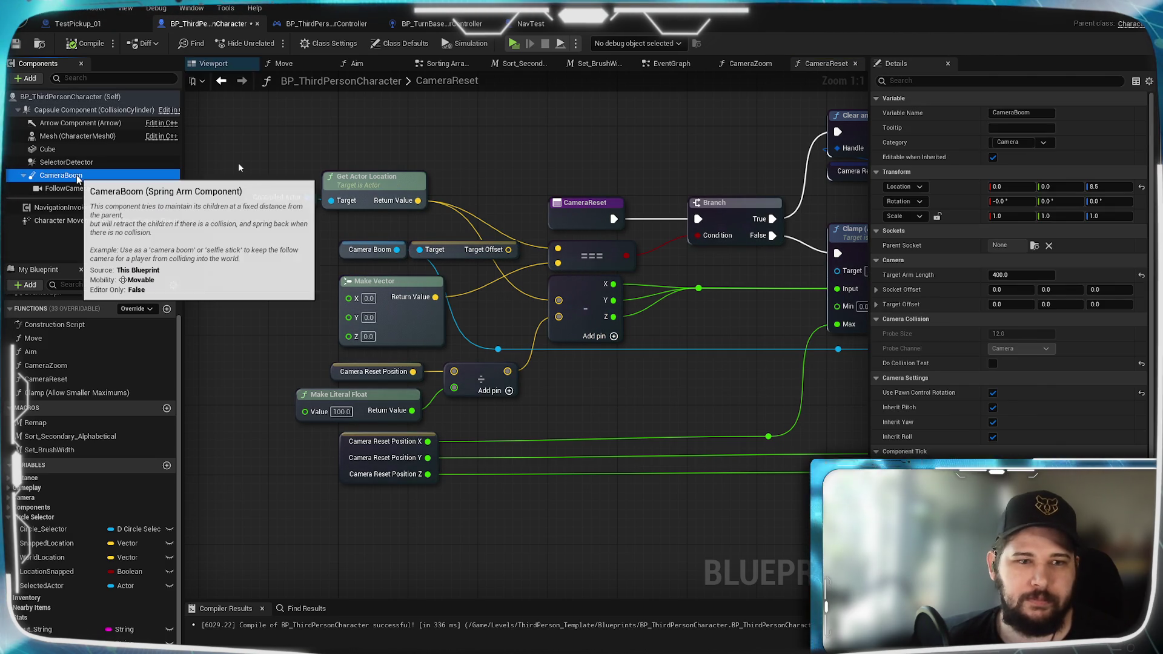
pyautogui.scroll(-3, 1043, 434)
pyautogui.scroll(-3, 1043, 428)
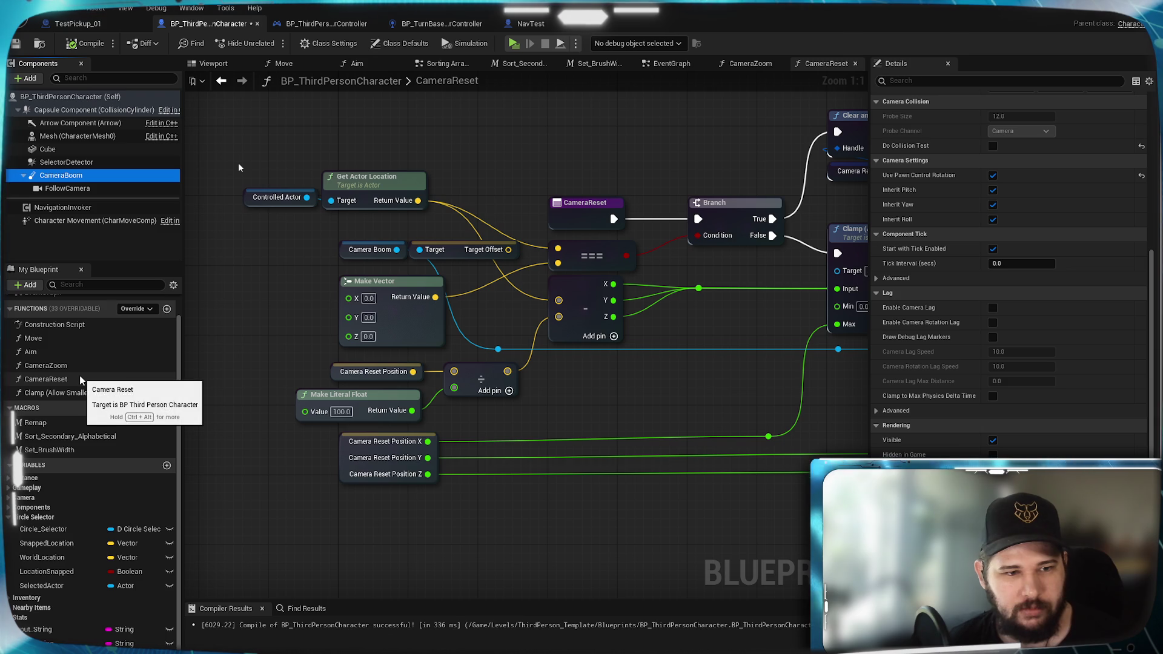
pyautogui.scroll(1, 37, 345)
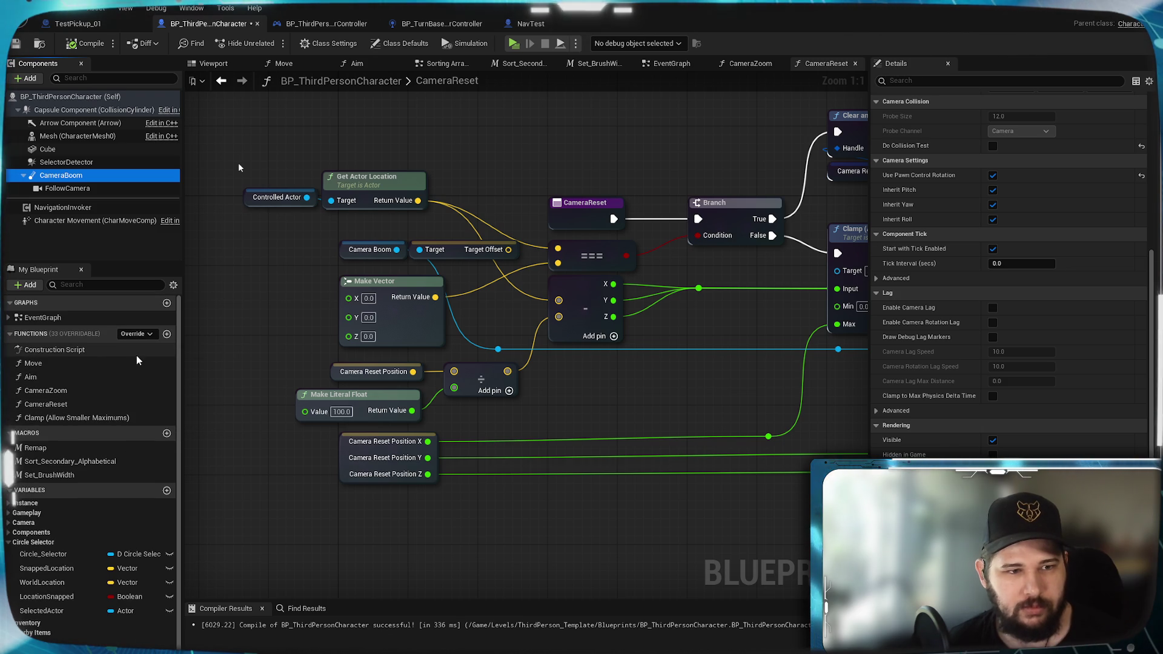
# Step: Expand and collapse the EventGraph's event list, then switch to the CameraZoom graph
pyautogui.click(11, 318)
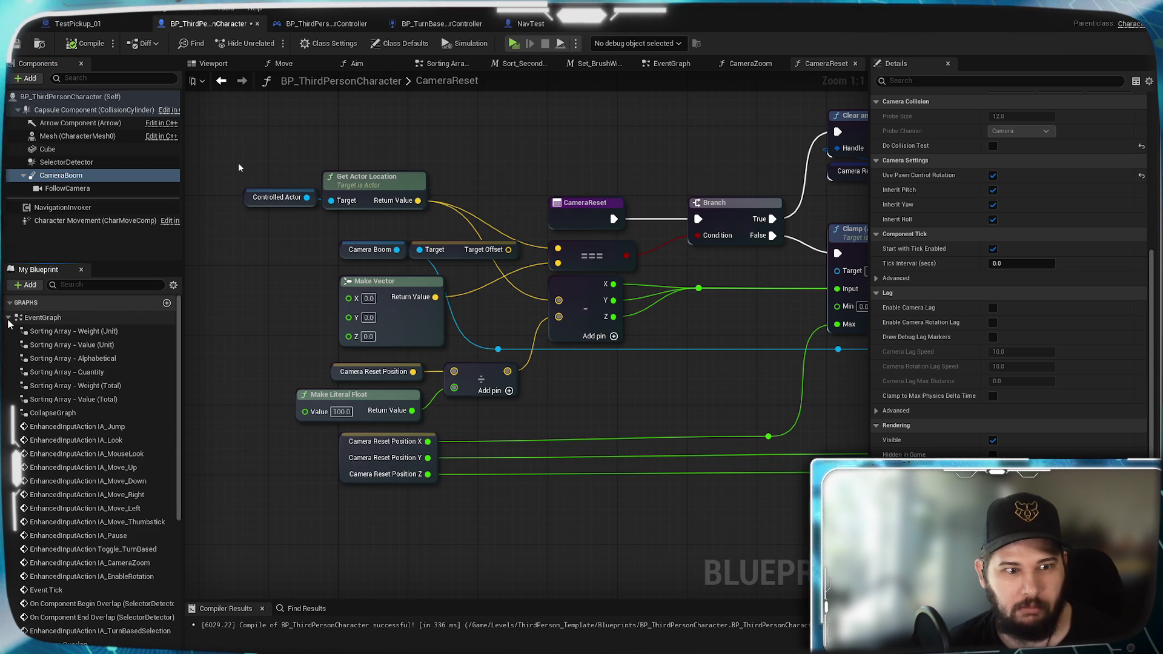
pyautogui.click(11, 318)
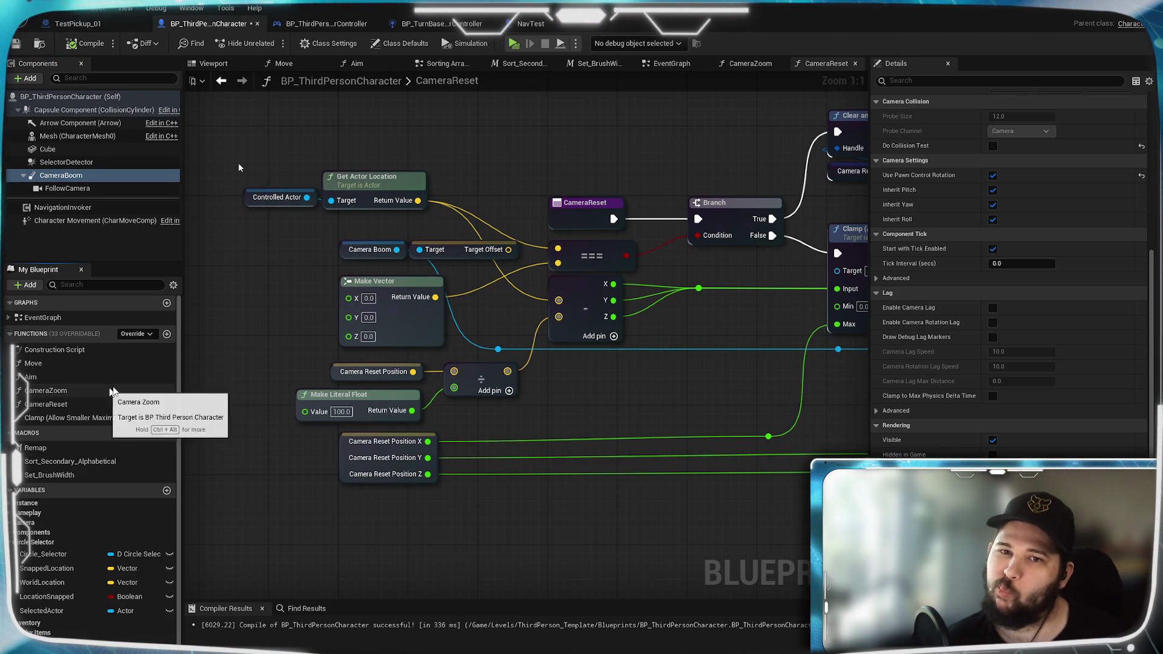
pyautogui.click(750, 60)
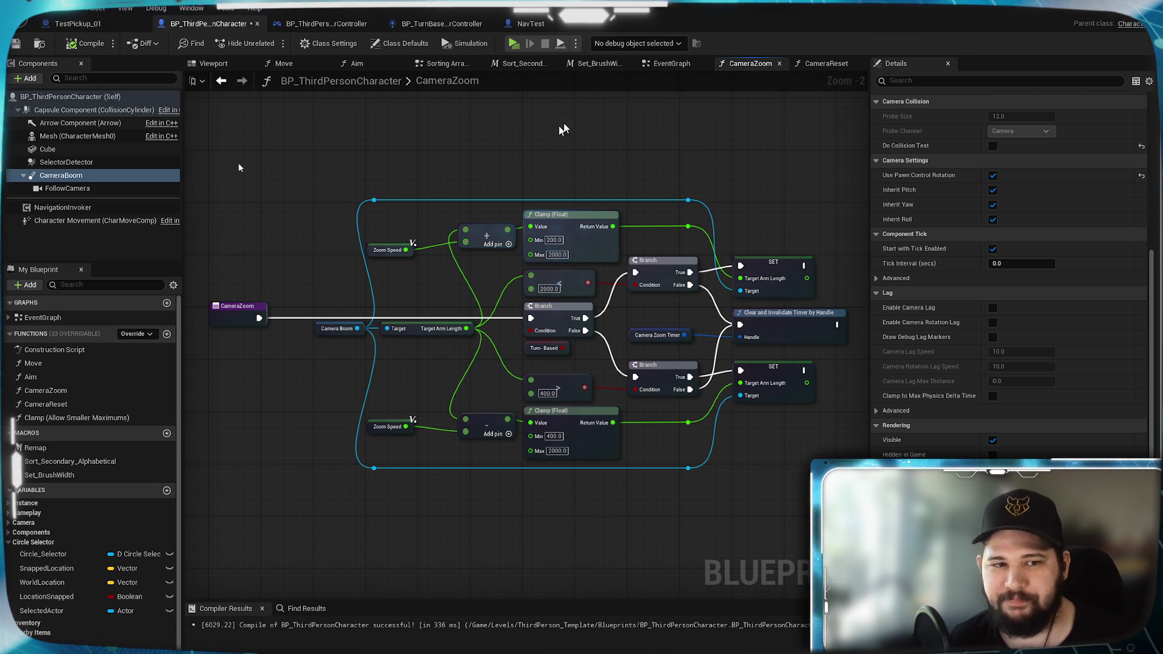
# Step: Return to the CameraReset graph and pan across its comparison nodes
pyautogui.click(828, 65)
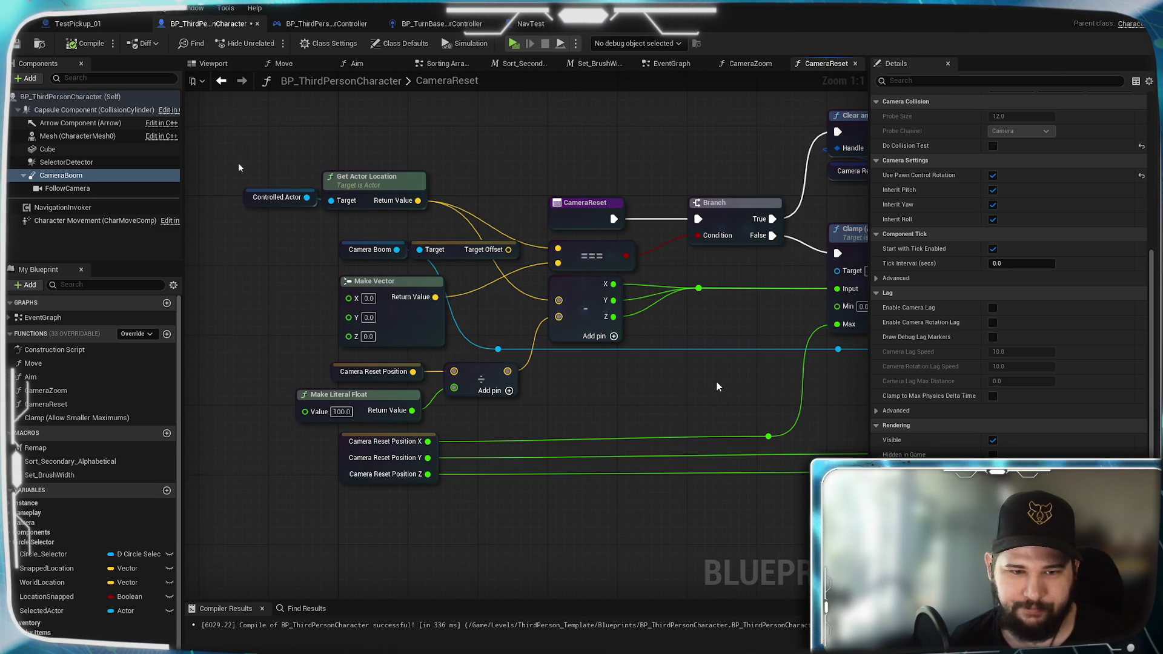
pyautogui.moveTo(716, 383)
pyautogui.mouseDown()
pyautogui.moveTo(350, 447)
pyautogui.moveTo(805, 423)
pyautogui.moveTo(468, 419)
pyautogui.moveTo(695, 418)
pyautogui.mouseUp()
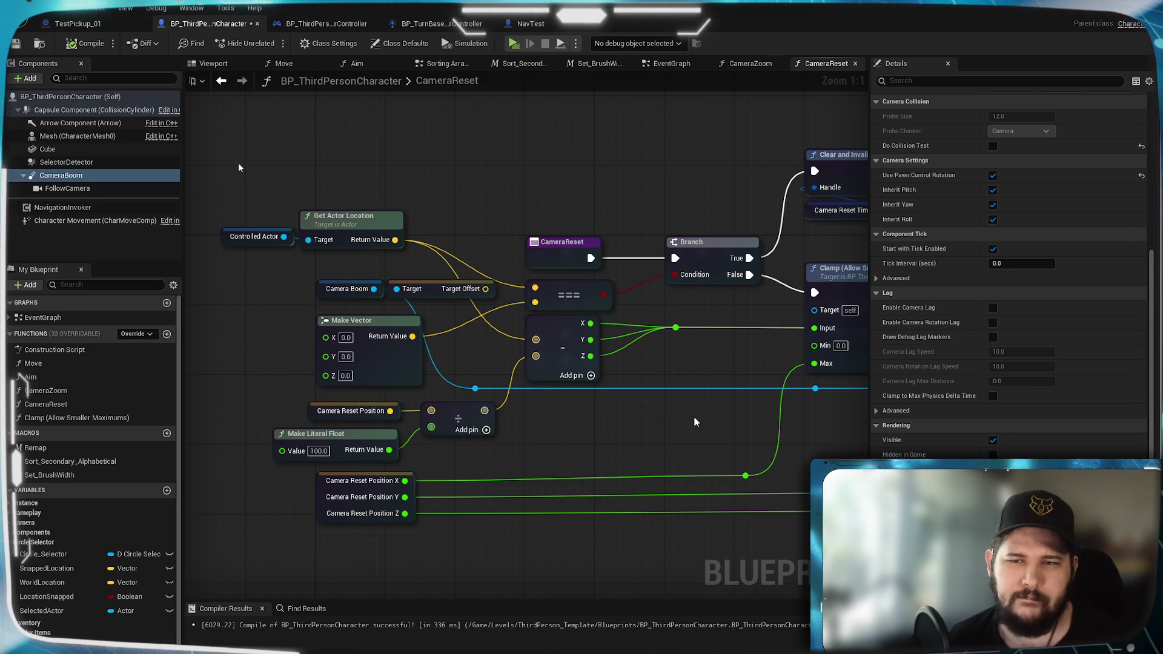
# Step: Inspect the Target Offset node among the Clamp nodes and view the whole CameraReset graph
pyautogui.moveTo(694, 422)
pyautogui.mouseDown()
pyautogui.moveTo(440, 445)
pyautogui.moveTo(831, 428)
pyautogui.mouseUp()
pyautogui.moveTo(516, 300)
pyautogui.mouseDown()
pyautogui.moveTo(565, 300)
pyautogui.moveTo(562, 364)
pyautogui.moveTo(567, 350)
pyautogui.mouseUp()
pyautogui.click(521, 301)
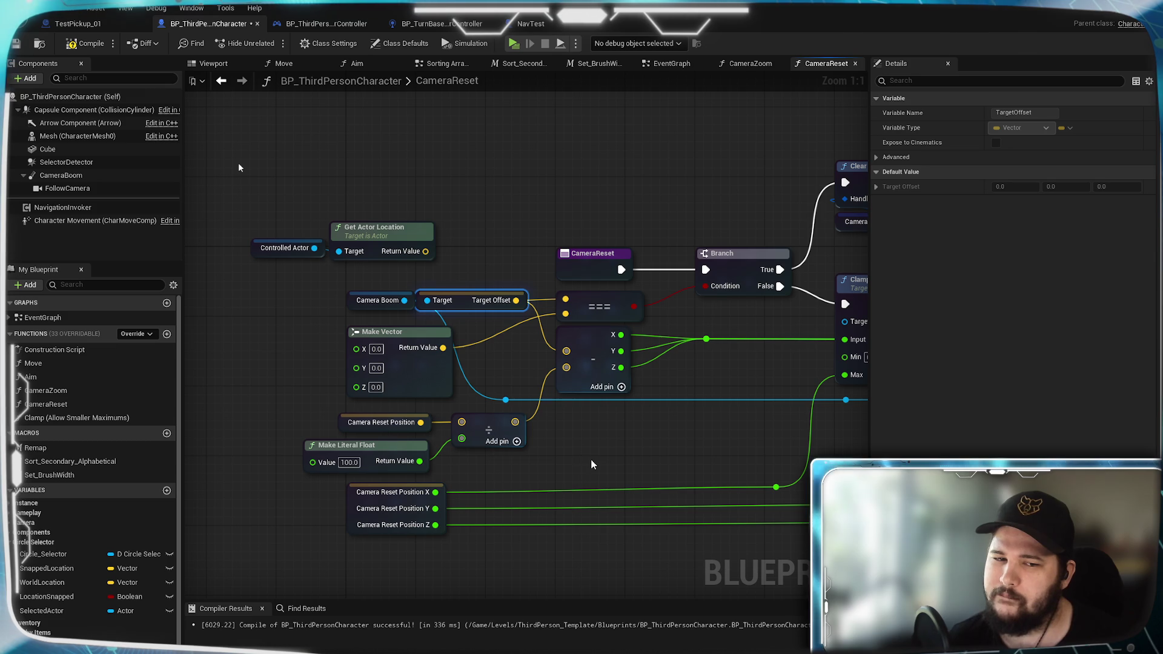
pyautogui.scroll(-1, 595, 457)
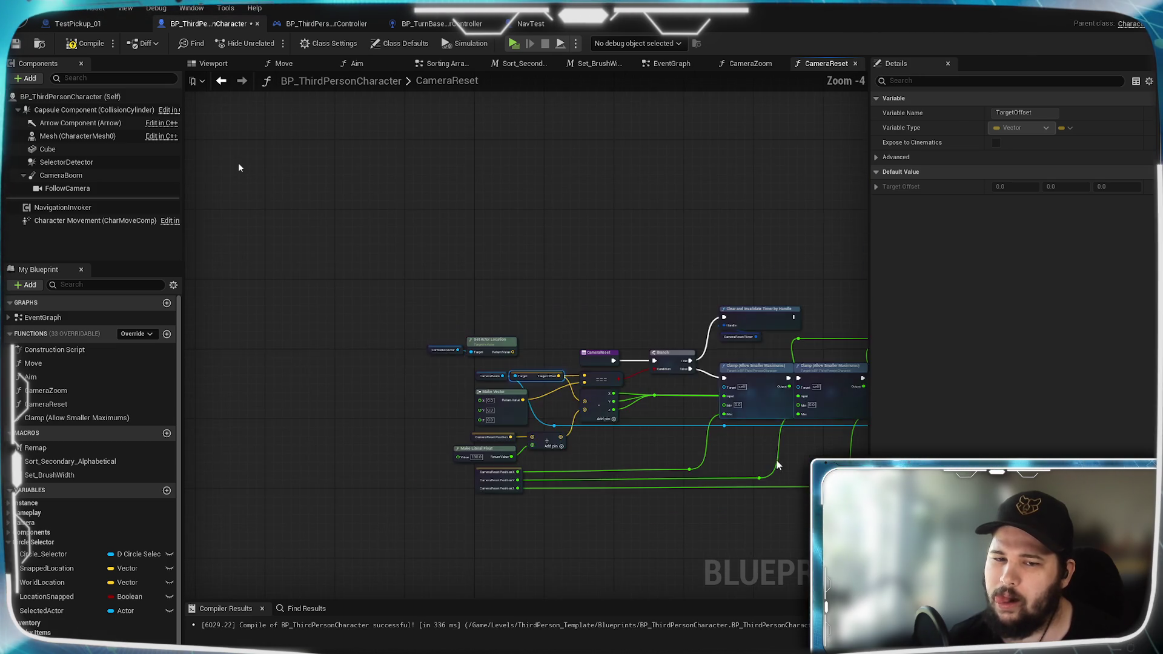
pyautogui.moveTo(595, 458); pyautogui.dragTo(532, 370)
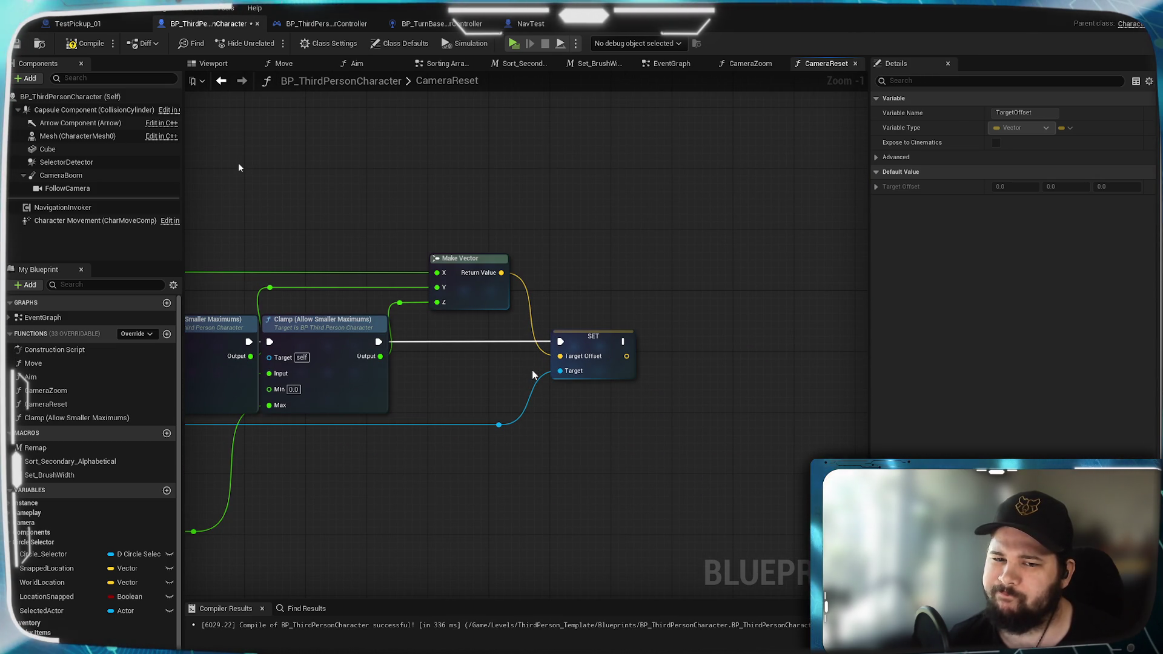
# Step: Review the earlier CameraReset, Branch and timer-clear nodes, then switch to the EventGraph
pyautogui.moveTo(512, 376)
pyautogui.mouseDown()
pyautogui.moveTo(919, 355)
pyautogui.moveTo(980, 331)
pyautogui.moveTo(607, 358)
pyautogui.mouseUp()
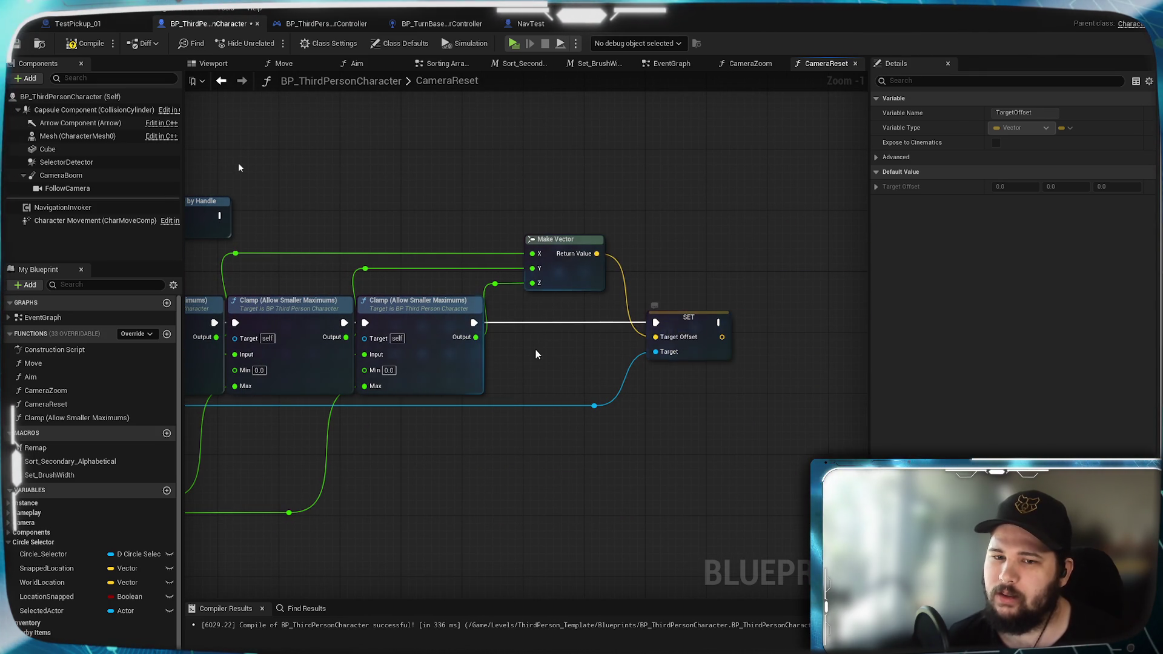
pyautogui.moveTo(417, 133); pyautogui.dragTo(792, 107)
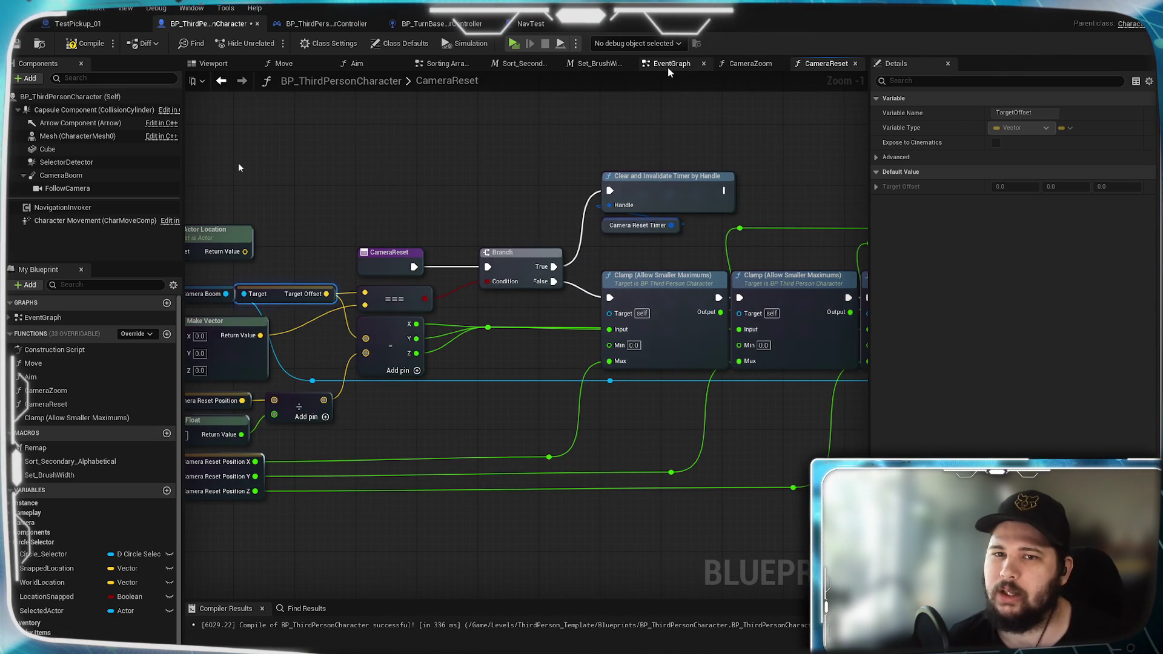
pyautogui.click(670, 65)
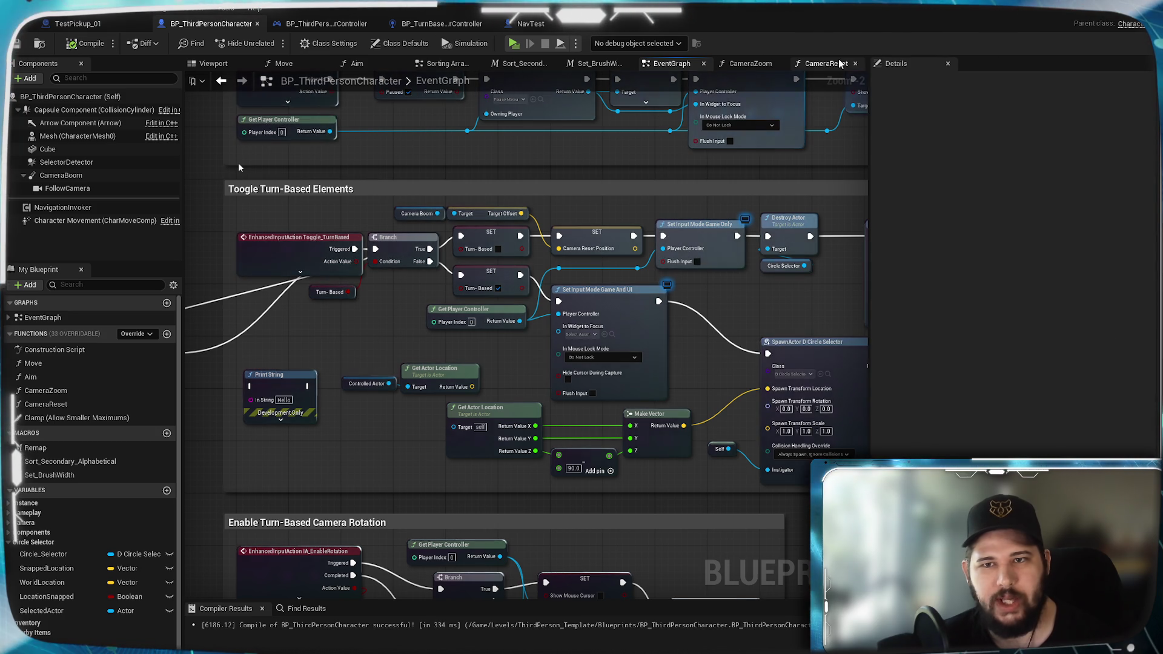
# Step: Wire Get Actor Location's return value into the === and subtract nodes, then start a play-test
pyautogui.click(841, 63)
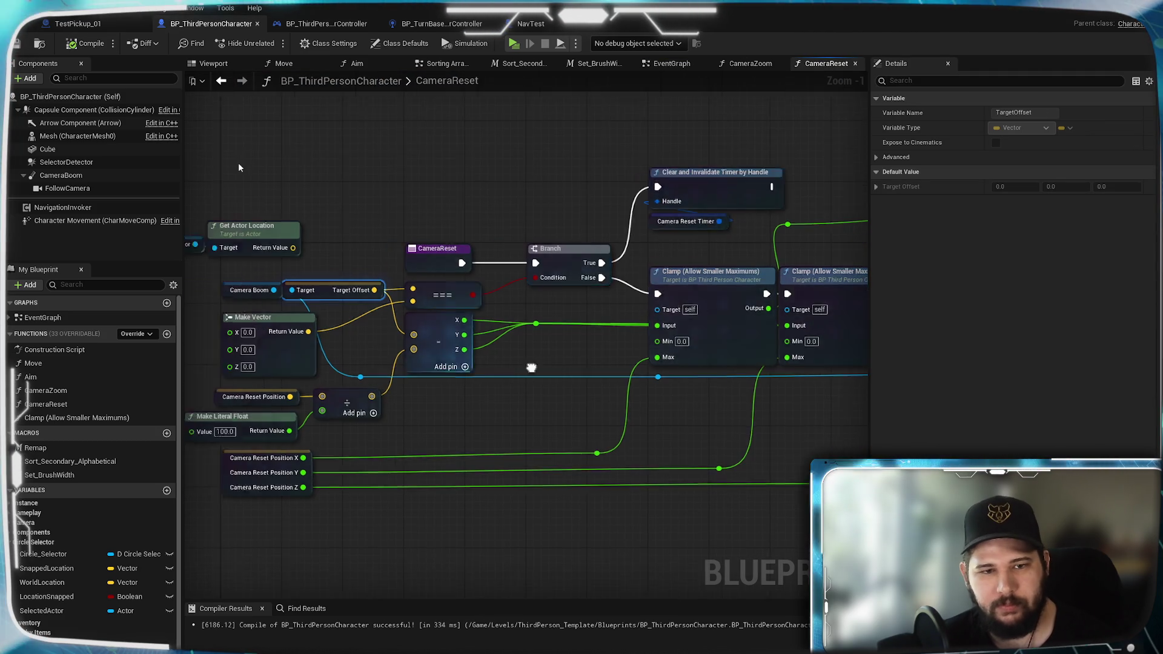
pyautogui.moveTo(440, 226); pyautogui.dragTo(579, 274)
pyautogui.moveTo(439, 227); pyautogui.dragTo(579, 325)
pyautogui.click(512, 44)
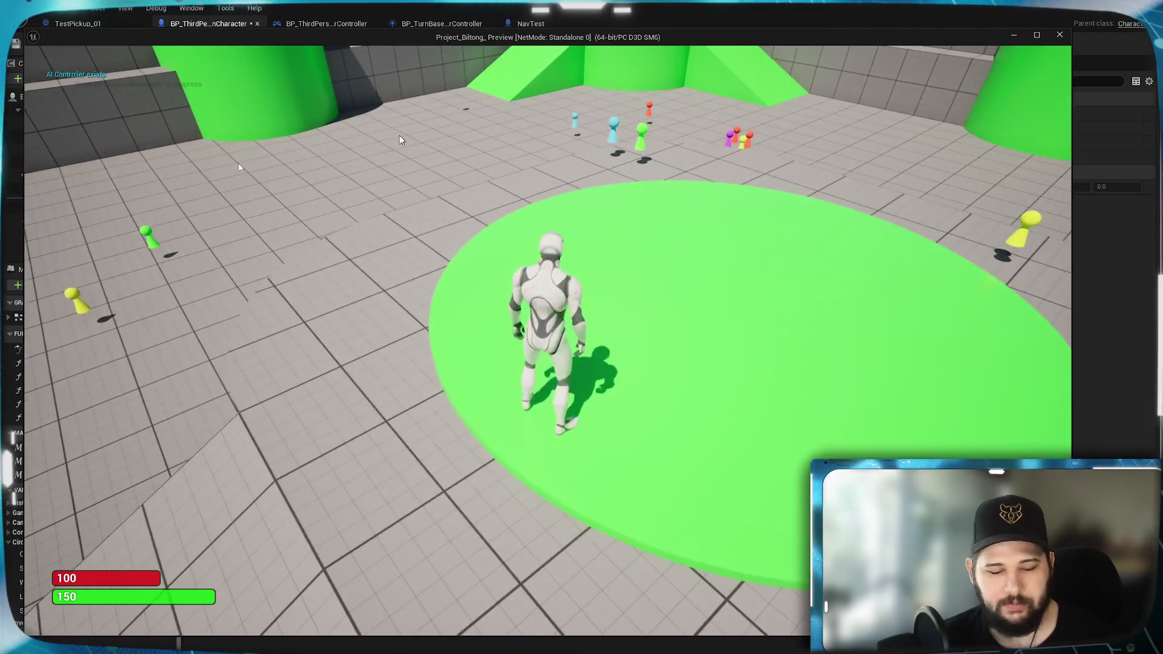
pyautogui.scroll(-5, 399, 138)
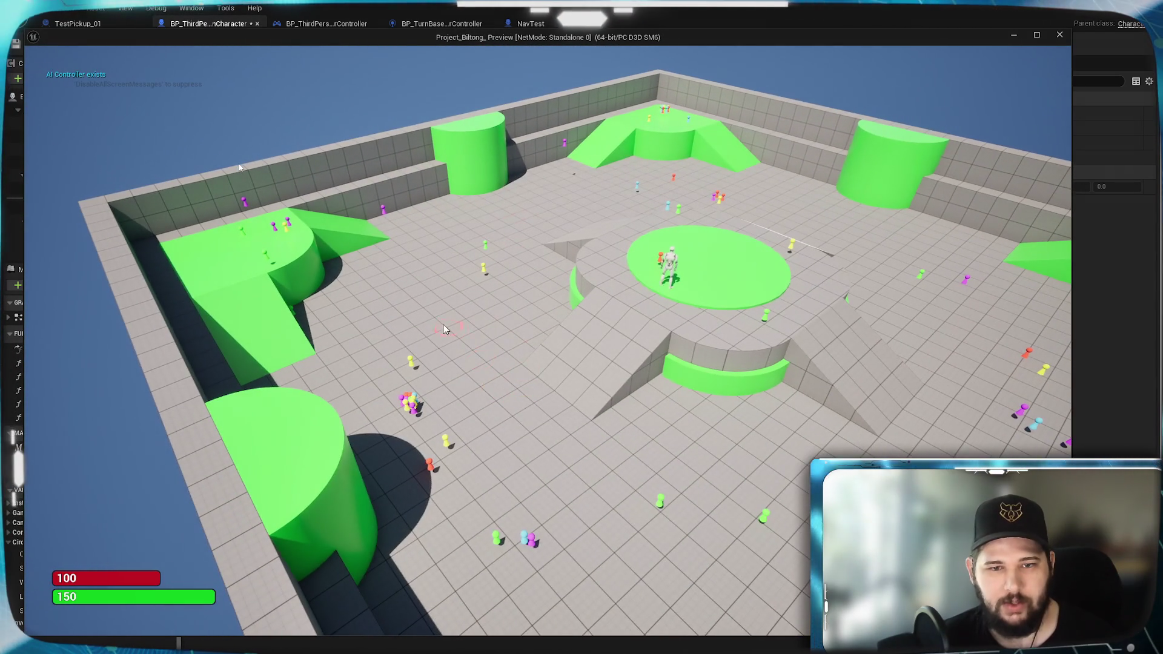
# Step: Click-move and walk the character around the arena, orbit the camera, then stop the play-test with Esc
pyautogui.click(432, 242)
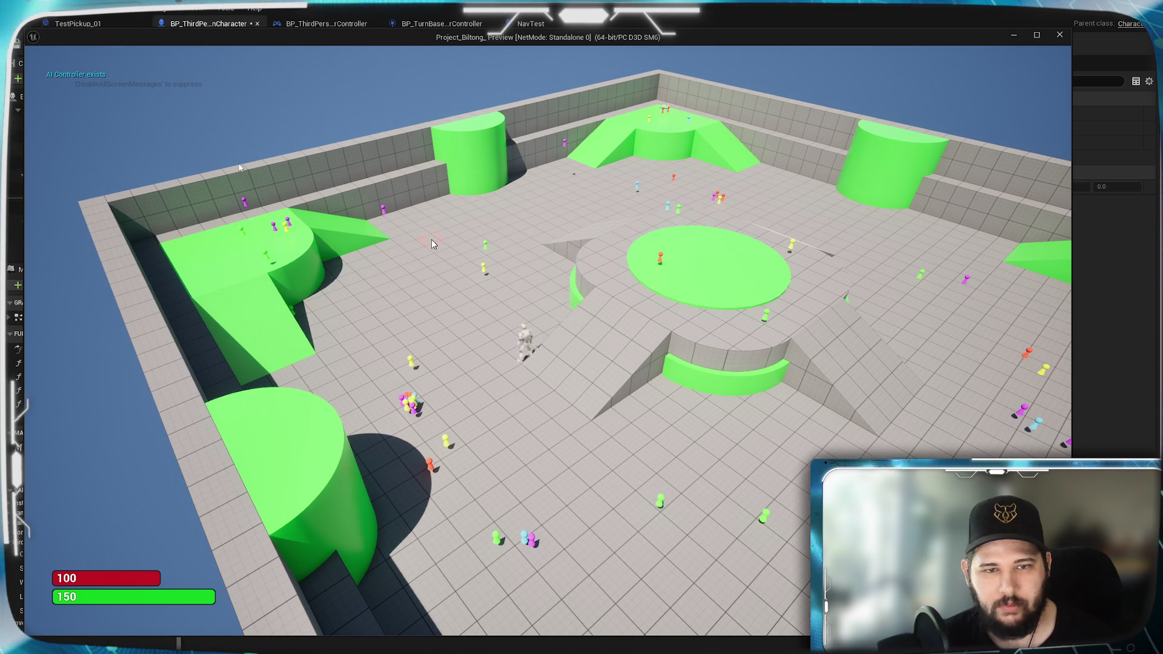
pyautogui.click(535, 220)
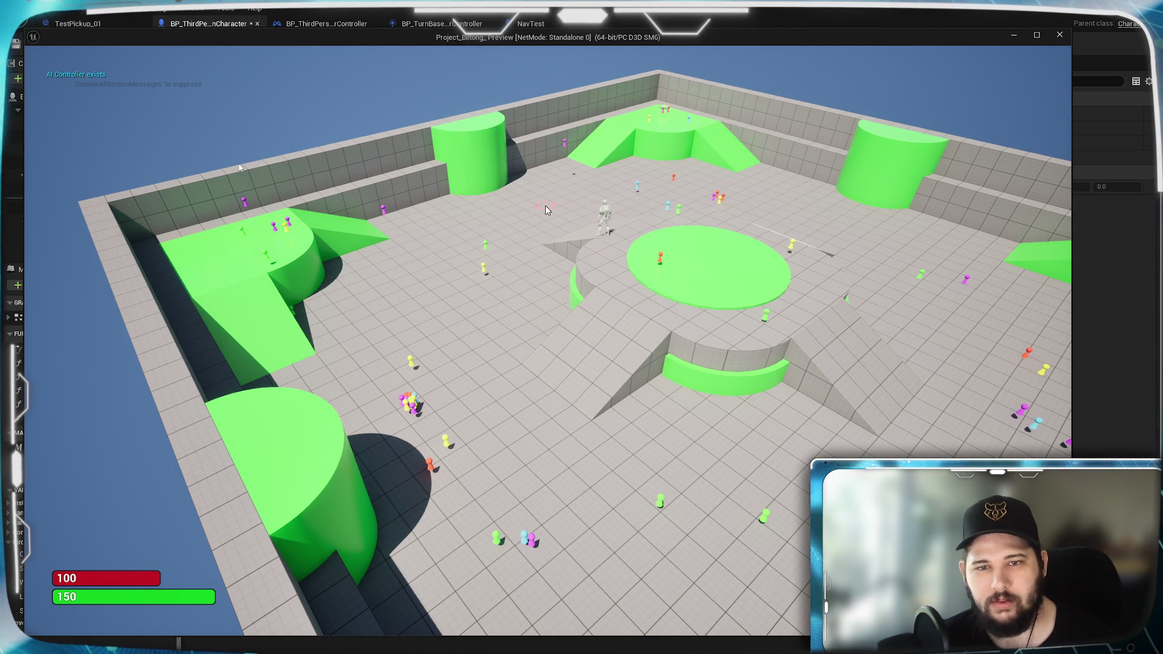
pyautogui.click(562, 192)
pyautogui.click(582, 225)
pyautogui.moveTo(598, 264); pyautogui.dragTo(409, 264)
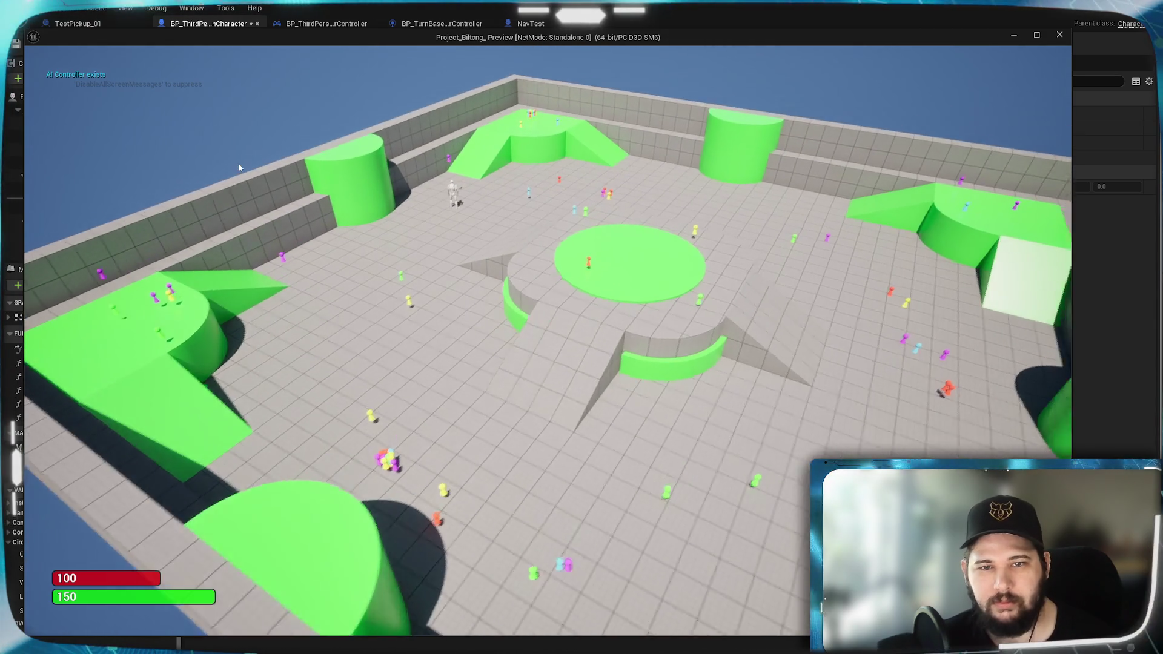
pyautogui.scroll(3, 239, 167)
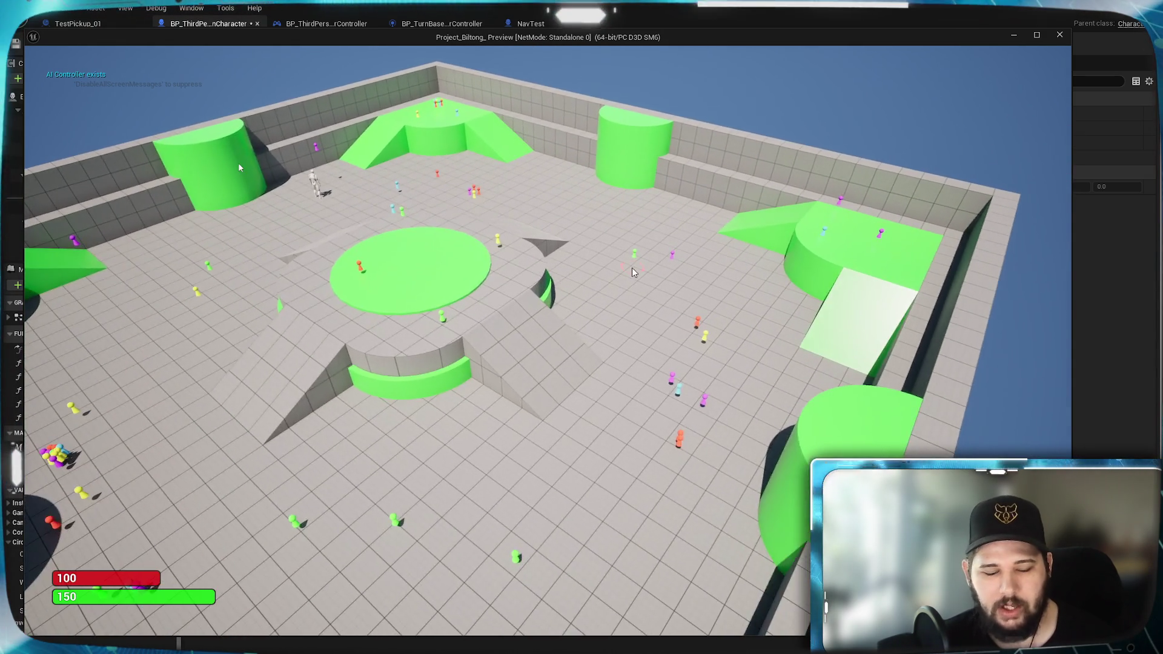
pyautogui.scroll(3, 240, 168)
pyautogui.scroll(3, 240, 168)
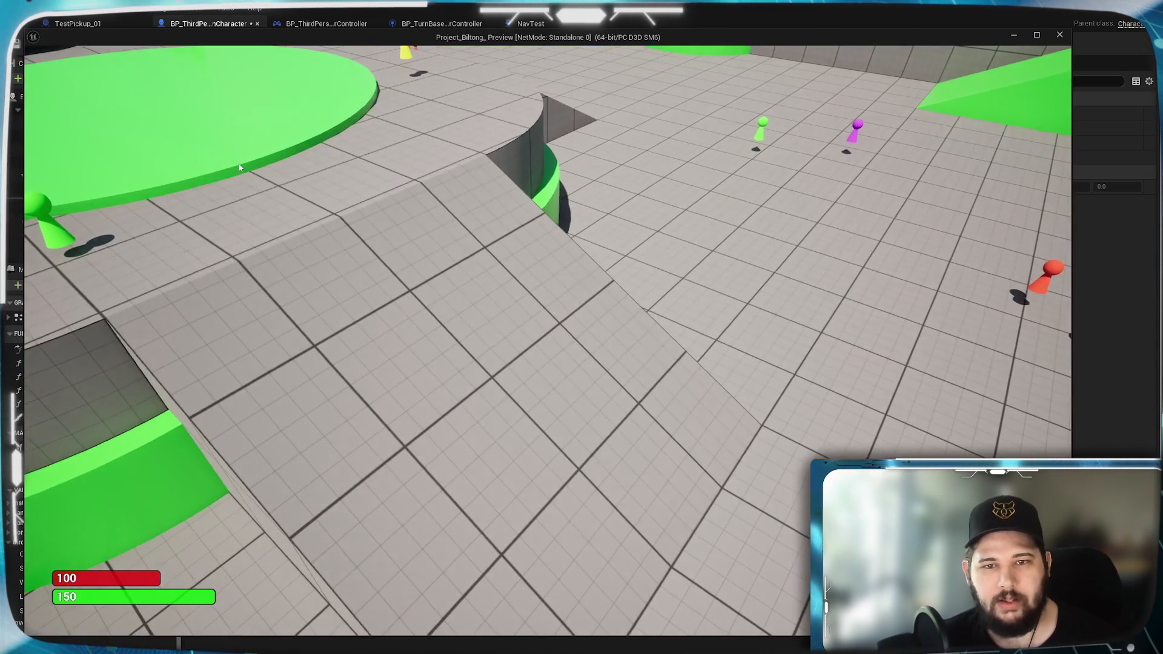
pyautogui.scroll(3, 239, 168)
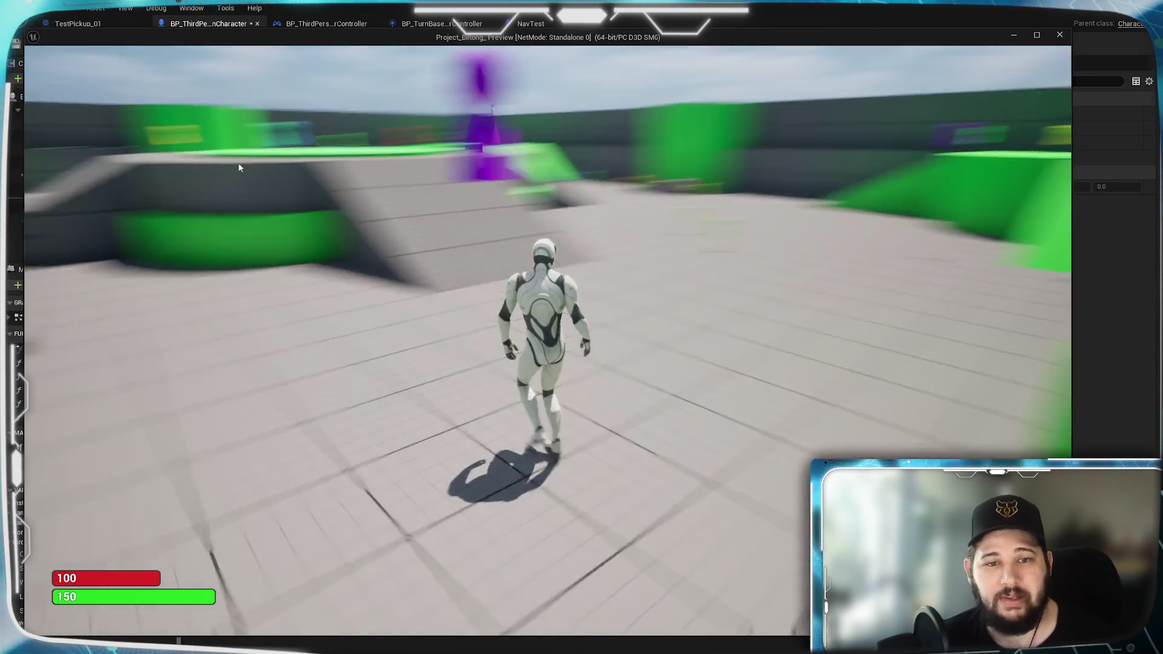
pyautogui.press('w')
pyautogui.press('w')
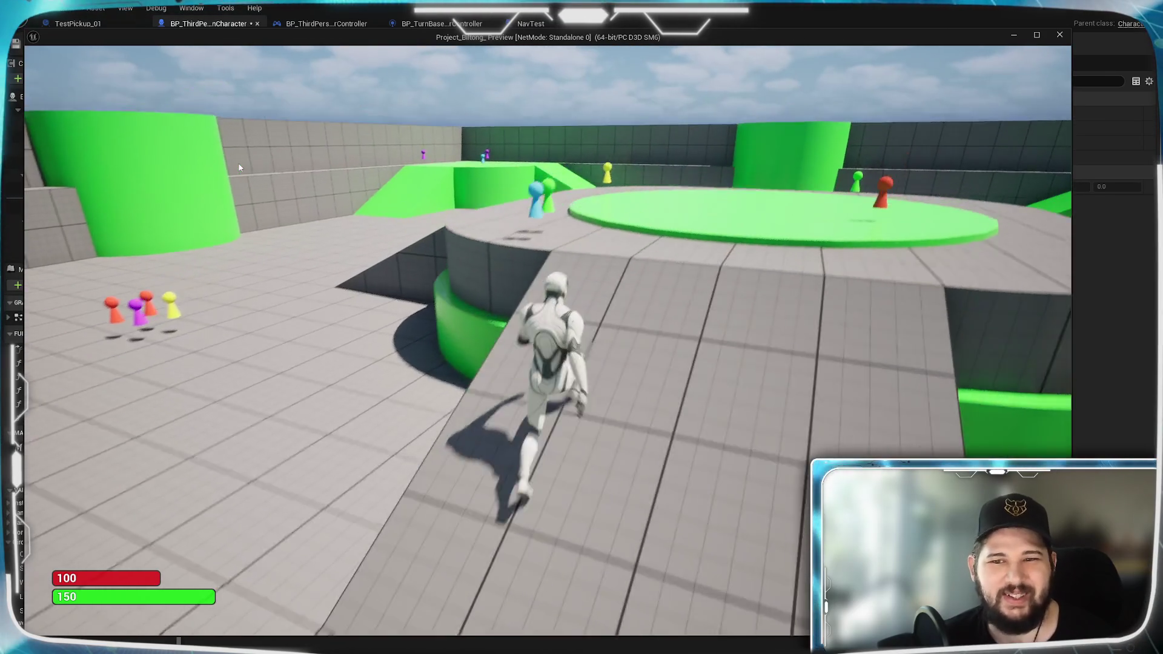
pyautogui.press('w')
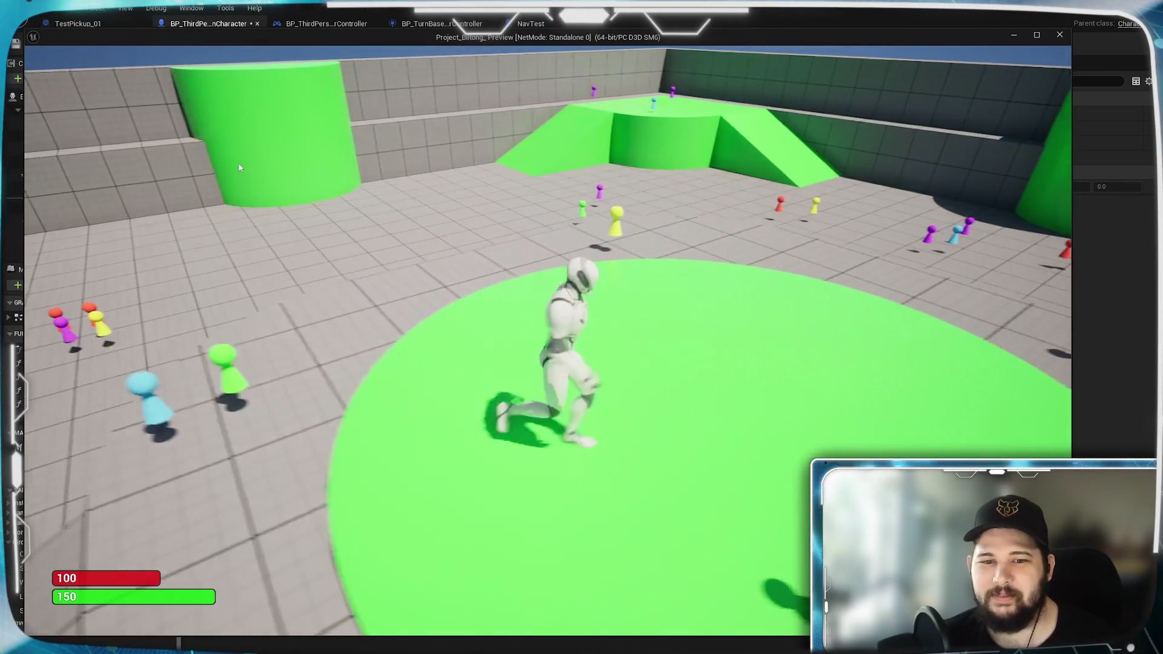
pyautogui.press('Escape')
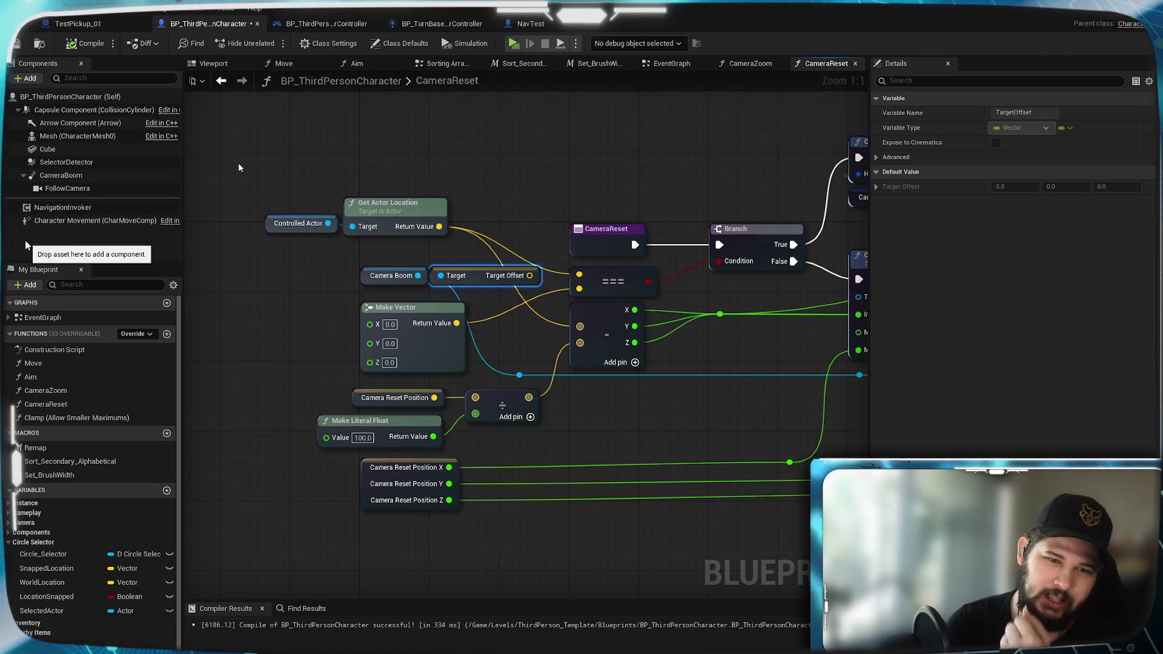
# Step: Open the EventGraph via the CameraZoom tab and pan to the Toggle Turn-Based Elements nodes
pyautogui.click(748, 62)
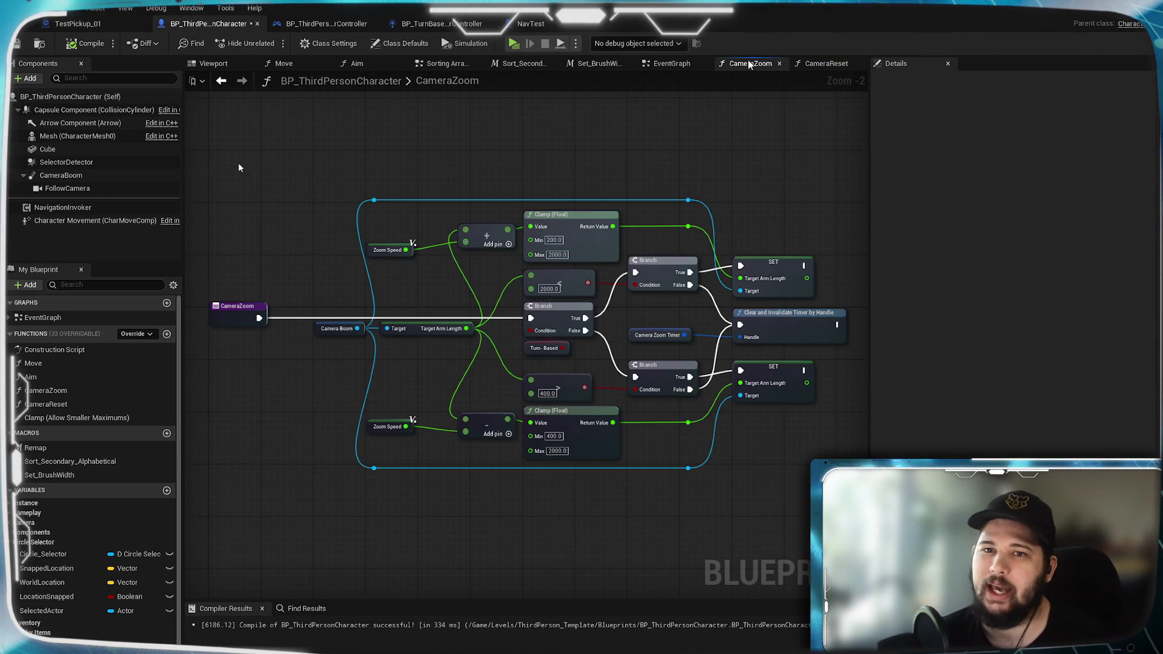
pyautogui.click(670, 61)
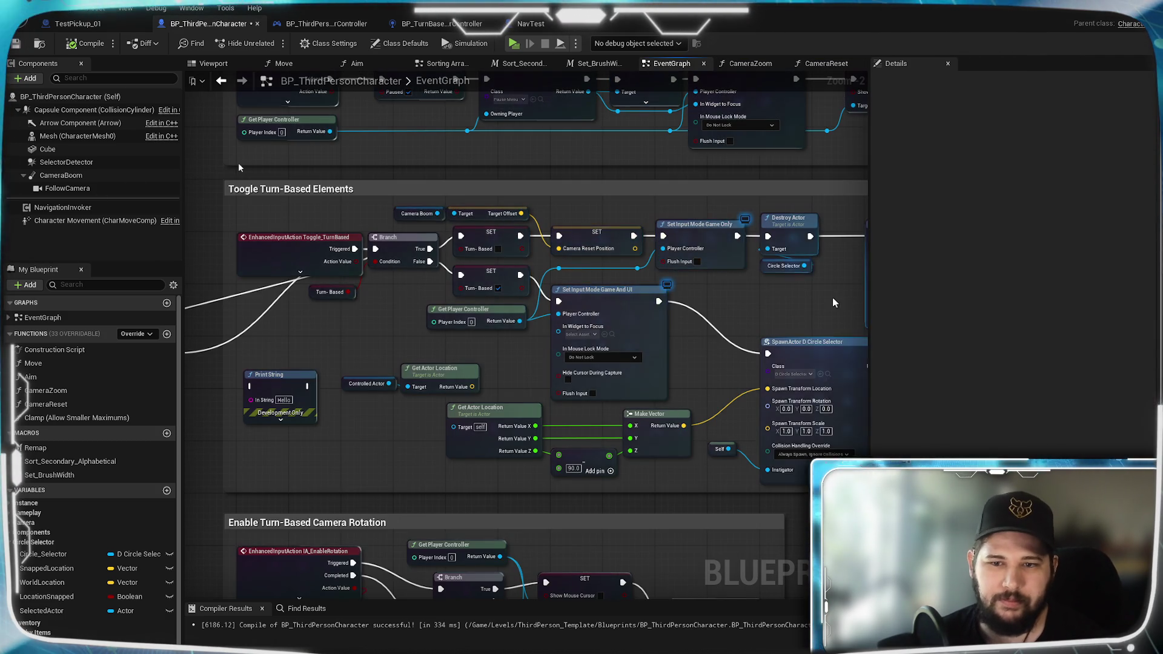
pyautogui.moveTo(436, 300); pyautogui.dragTo(446, 316)
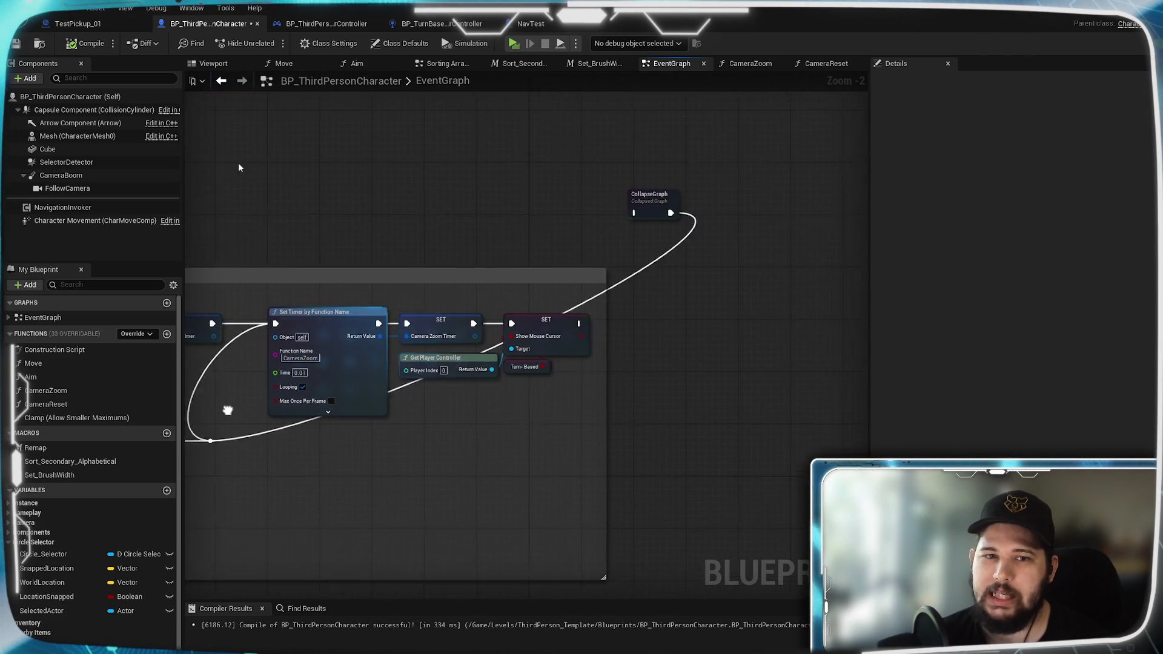
pyautogui.scroll(2, 372, 392)
pyautogui.moveTo(372, 394); pyautogui.dragTo(658, 386)
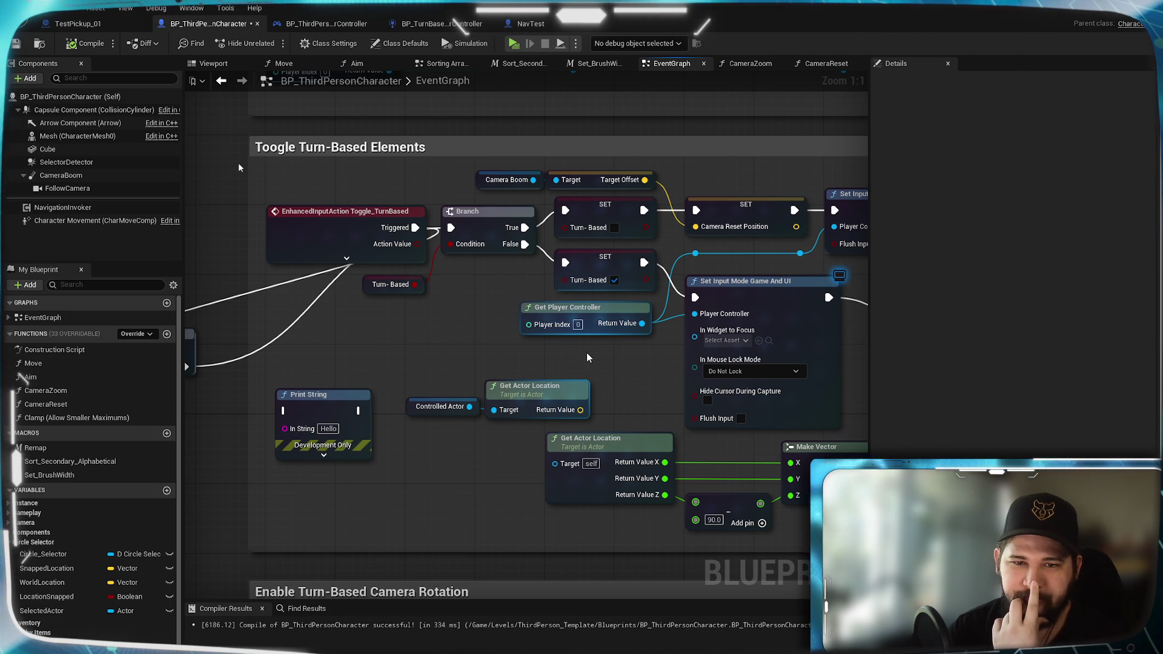
pyautogui.moveTo(447, 333); pyautogui.dragTo(1007, 310)
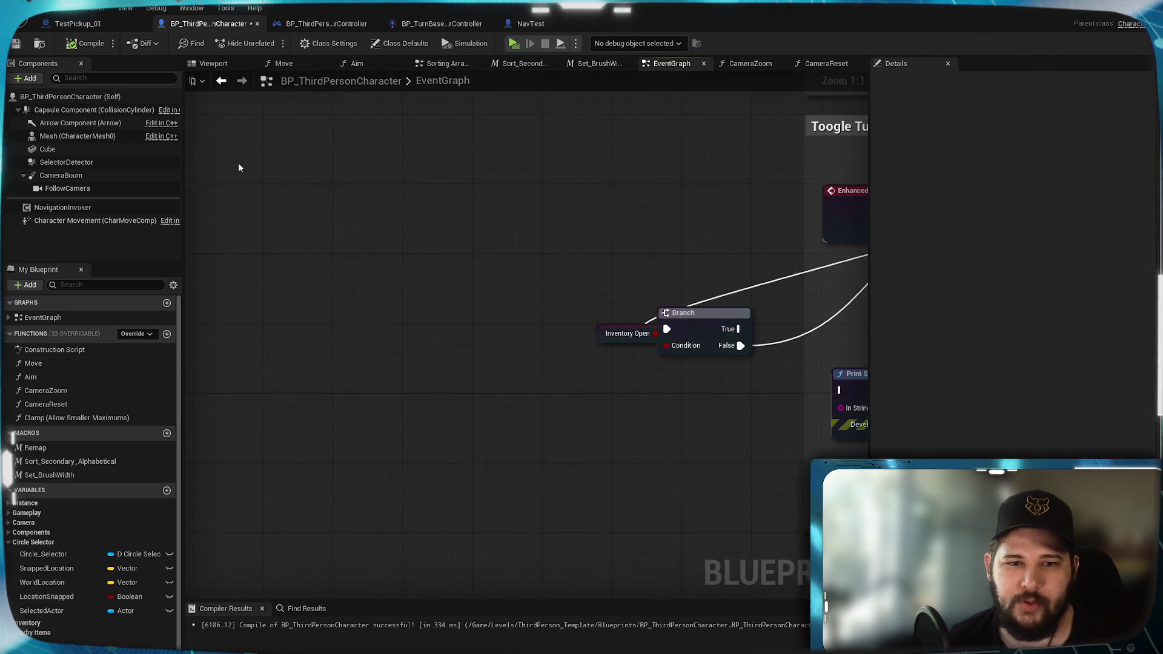
pyautogui.scroll(-2, 239, 167)
pyautogui.scroll(-3, 239, 167)
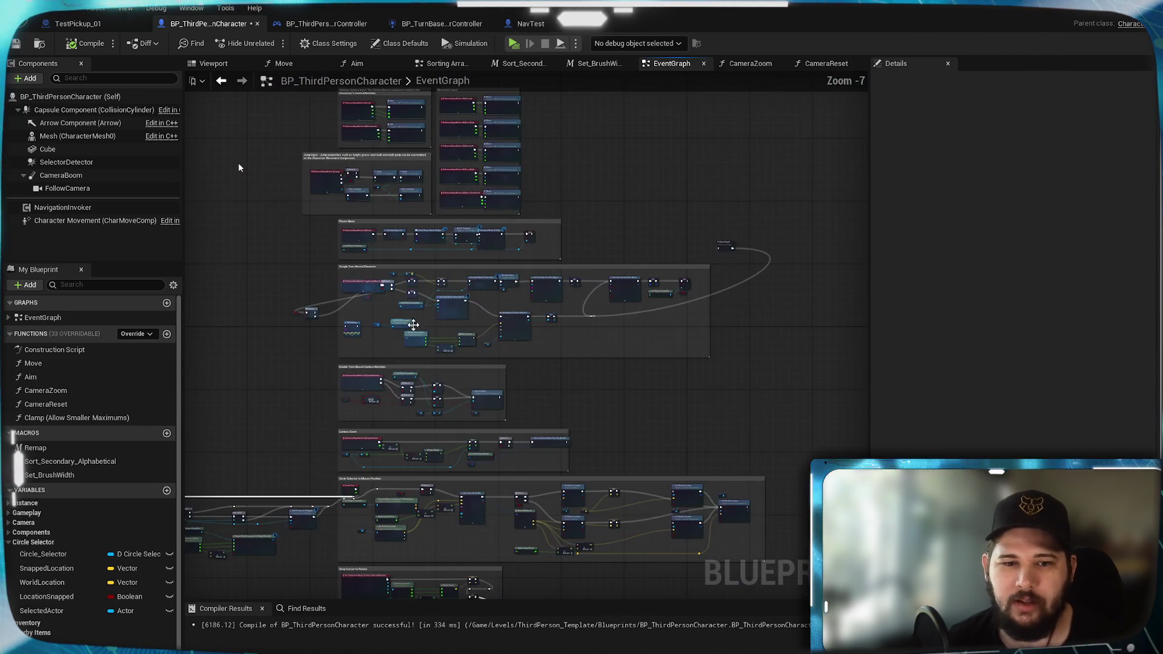
pyautogui.scroll(-3, 240, 167)
pyautogui.scroll(4, 514, 297)
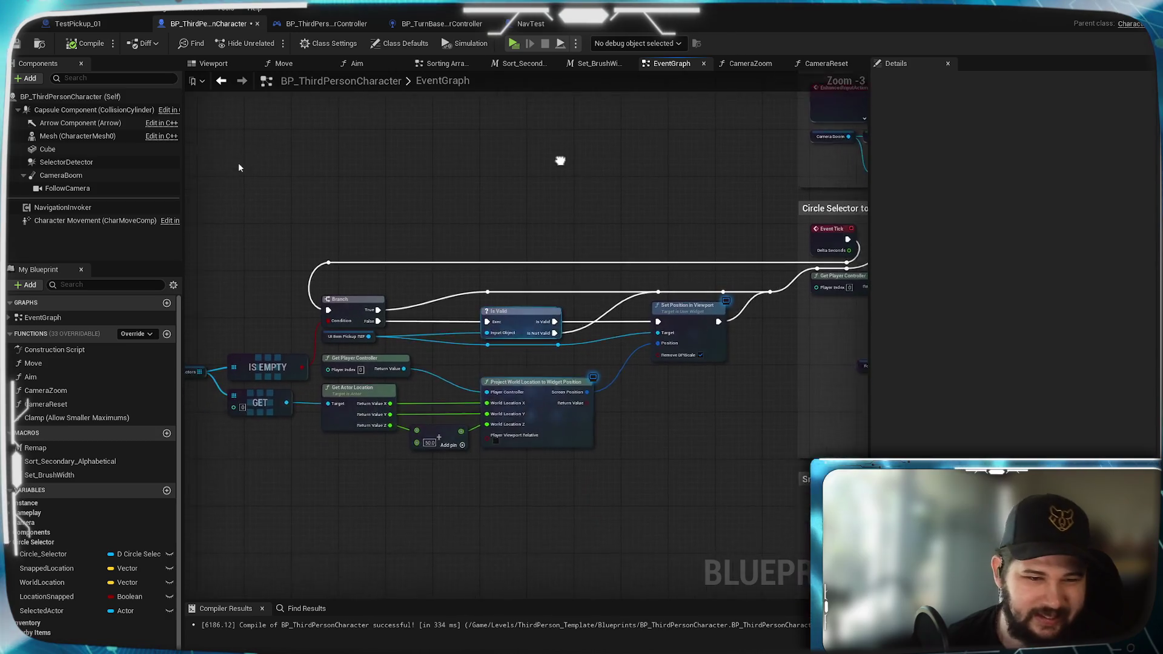
pyautogui.moveTo(668, 179); pyautogui.dragTo(295, 143)
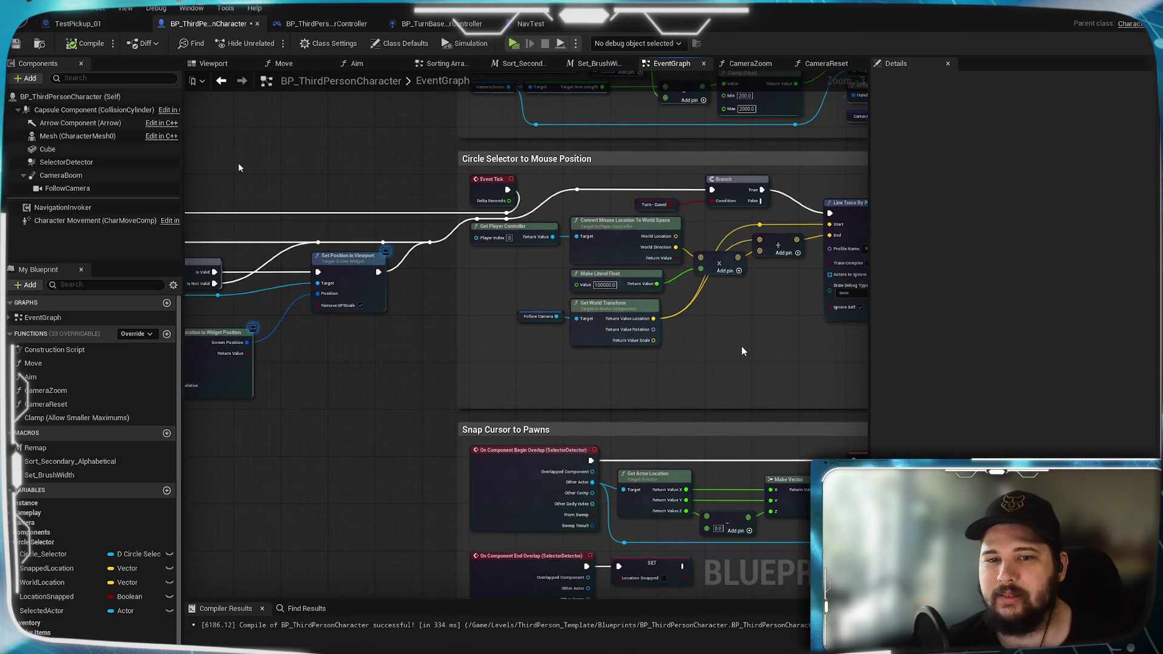
pyautogui.moveTo(748, 342); pyautogui.dragTo(312, 379)
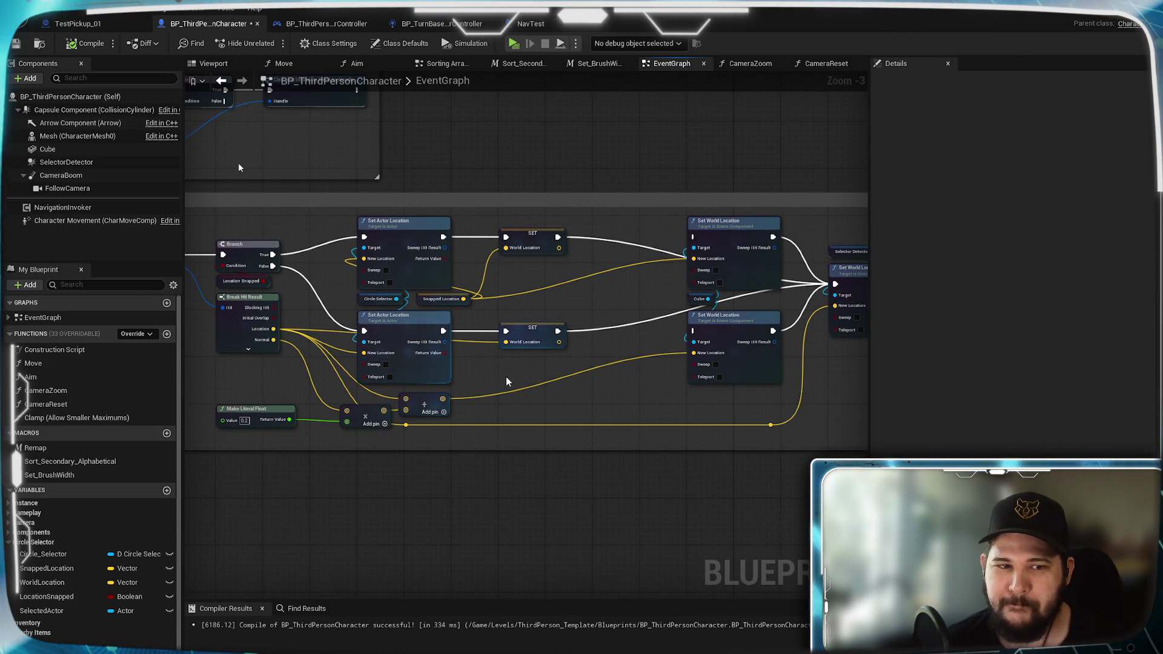
pyautogui.moveTo(478, 389); pyautogui.dragTo(718, 227)
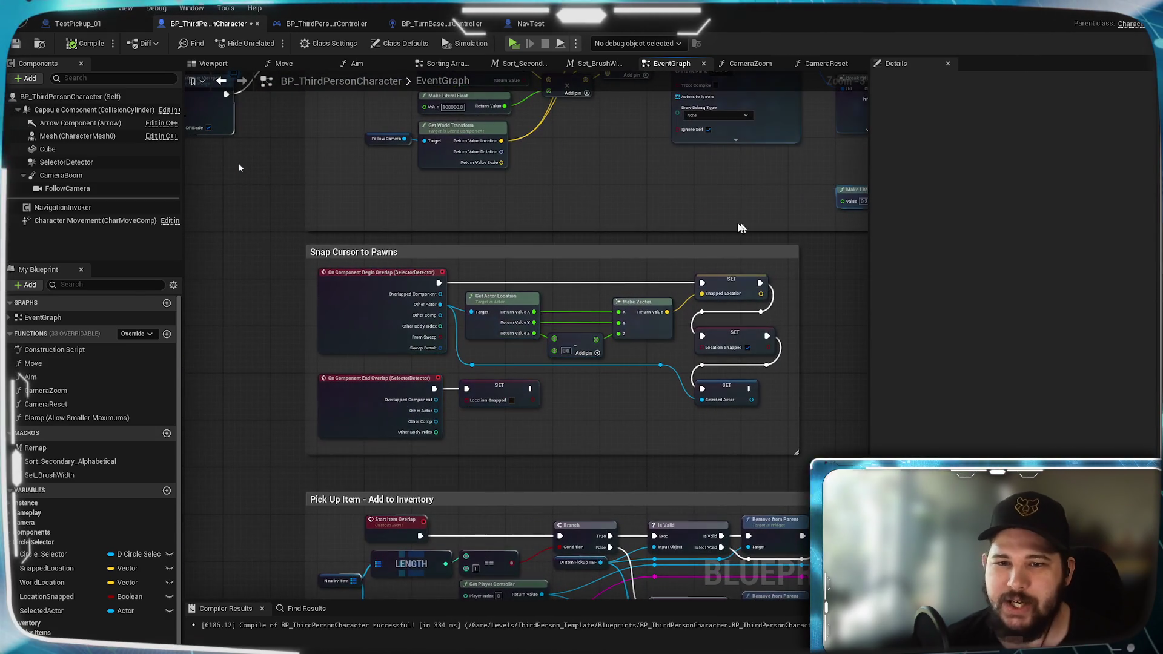
pyautogui.scroll(-5, 670, 266)
pyautogui.scroll(2, 683, 345)
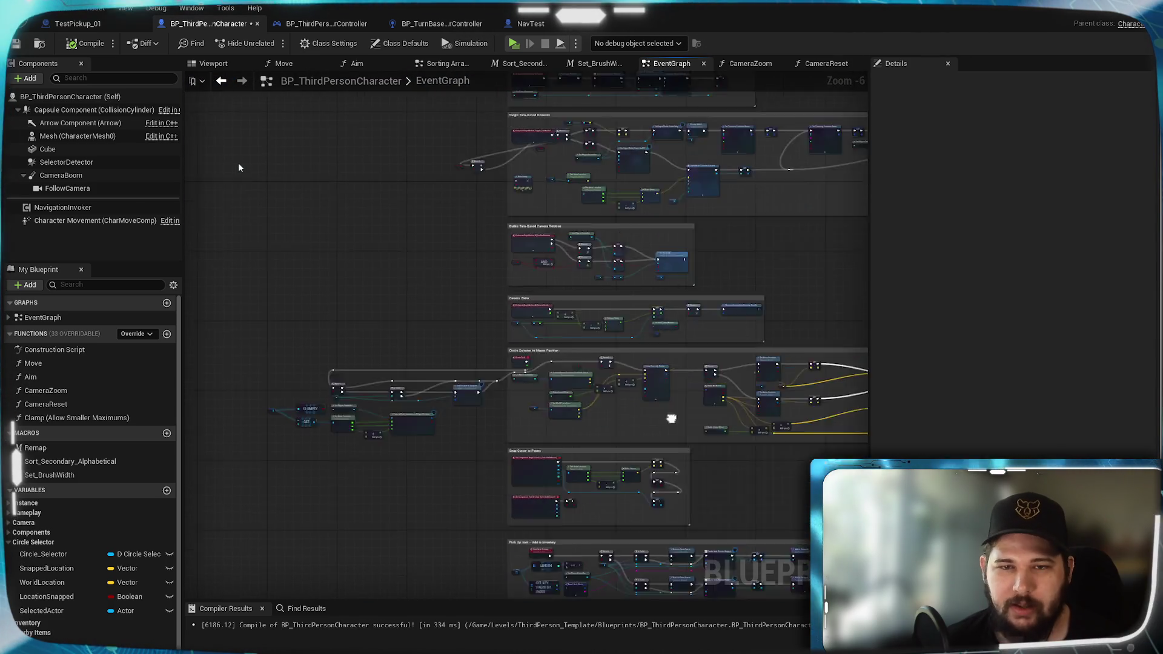
pyautogui.scroll(1, 686, 302)
pyautogui.scroll(1, 660, 386)
pyautogui.scroll(2, 636, 365)
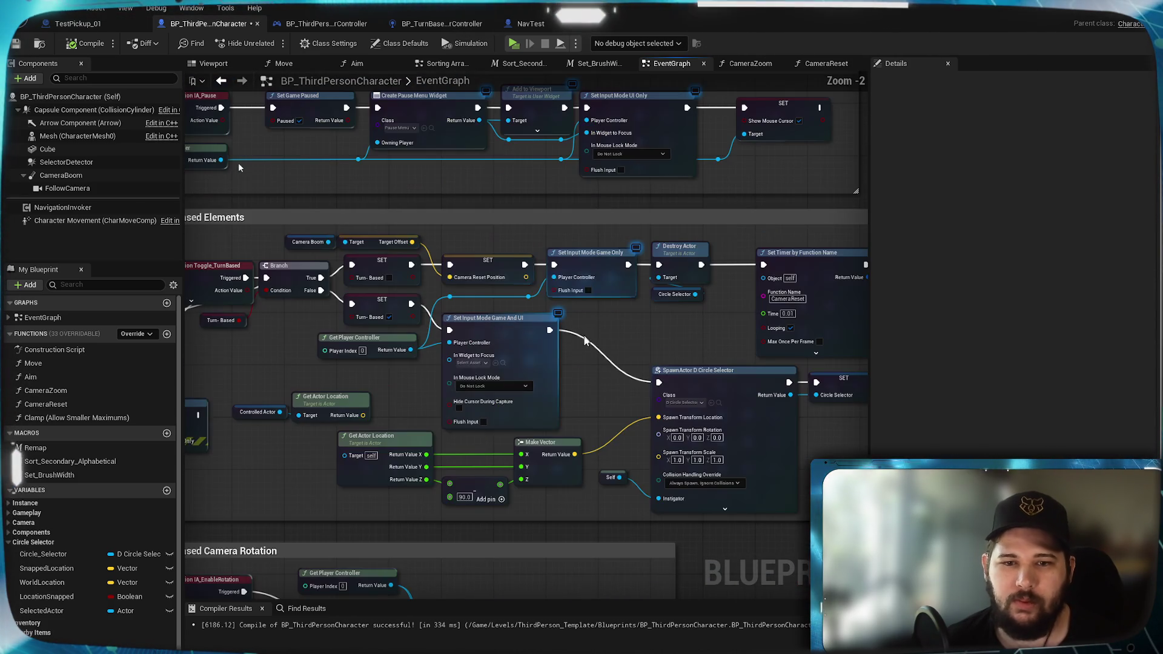
pyautogui.click(827, 63)
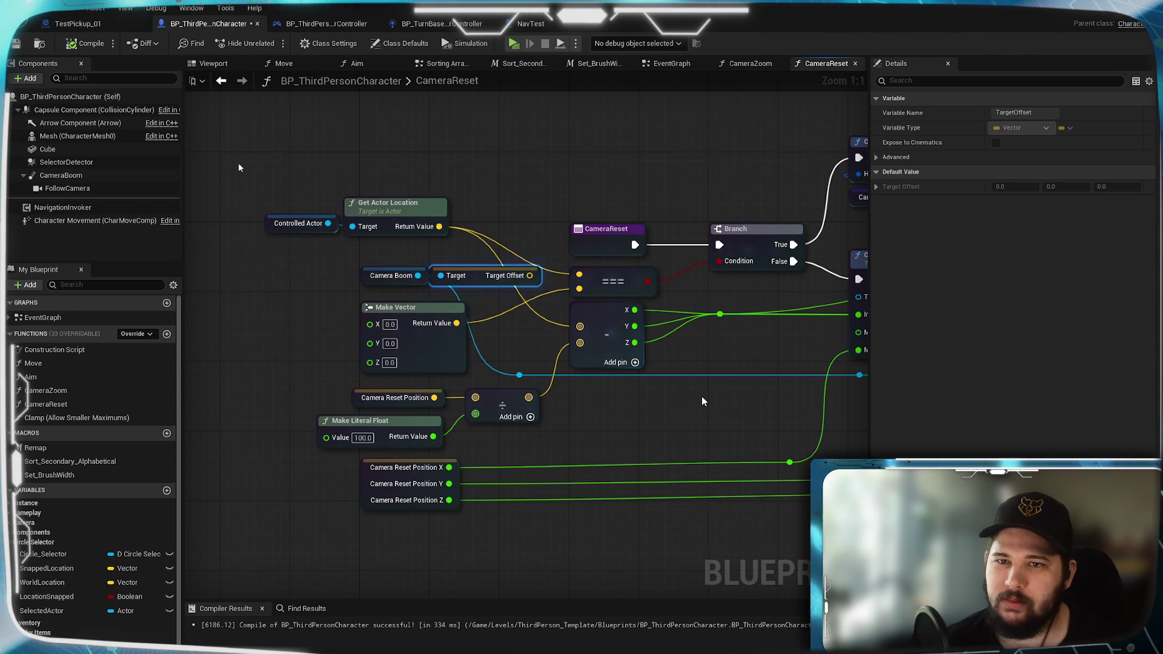
pyautogui.click(762, 66)
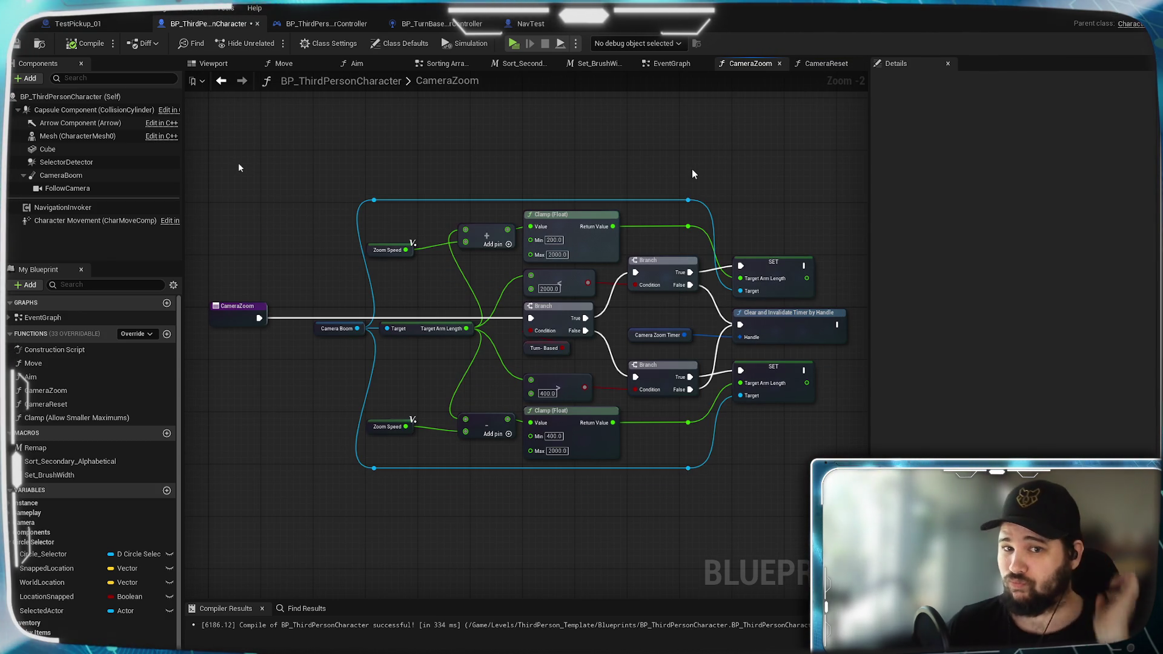
pyautogui.click(676, 63)
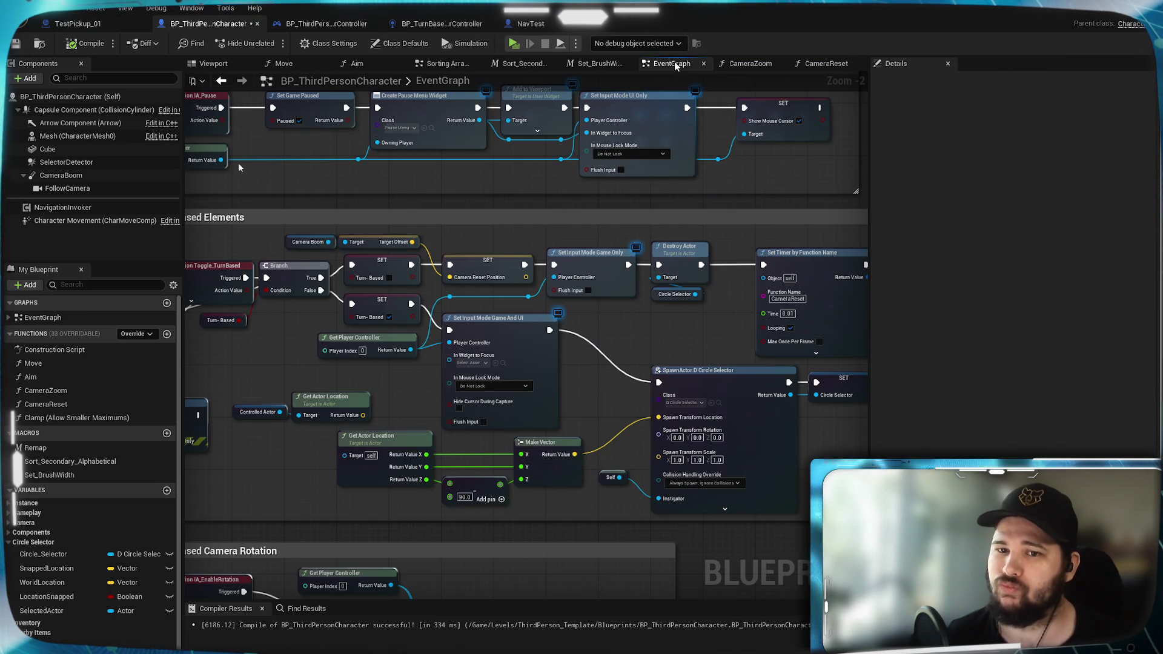
pyautogui.scroll(2, 700, 327)
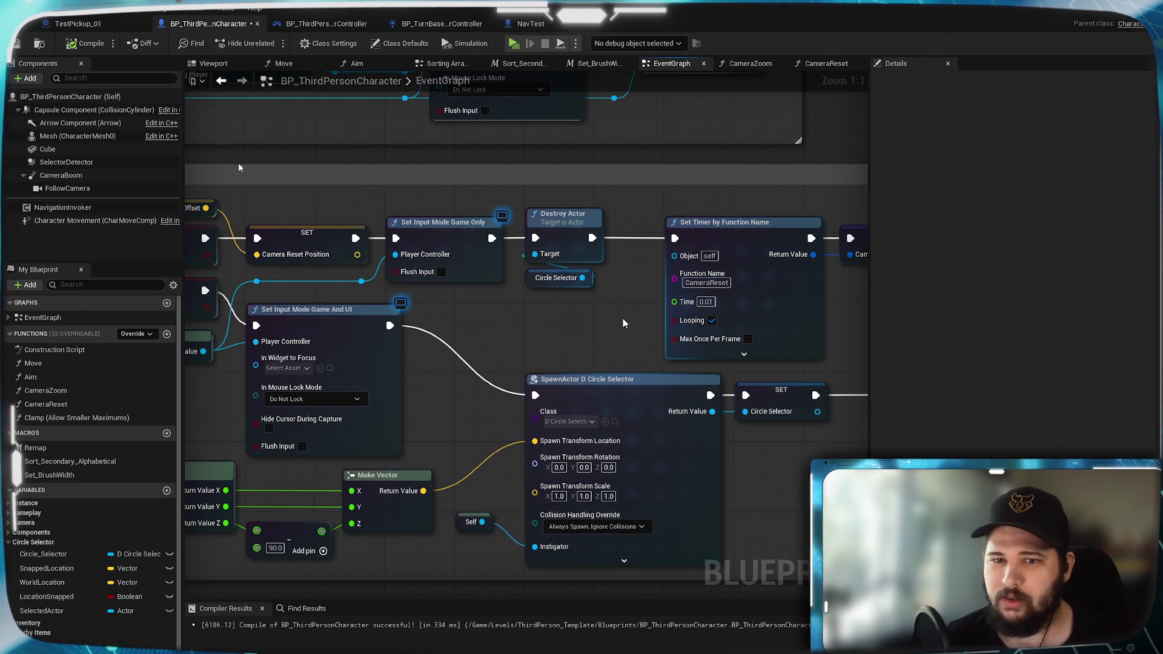
pyautogui.moveTo(623, 323); pyautogui.dragTo(568, 288)
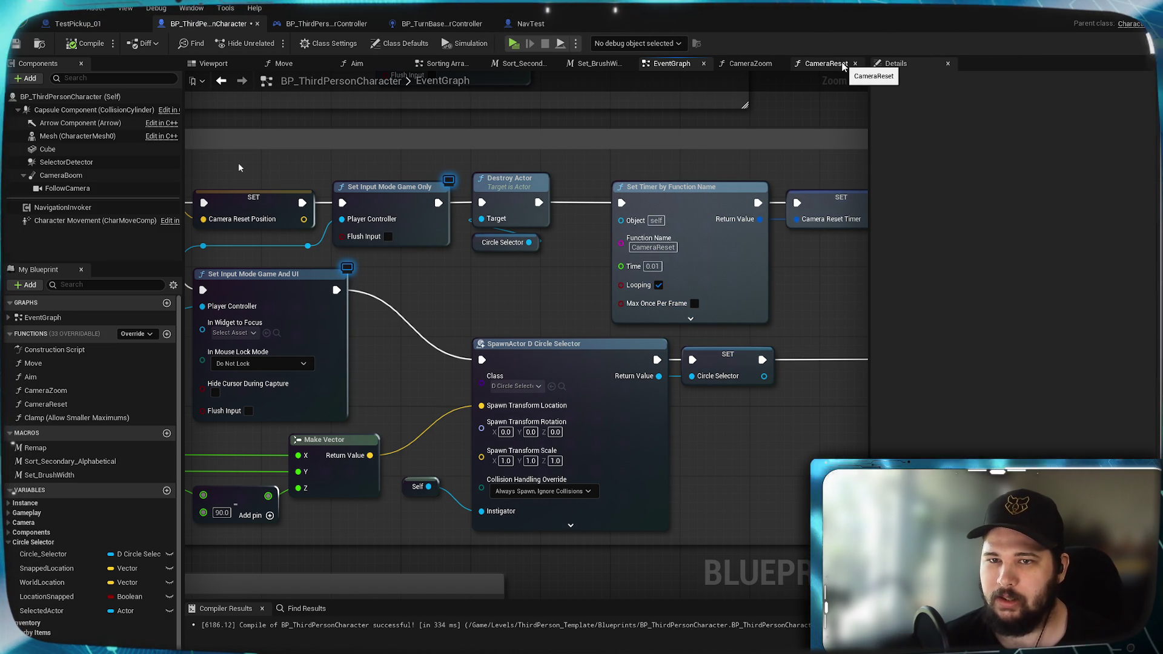
# Step: Pan the EventGraph past the Set Timer and CameraZoom timer nodes, then switch to the CameraZoom graph
pyautogui.moveTo(487, 291); pyautogui.dragTo(865, 243)
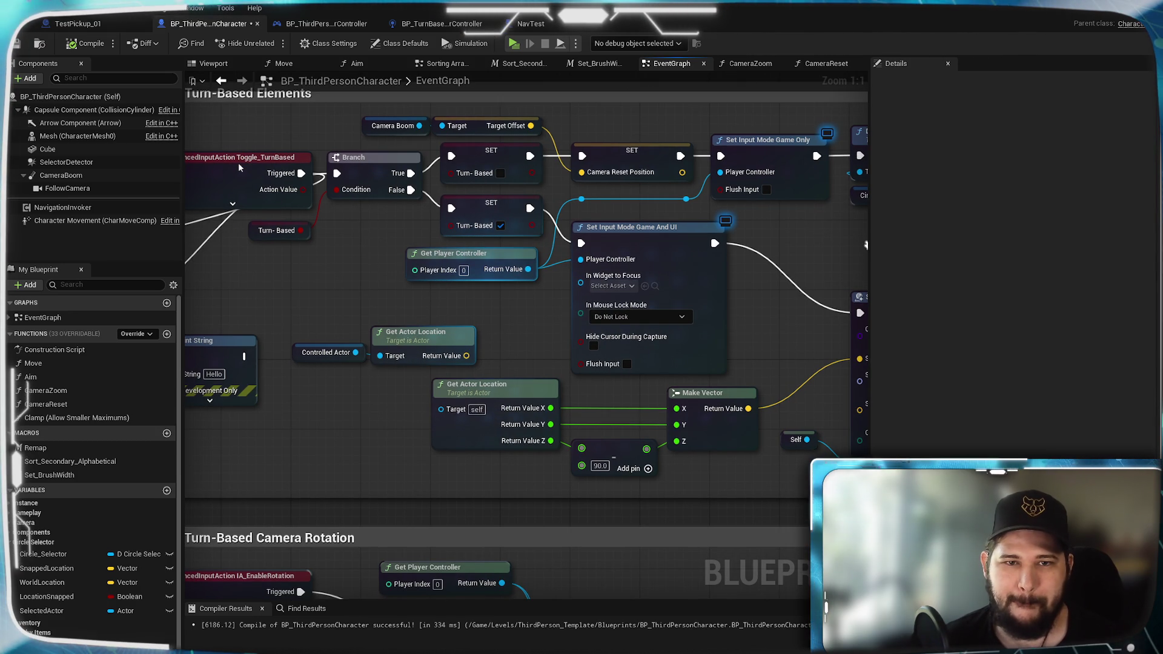
pyautogui.moveTo(865, 244)
pyautogui.mouseDown()
pyautogui.moveTo(478, 297)
pyautogui.moveTo(846, 297)
pyautogui.mouseUp()
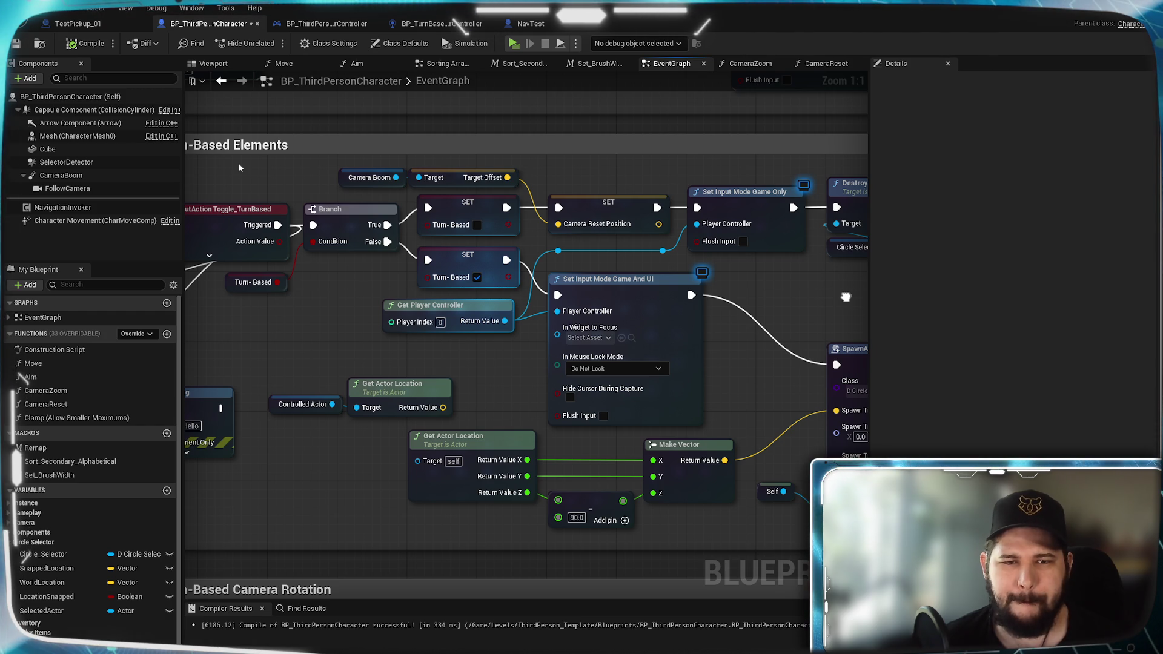
pyautogui.moveTo(846, 297); pyautogui.dragTo(254, 318)
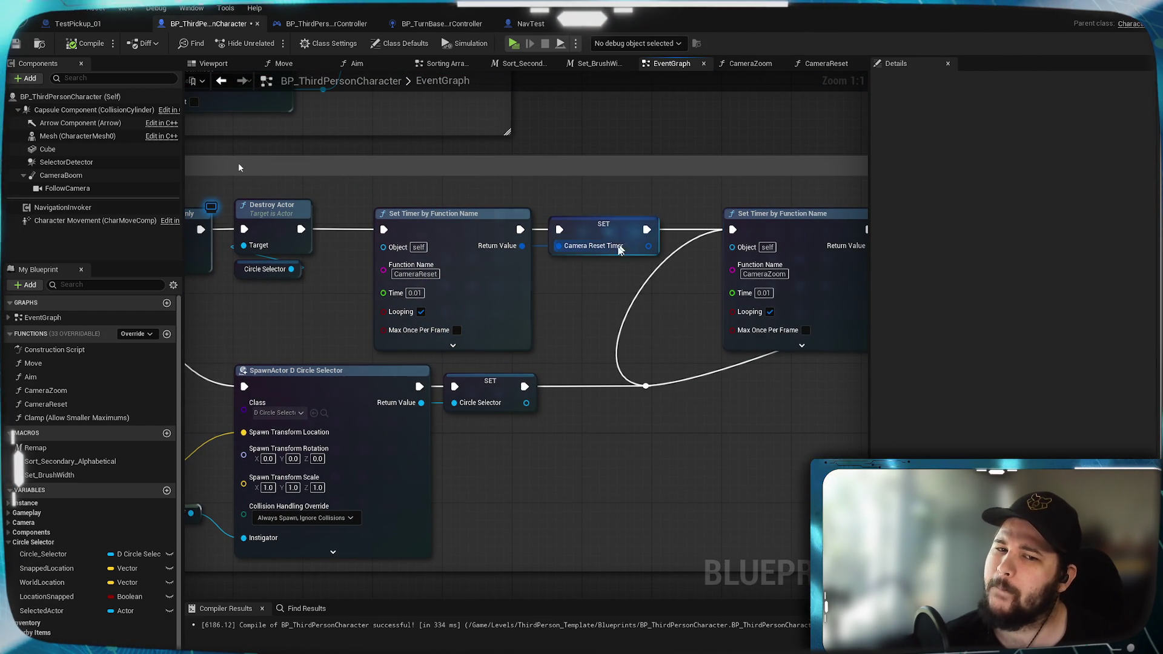
pyautogui.moveTo(586, 271)
pyautogui.mouseDown()
pyautogui.moveTo(443, 247)
pyautogui.moveTo(186, 265)
pyautogui.moveTo(441, 239)
pyautogui.mouseUp()
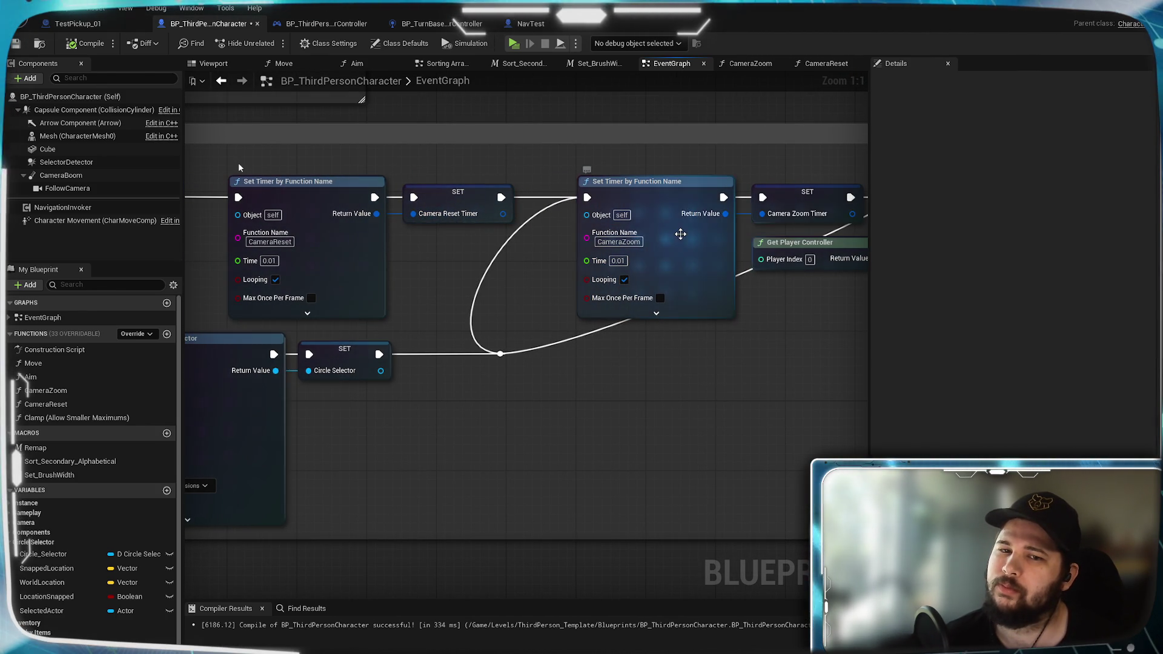
pyautogui.click(750, 66)
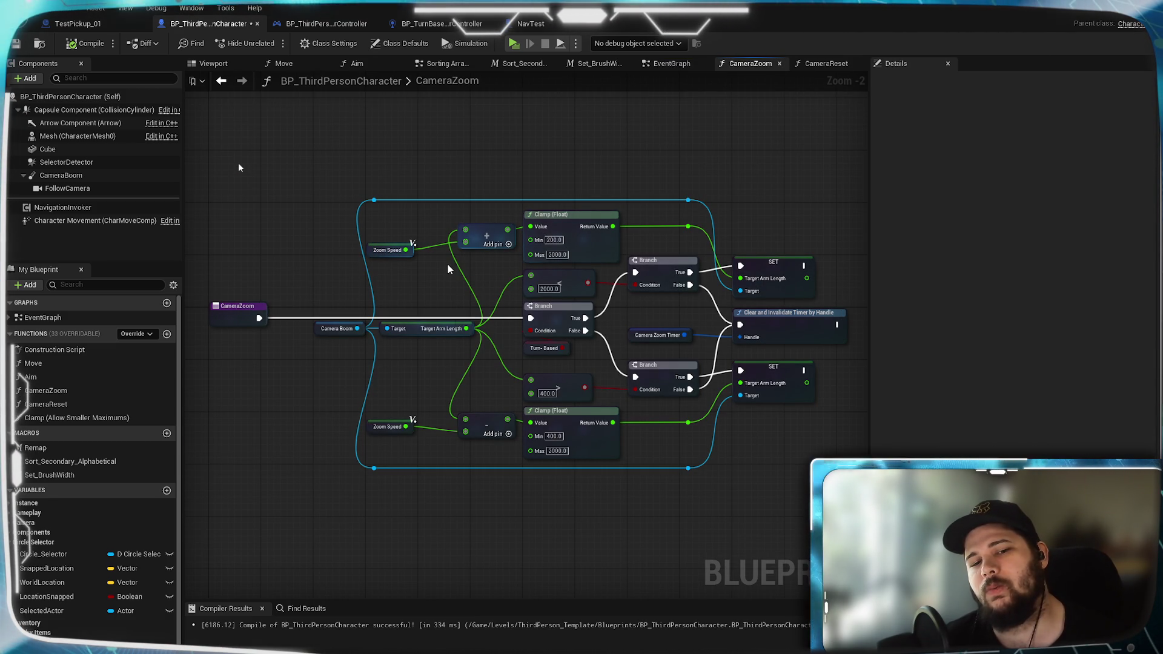
# Step: Review the CameraReset graph's Clamp, Target Offset, entry and Make Vector nodes
pyautogui.click(827, 65)
pyautogui.moveTo(739, 340)
pyautogui.mouseDown()
pyautogui.moveTo(346, 325)
pyautogui.moveTo(15, 332)
pyautogui.mouseUp()
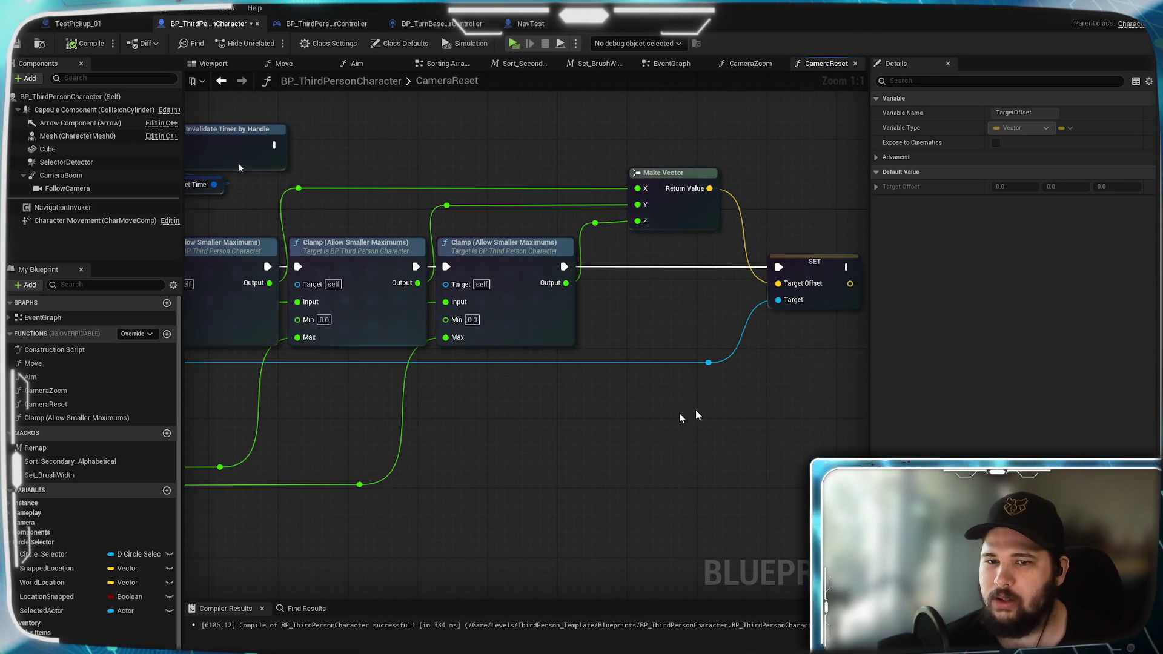
pyautogui.moveTo(813, 283)
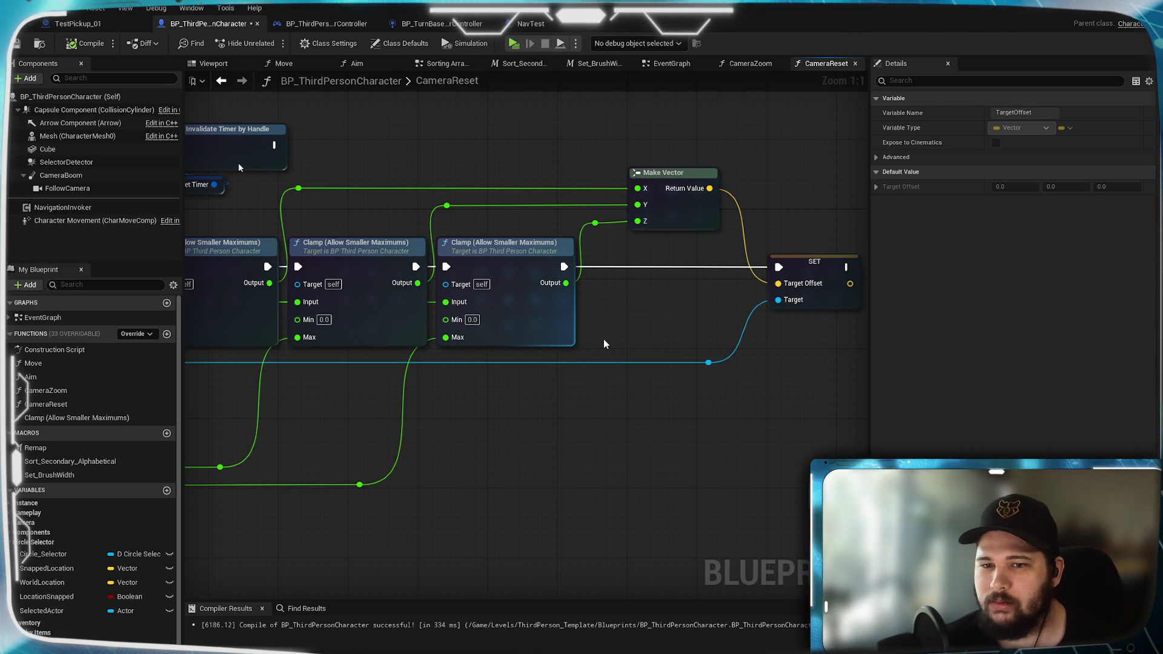
pyautogui.moveTo(603, 343)
pyautogui.mouseDown()
pyautogui.moveTo(1154, 363)
pyautogui.moveTo(616, 284)
pyautogui.mouseUp()
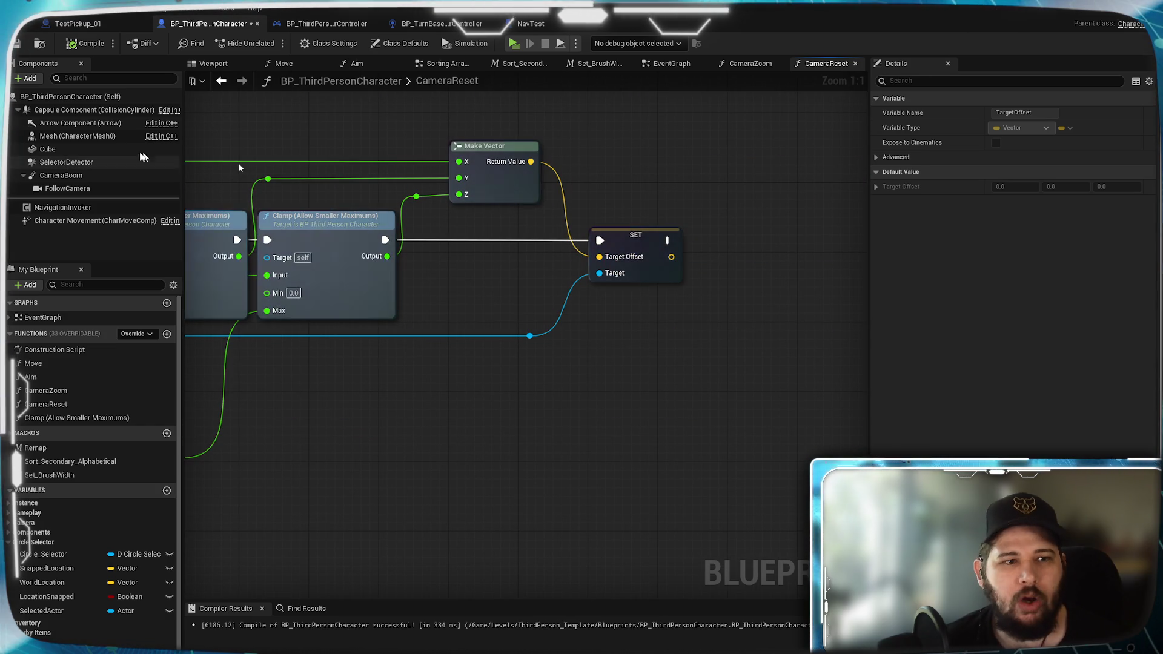
pyautogui.click(509, 302)
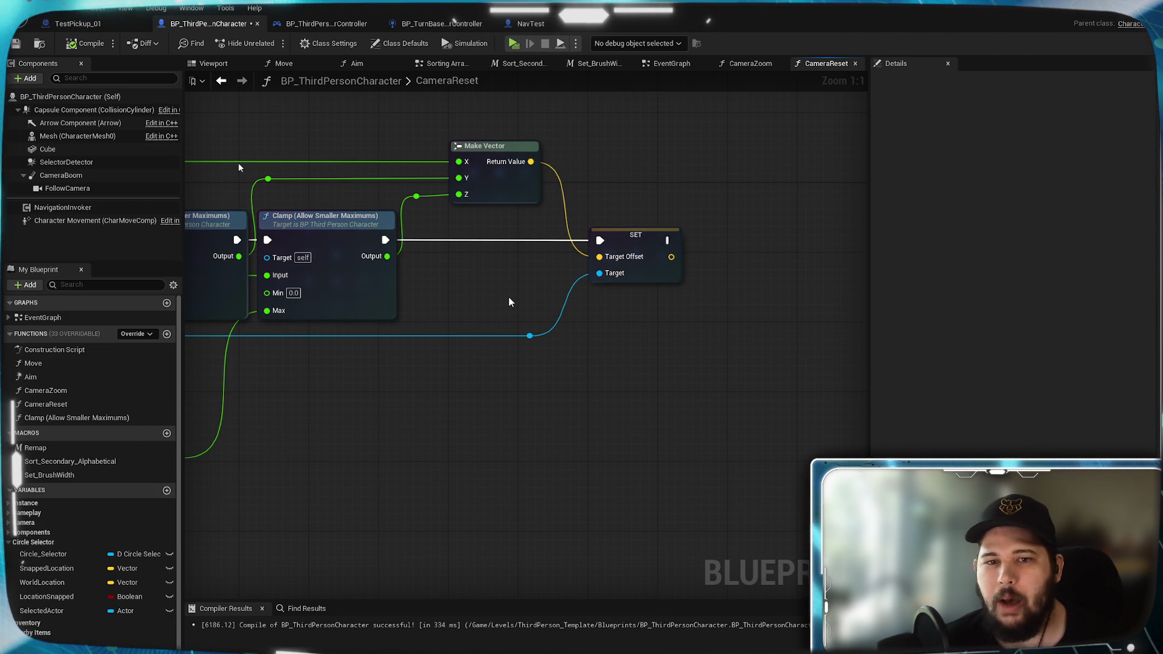
pyautogui.moveTo(509, 302); pyautogui.dragTo(541, 278)
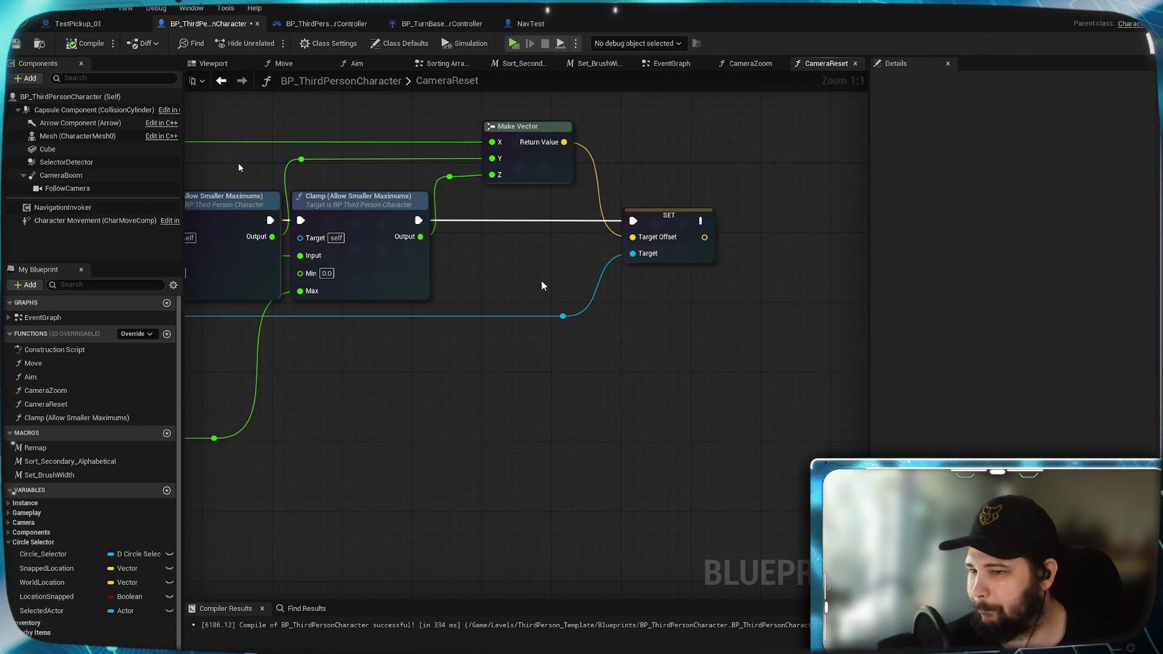
# Step: Check the CameraBoom component's properties, review the Branch and Clamp nodes, then switch to the Move graph
pyautogui.click(60, 178)
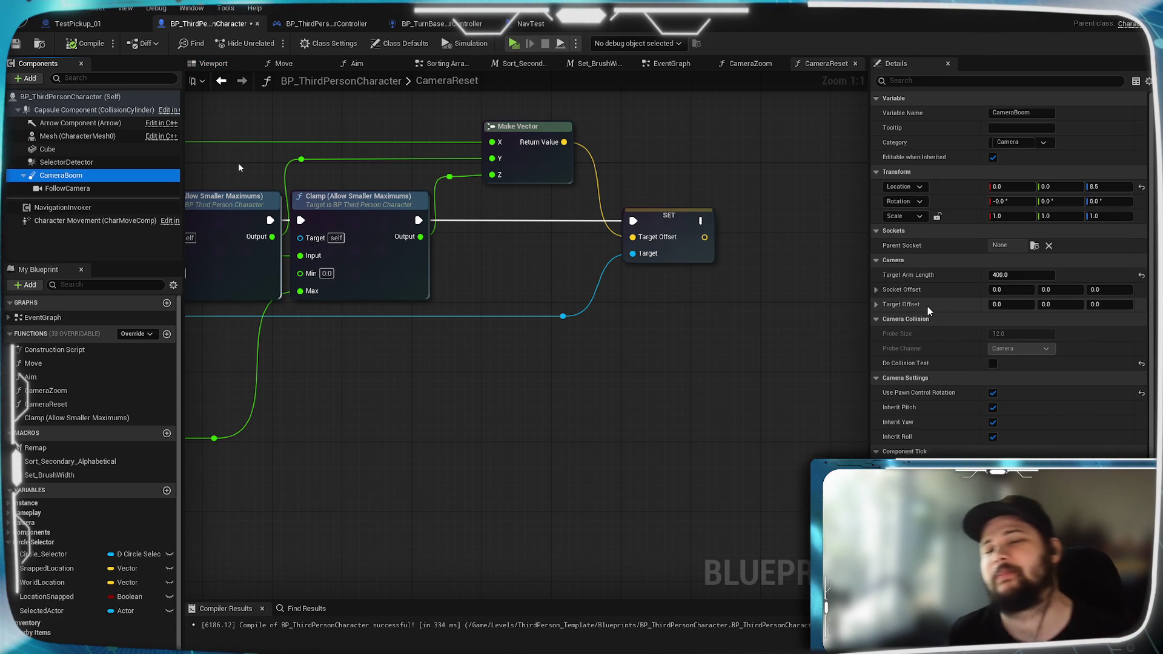
pyautogui.click(519, 285)
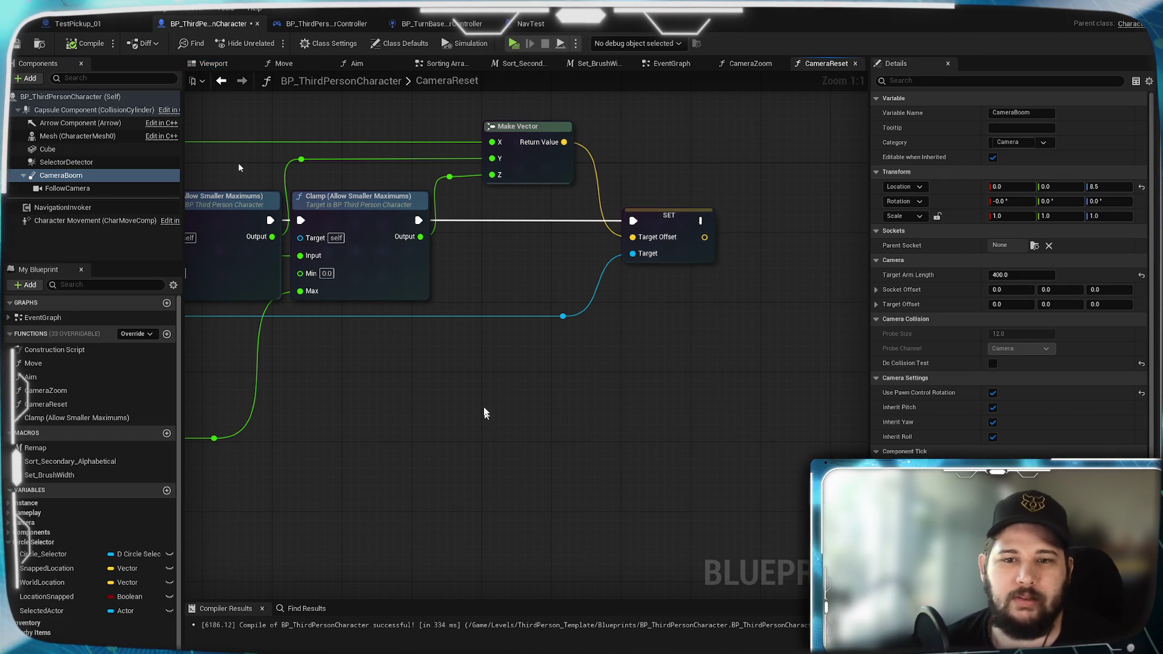
pyautogui.moveTo(380, 347); pyautogui.dragTo(735, 397)
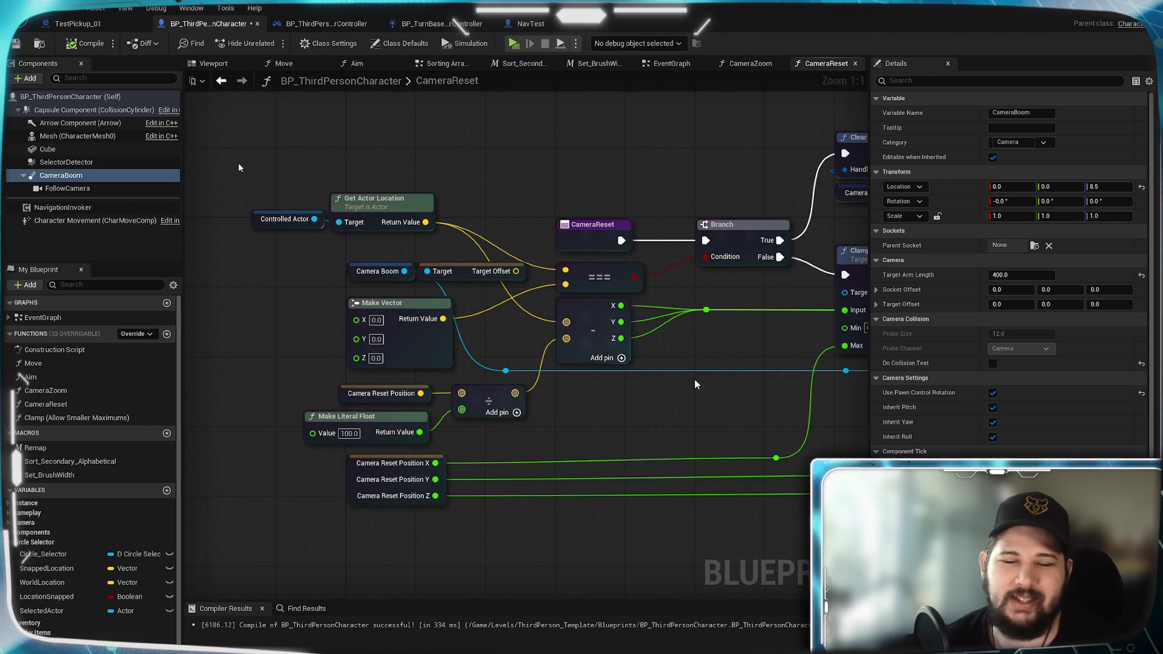
pyautogui.moveTo(763, 396); pyautogui.dragTo(649, 379)
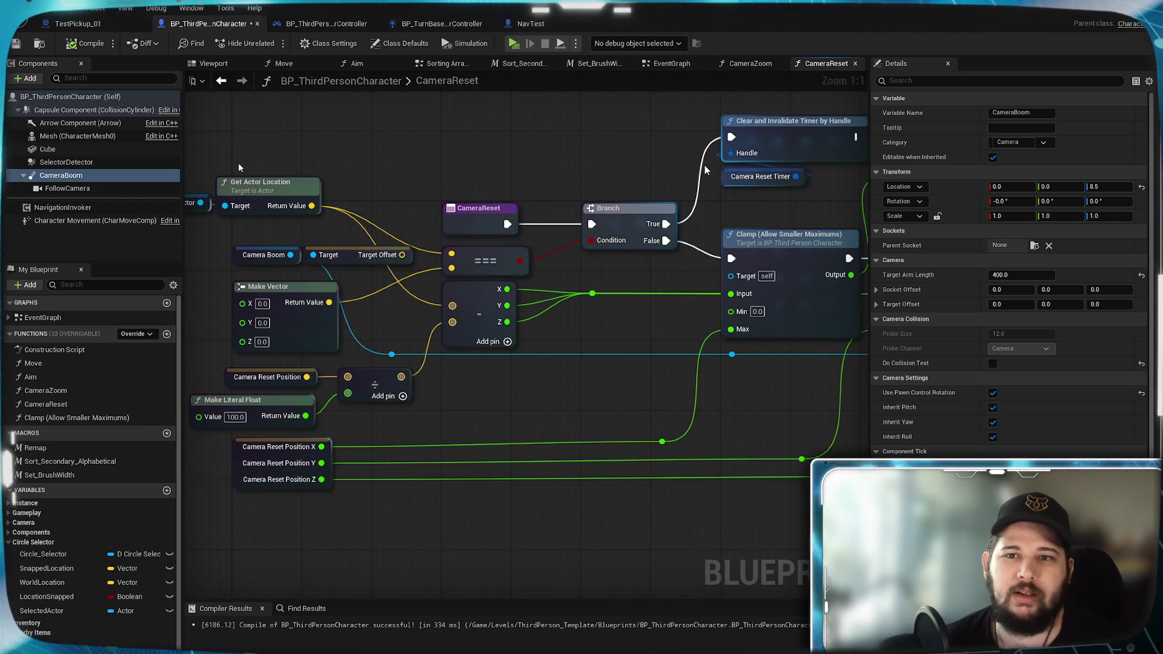
pyautogui.click(418, 80)
pyautogui.click(292, 62)
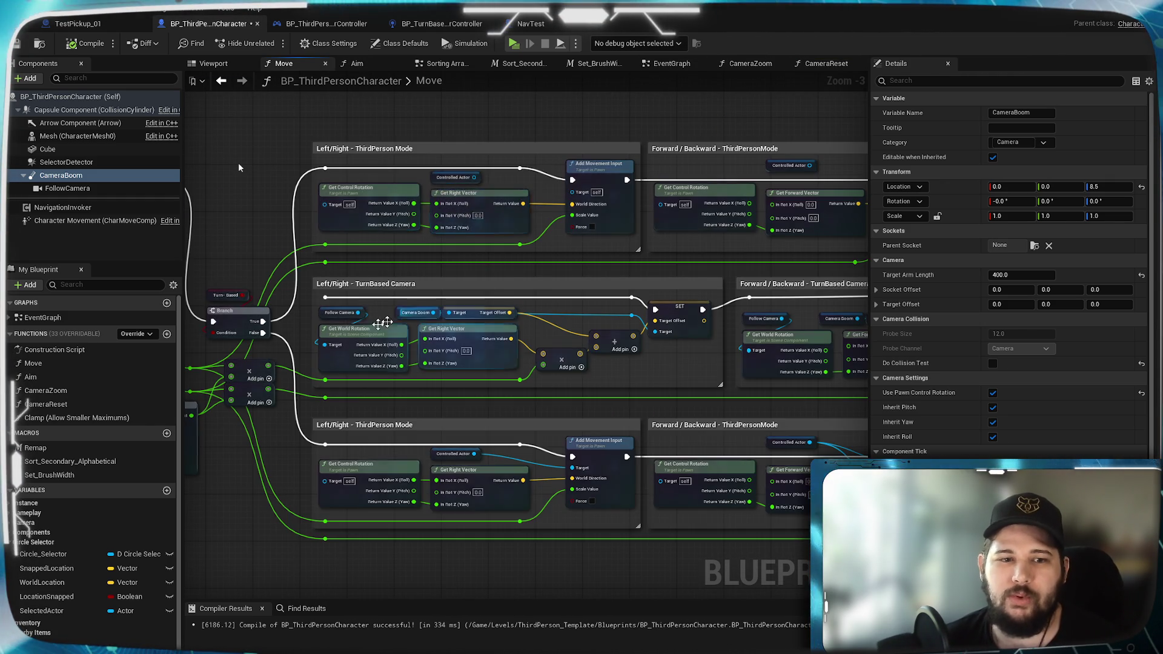
pyautogui.scroll(2, 518, 322)
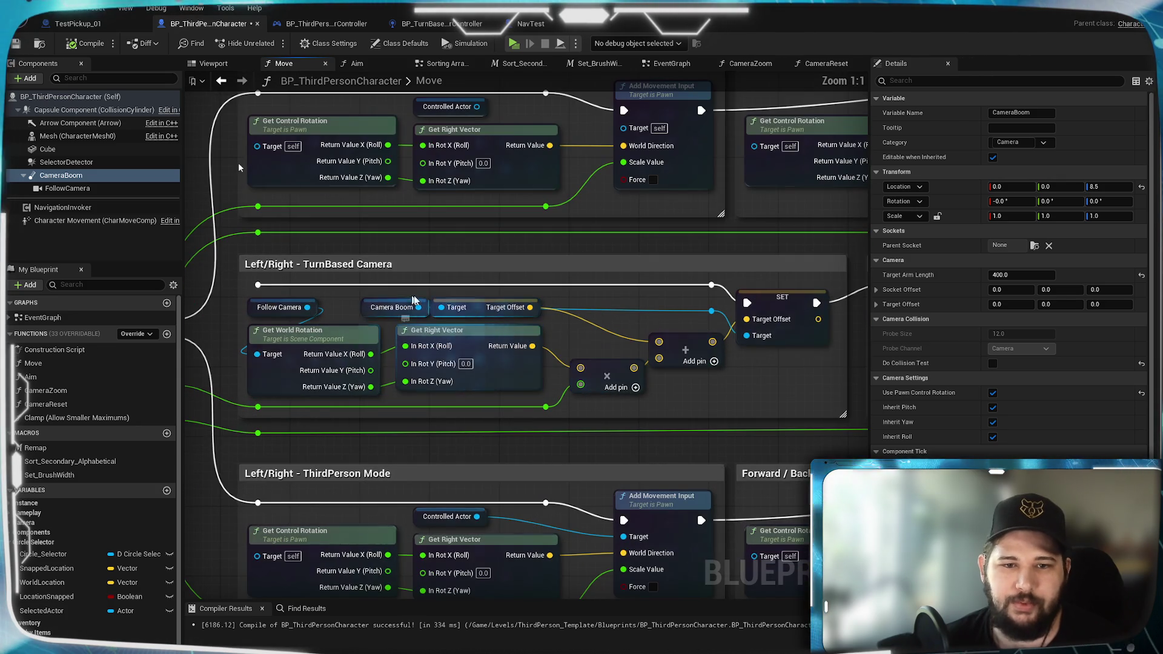
# Step: View the Move graph's TurnBased Camera section, then return to the CameraReset graph
pyautogui.moveTo(764, 368)
pyautogui.mouseDown()
pyautogui.moveTo(697, 348)
pyautogui.moveTo(381, 336)
pyautogui.mouseUp()
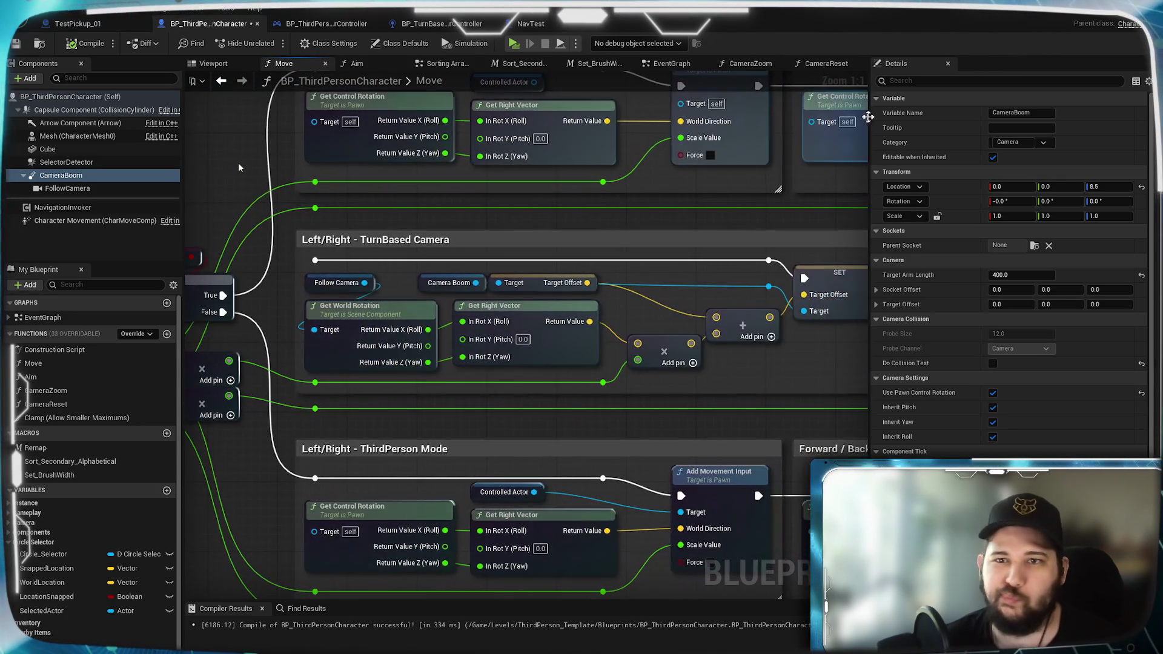
pyautogui.click(832, 65)
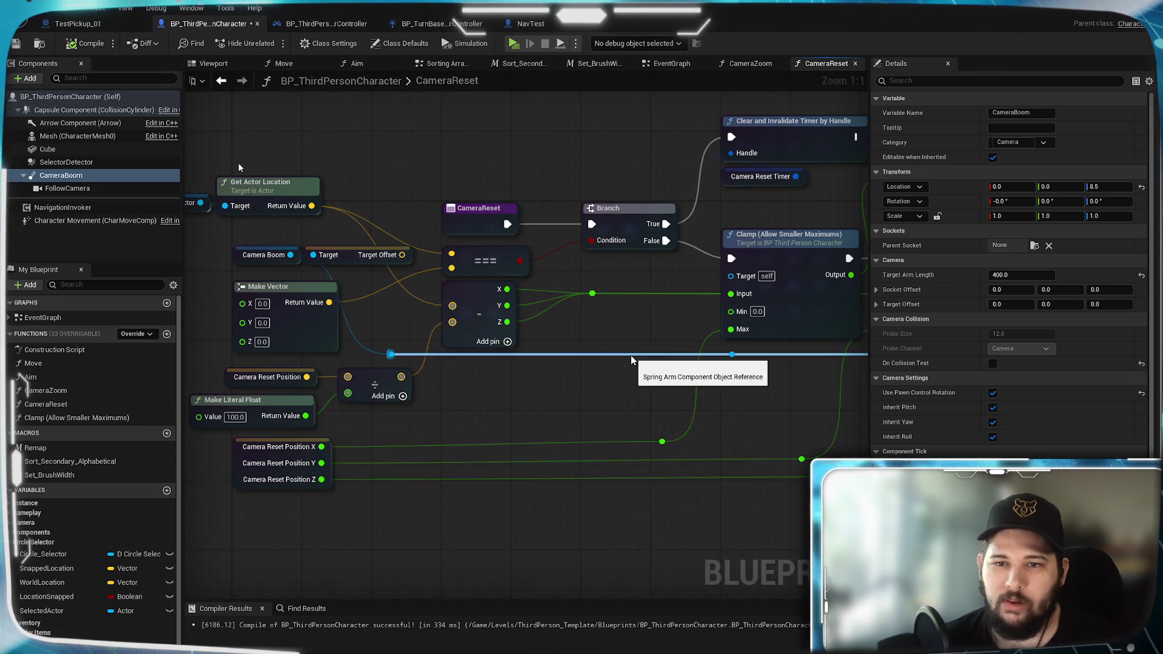
pyautogui.moveTo(769, 400); pyautogui.dragTo(499, 408)
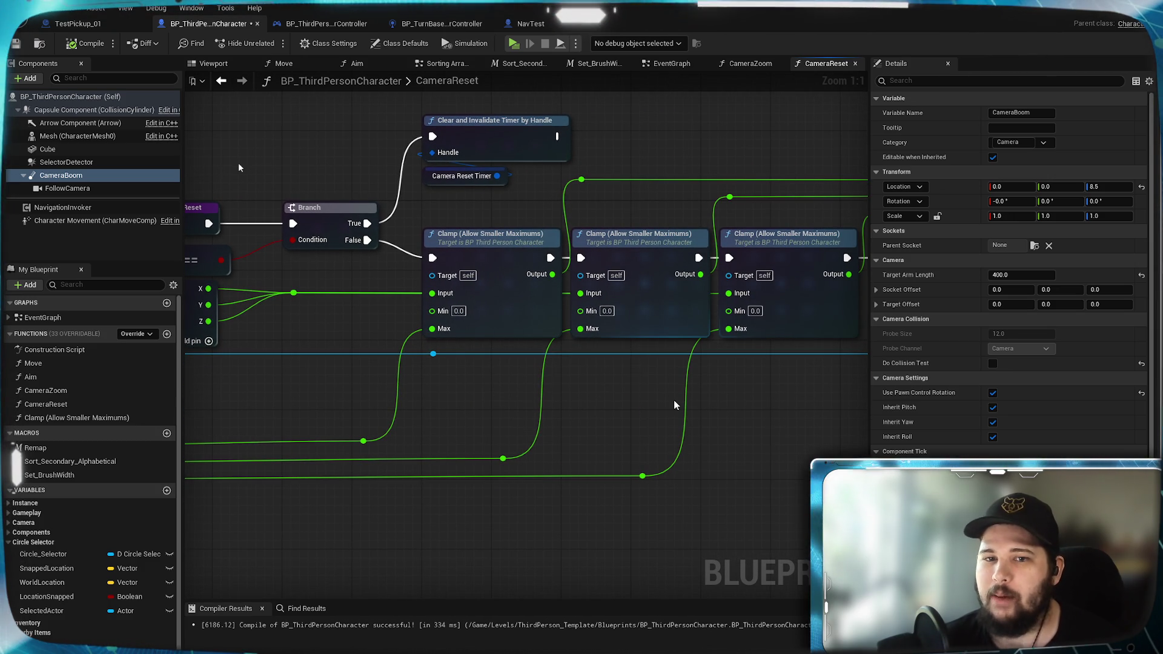
# Step: Pan across CameraReset's Make Vector, Branch and Get Actor Location nodes
pyautogui.moveTo(673, 404); pyautogui.dragTo(471, 398)
pyautogui.moveTo(575, 390); pyautogui.dragTo(660, 374)
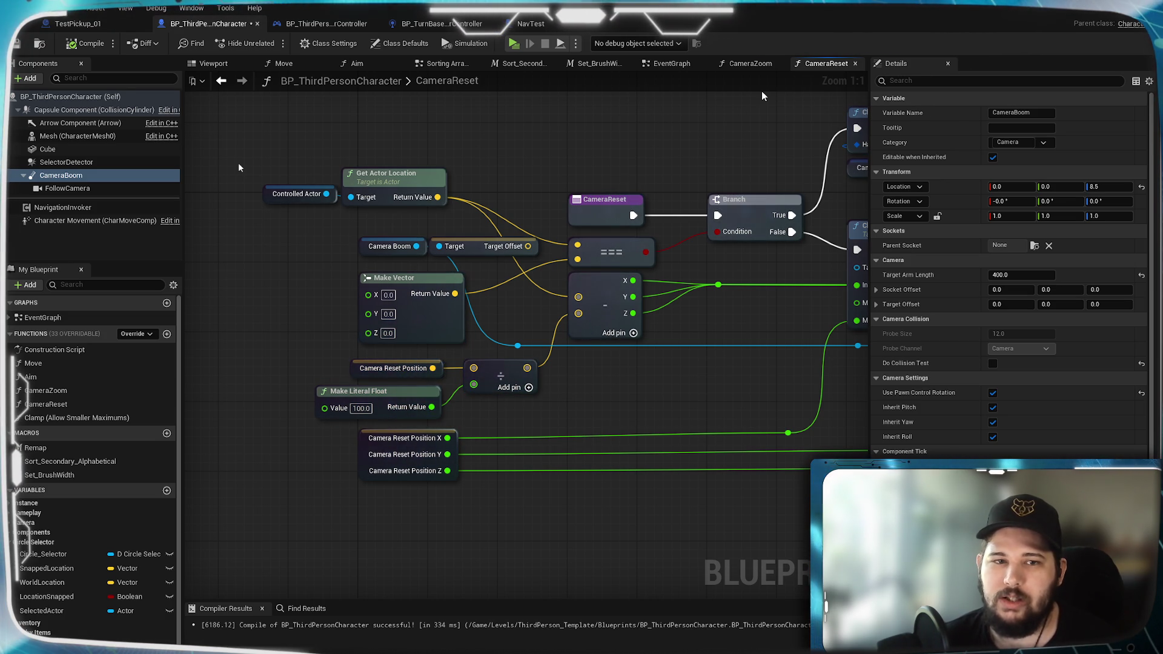
pyautogui.moveTo(584, 122); pyautogui.dragTo(451, 322)
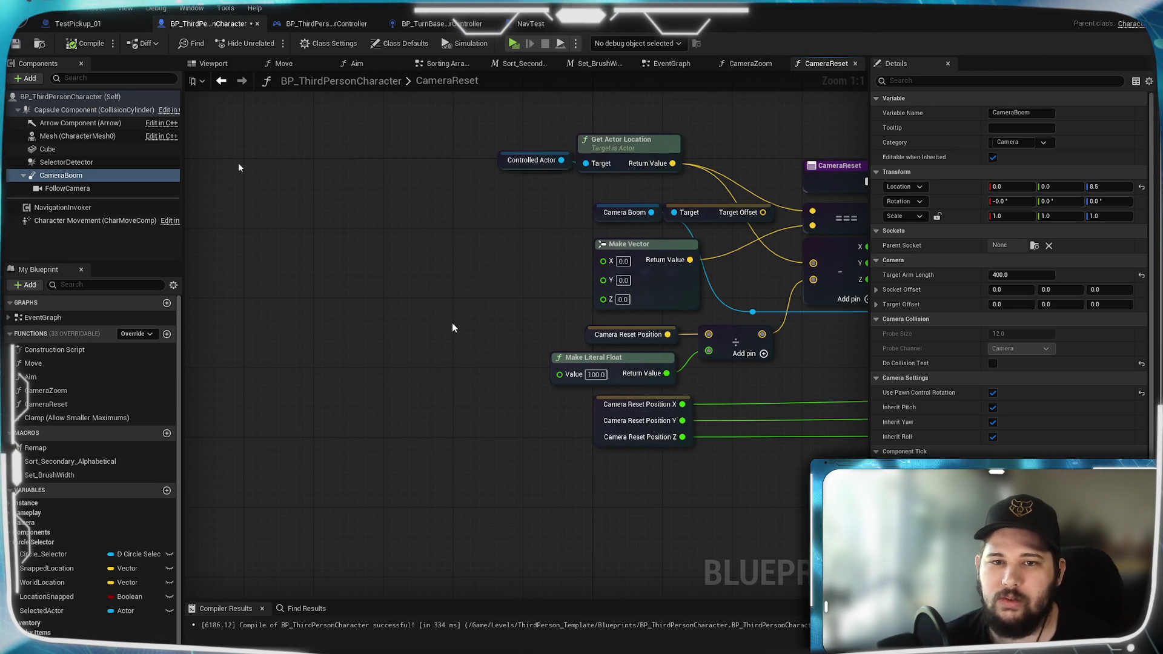
# Step: Duplicate the Get Actor Location node in CameraReset and test-wire its output to the math node
pyautogui.rightClick(405, 301)
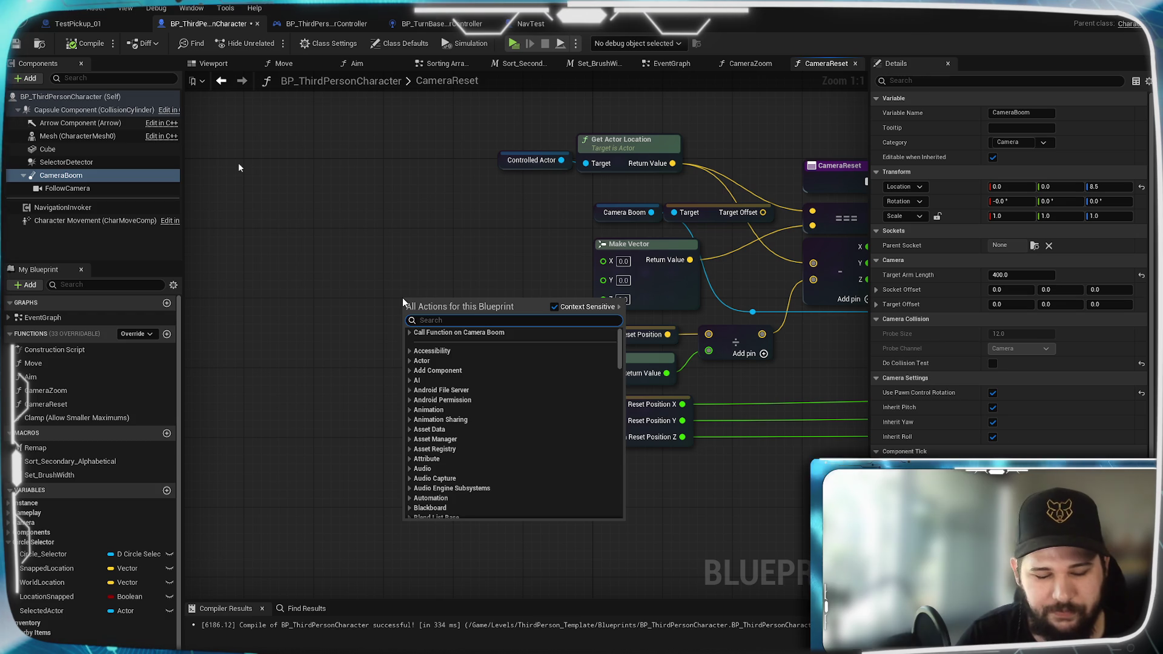
pyautogui.write('reset')
pyautogui.press('Escape')
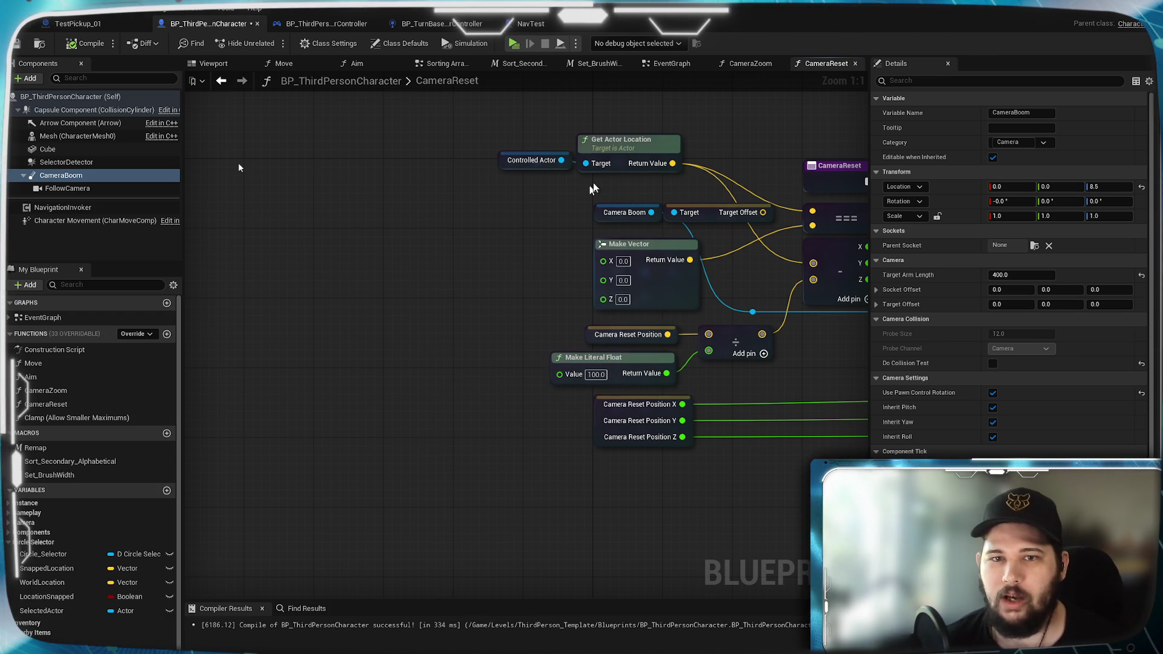
pyautogui.click(604, 142)
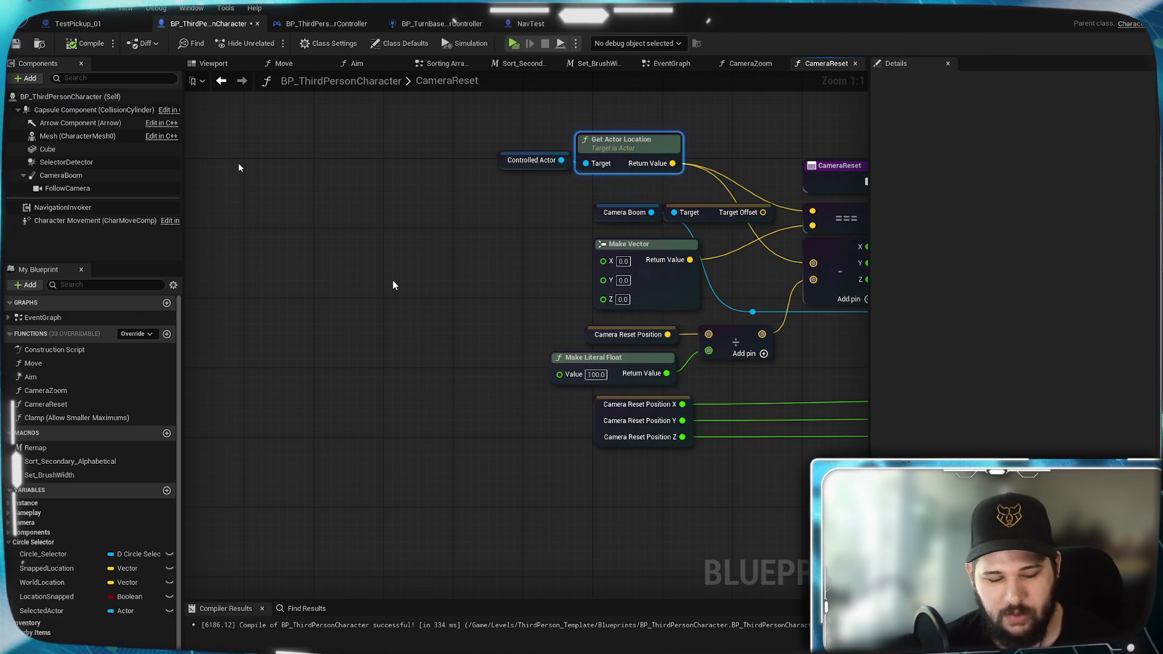
pyautogui.hotkey('ctrl', 'c')
pyautogui.hotkey('ctrl', 'v')
pyautogui.moveTo(506, 303)
pyautogui.mouseDown()
pyautogui.moveTo(725, 342)
pyautogui.moveTo(711, 339)
pyautogui.mouseUp()
pyautogui.moveTo(451, 282); pyautogui.dragTo(504, 290)
pyautogui.click(765, 375)
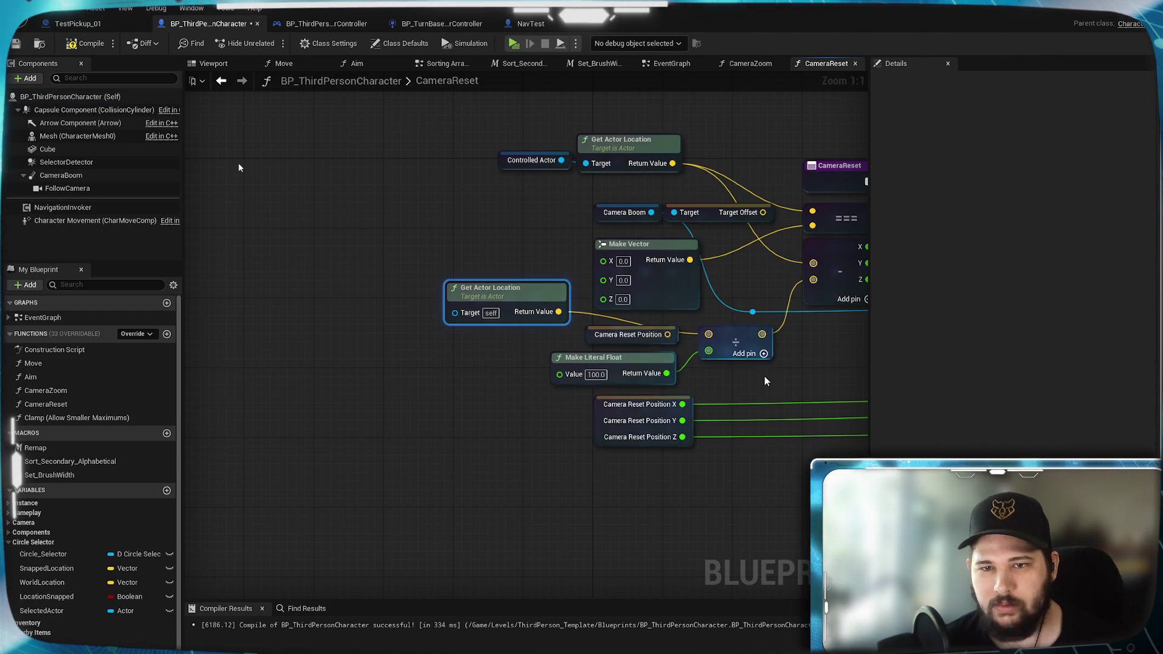
# Step: Review the Branch, Camera Reset Position and SET Target Offset nodes, then select the duplicate for moving to EventGraph
pyautogui.moveTo(796, 384); pyautogui.dragTo(618, 415)
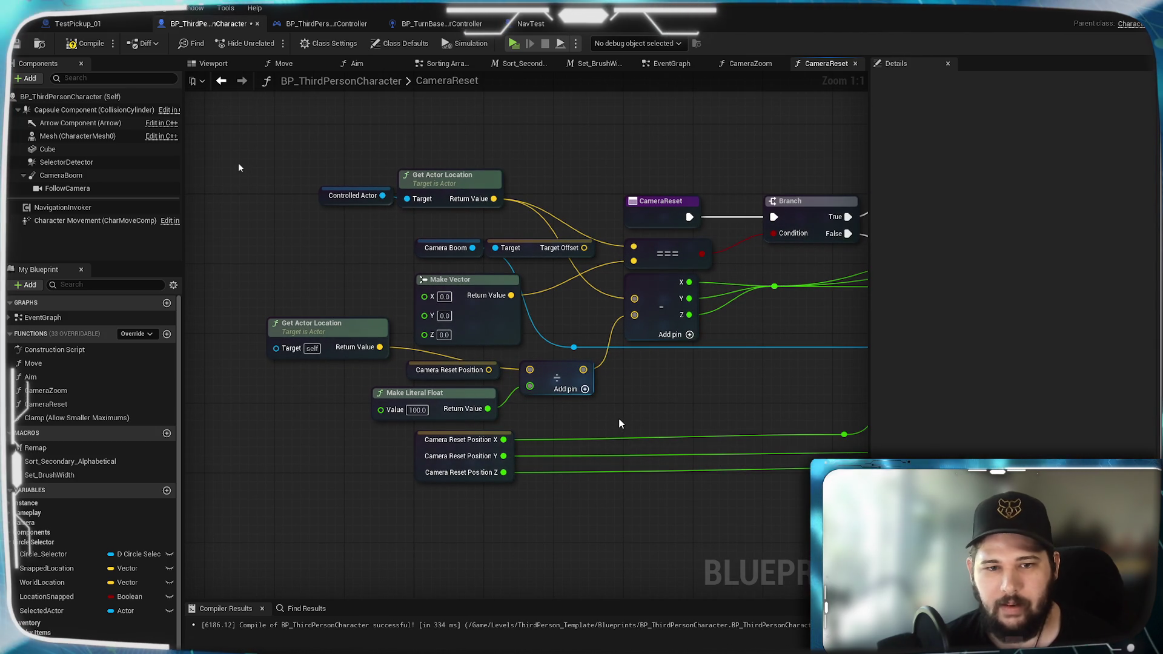
pyautogui.moveTo(628, 335)
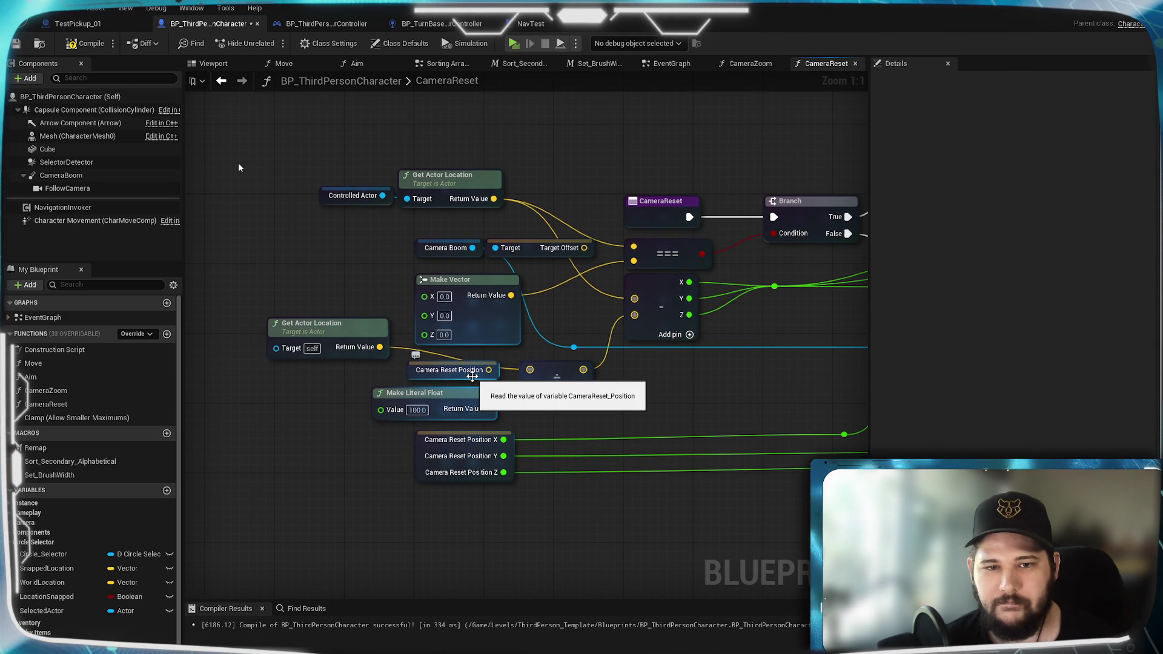
pyautogui.moveTo(765, 389)
pyautogui.mouseDown()
pyautogui.moveTo(660, 366)
pyautogui.moveTo(764, 369)
pyautogui.moveTo(624, 408)
pyautogui.moveTo(734, 401)
pyautogui.mouseUp()
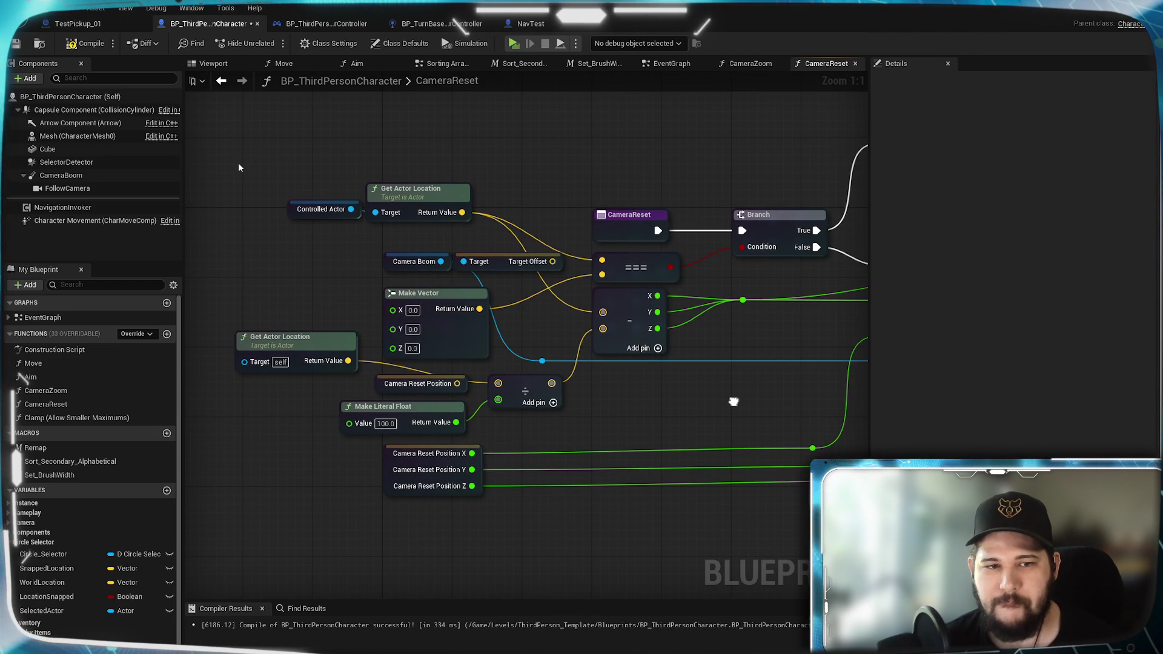
pyautogui.click(462, 385)
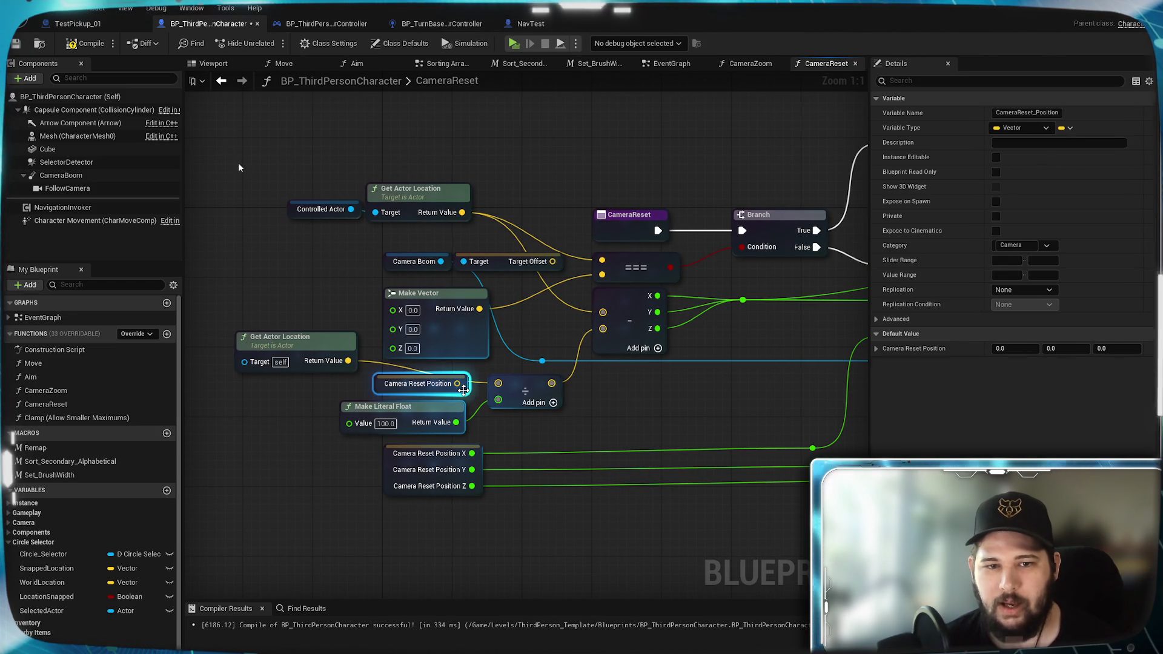
pyautogui.moveTo(462, 386); pyautogui.dragTo(663, 403)
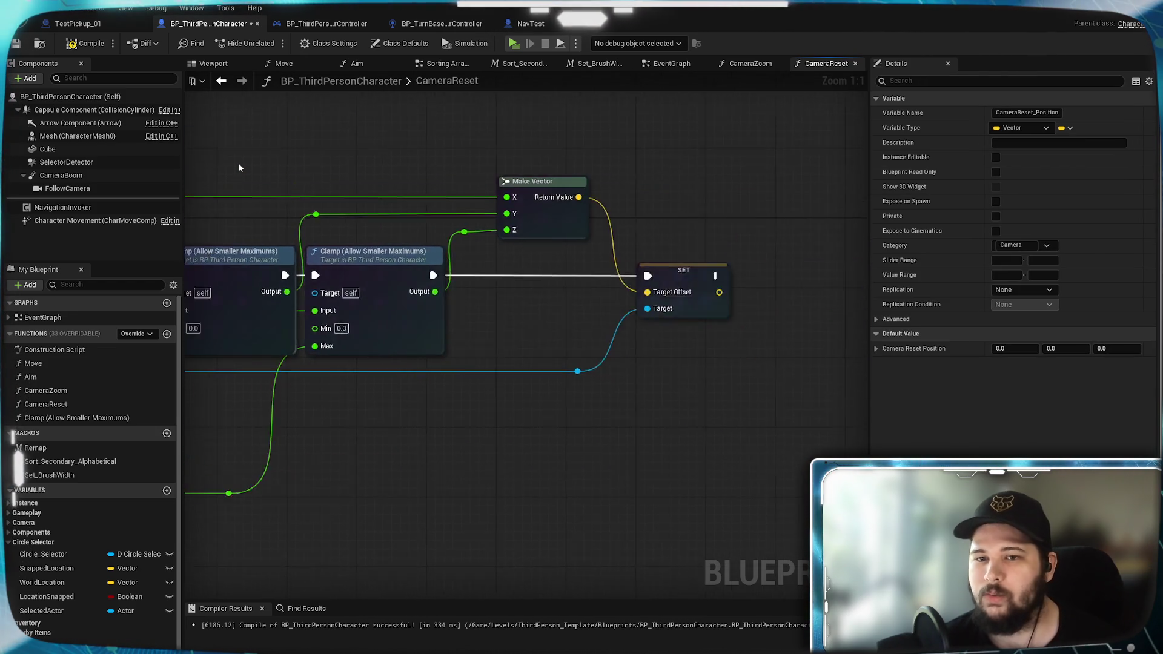
pyautogui.moveTo(389, 368); pyautogui.dragTo(583, 360)
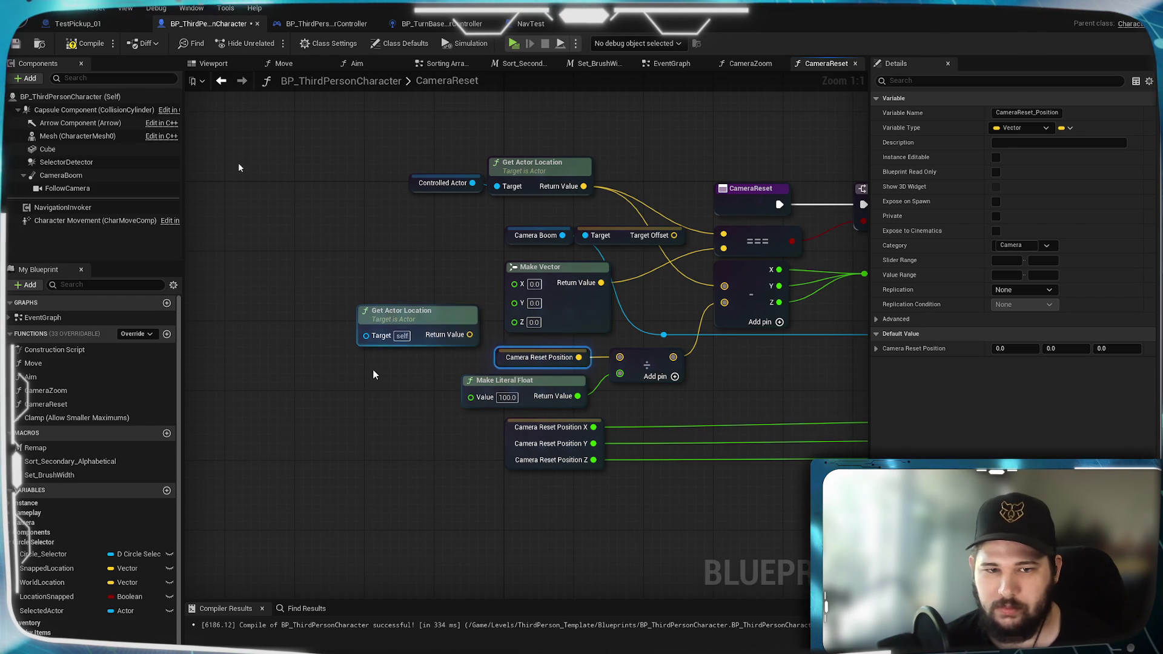
pyautogui.click(413, 324)
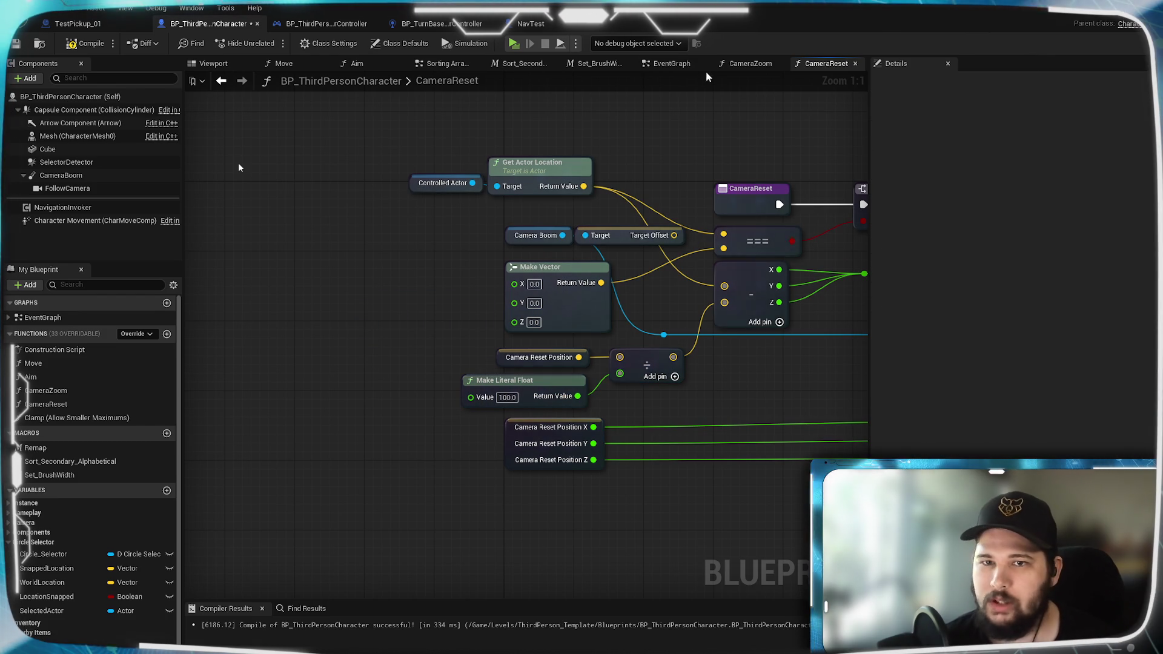
pyautogui.click(677, 63)
pyautogui.scroll(-2, 548, 229)
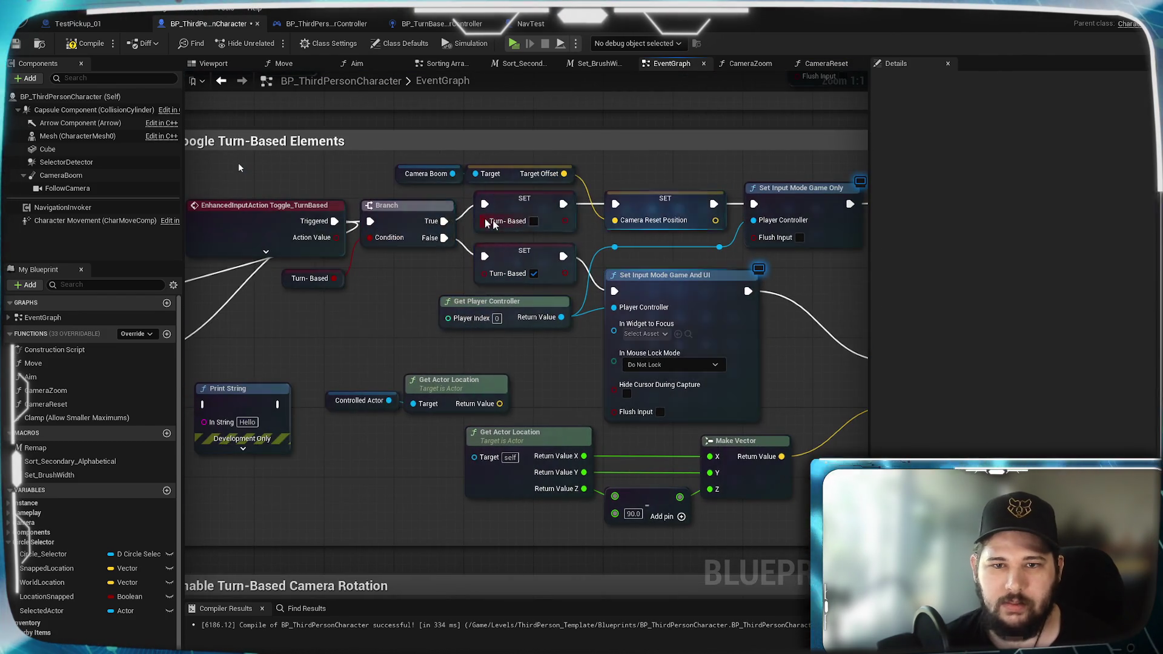
pyautogui.scroll(2, 564, 266)
# Step: Paste Get Actor Location above the SET Camera Reset Position node in EventGraph and start a play-test
pyautogui.hotkey('ctrl', 'v')
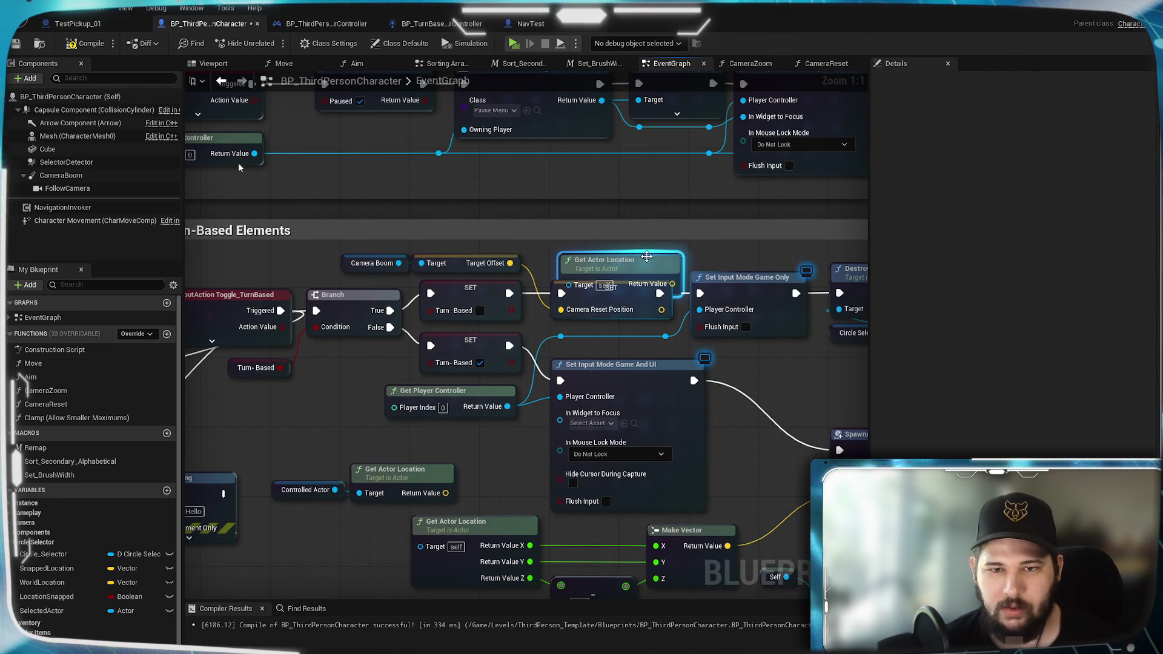
pyautogui.moveTo(672, 274)
pyautogui.mouseDown()
pyautogui.moveTo(637, 243)
pyautogui.moveTo(560, 310)
pyautogui.mouseUp()
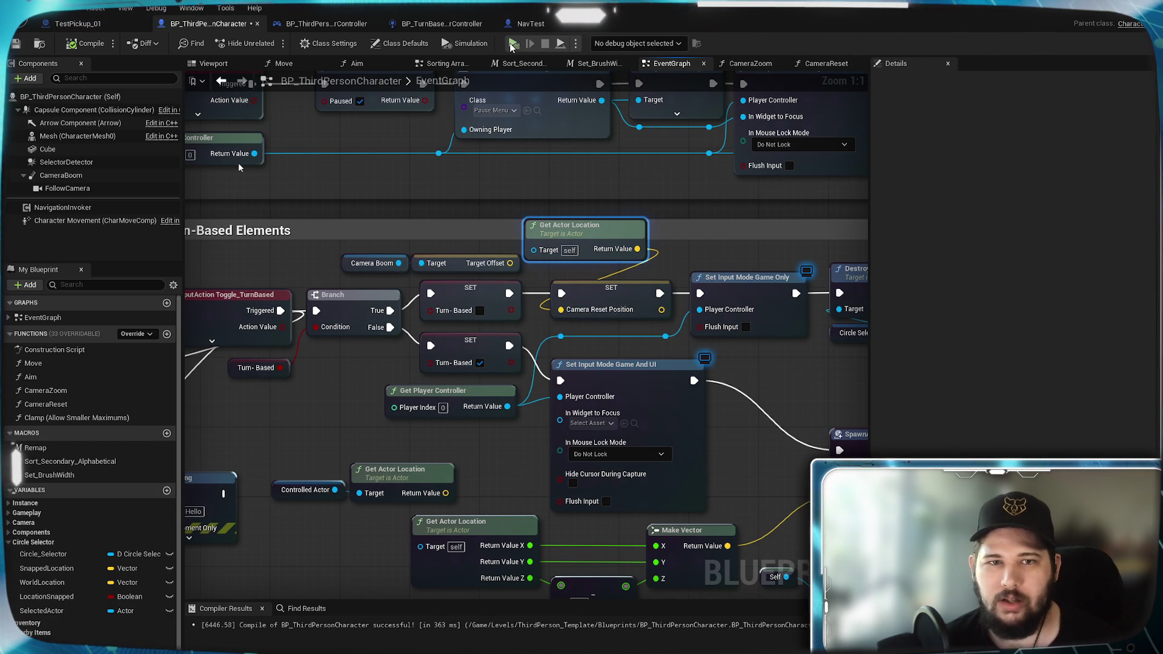
pyautogui.hotkey('alt', 'p')
# Step: Move around in the game preview, then stop the play-test
pyautogui.press('w')
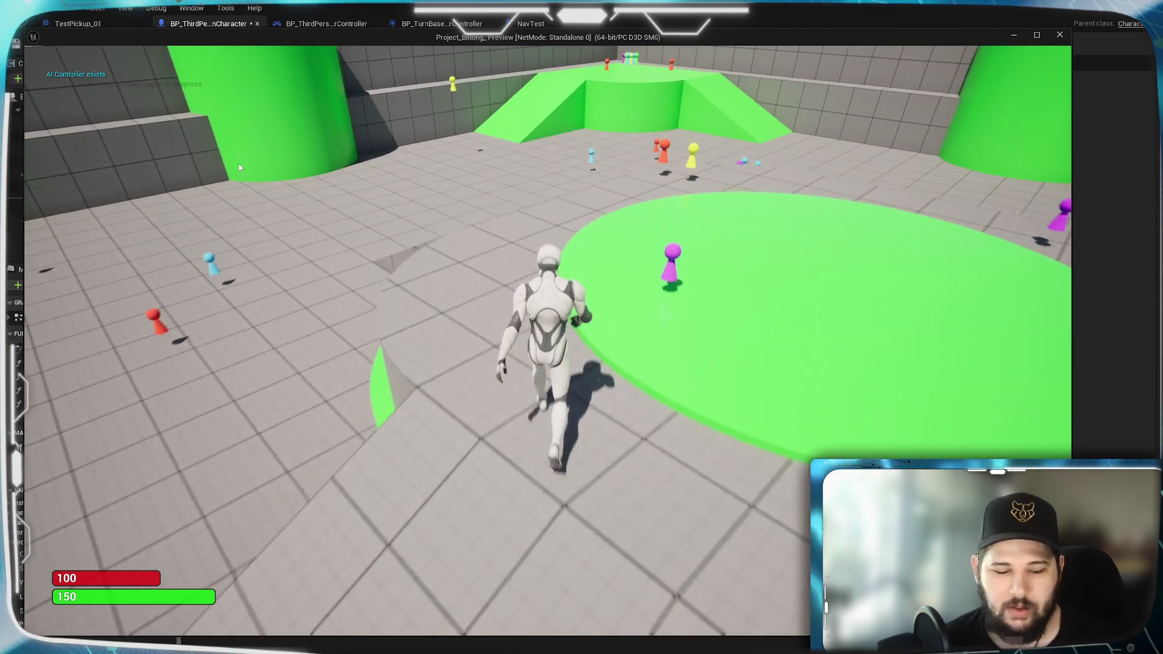
pyautogui.scroll(-5, 239, 168)
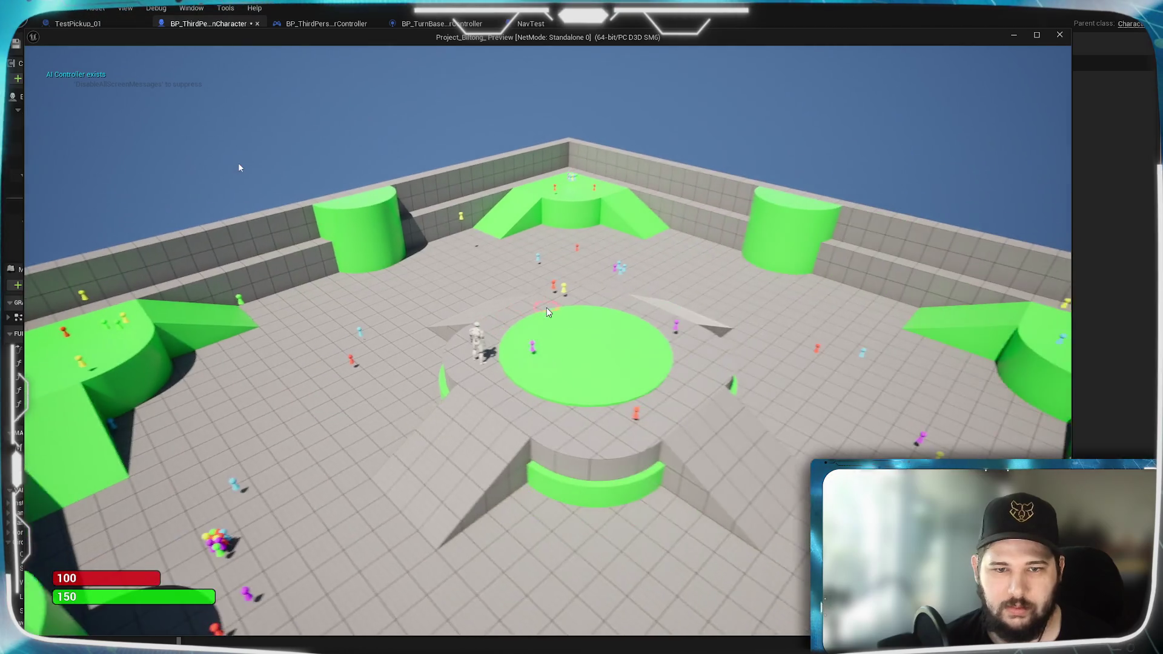
pyautogui.scroll(5, 239, 168)
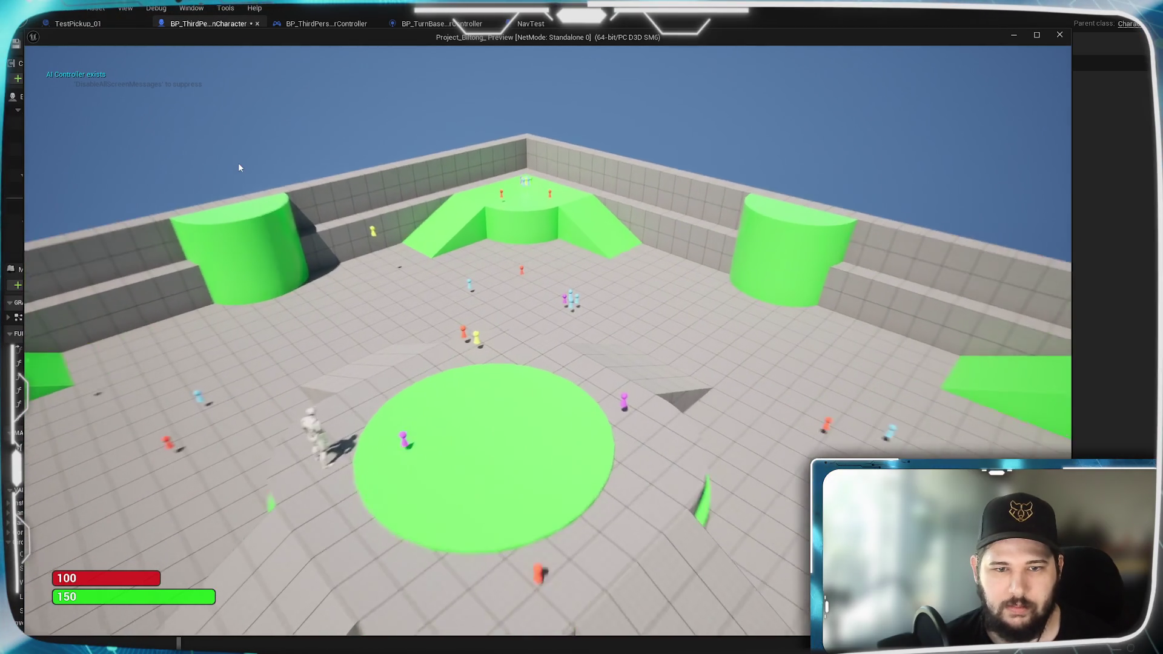
pyautogui.scroll(3, 240, 168)
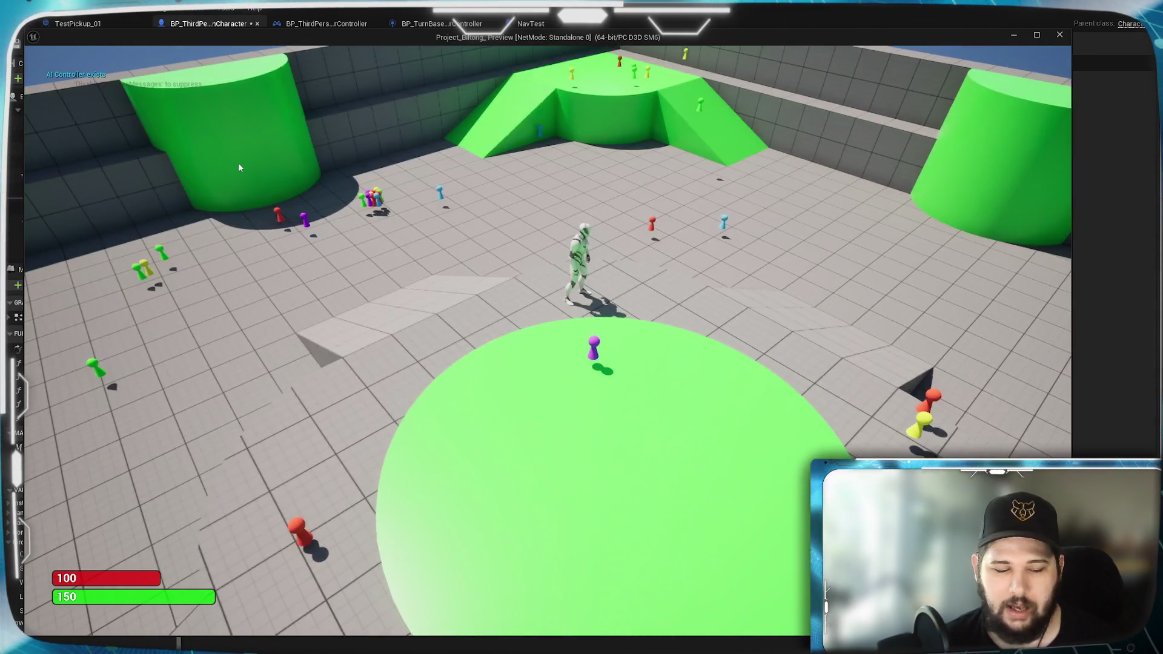
pyautogui.press('Escape')
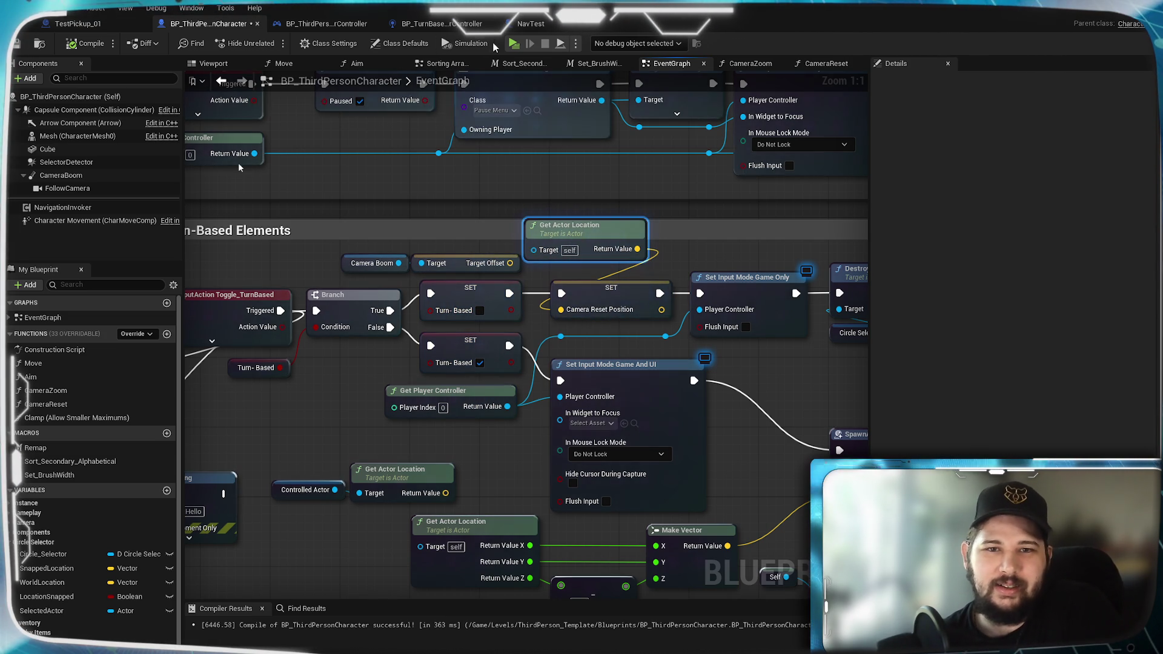
# Step: In CameraReset, move SET Target Offset below the Clamp and pull a new action from the Clamp's exec output
pyautogui.click(814, 64)
pyautogui.moveTo(784, 208)
pyautogui.mouseDown()
pyautogui.moveTo(553, 323)
pyautogui.moveTo(638, 315)
pyautogui.moveTo(1045, 364)
pyautogui.mouseUp()
pyautogui.moveTo(546, 345); pyautogui.dragTo(700, 350)
pyautogui.moveTo(593, 389); pyautogui.dragTo(15, 414)
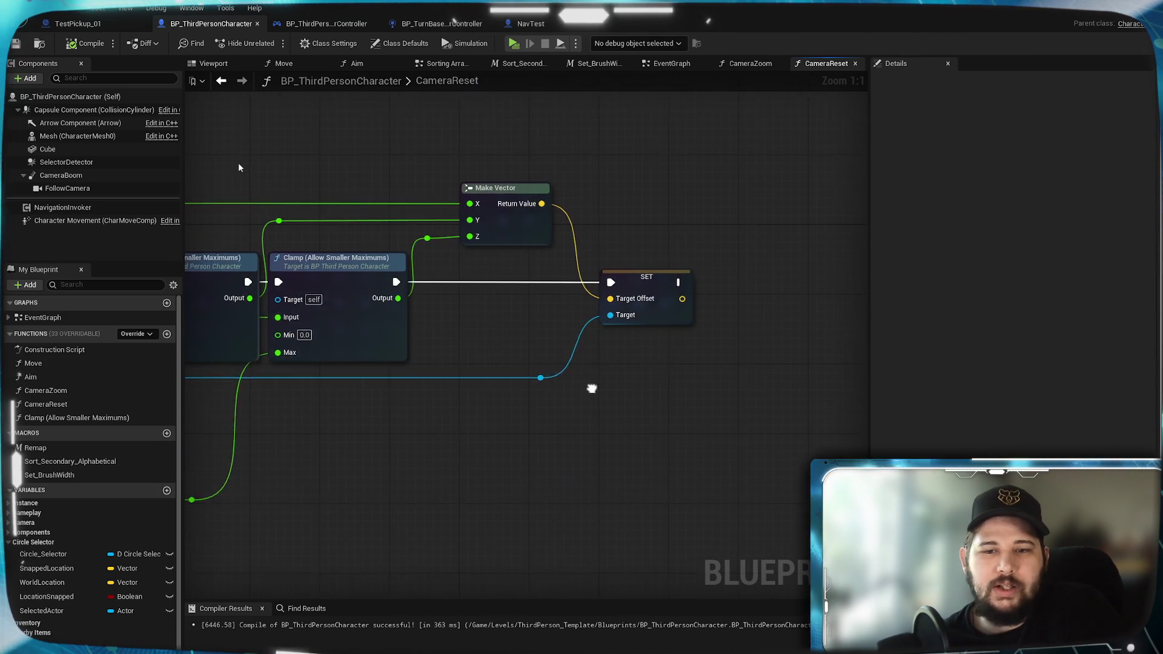
pyautogui.moveTo(650, 283)
pyautogui.mouseDown()
pyautogui.moveTo(591, 474)
pyautogui.moveTo(561, 518)
pyautogui.mouseUp()
pyautogui.moveTo(385, 440)
pyautogui.mouseDown()
pyautogui.moveTo(782, 455)
pyautogui.moveTo(365, 401)
pyautogui.mouseUp()
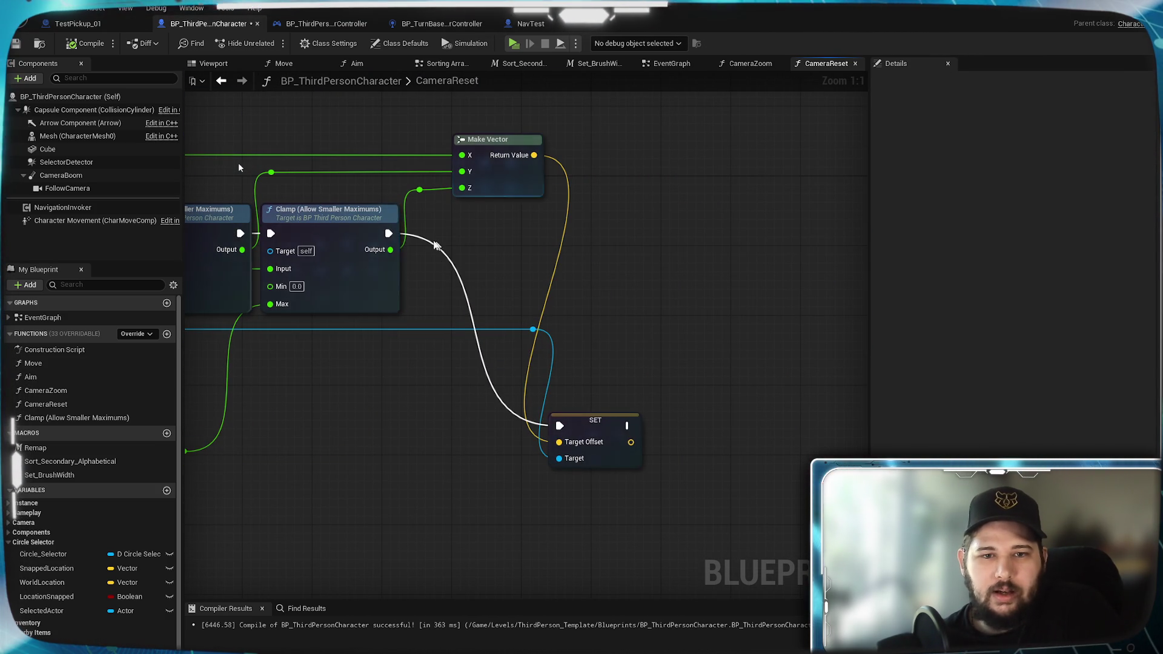
pyautogui.moveTo(389, 234); pyautogui.dragTo(640, 246)
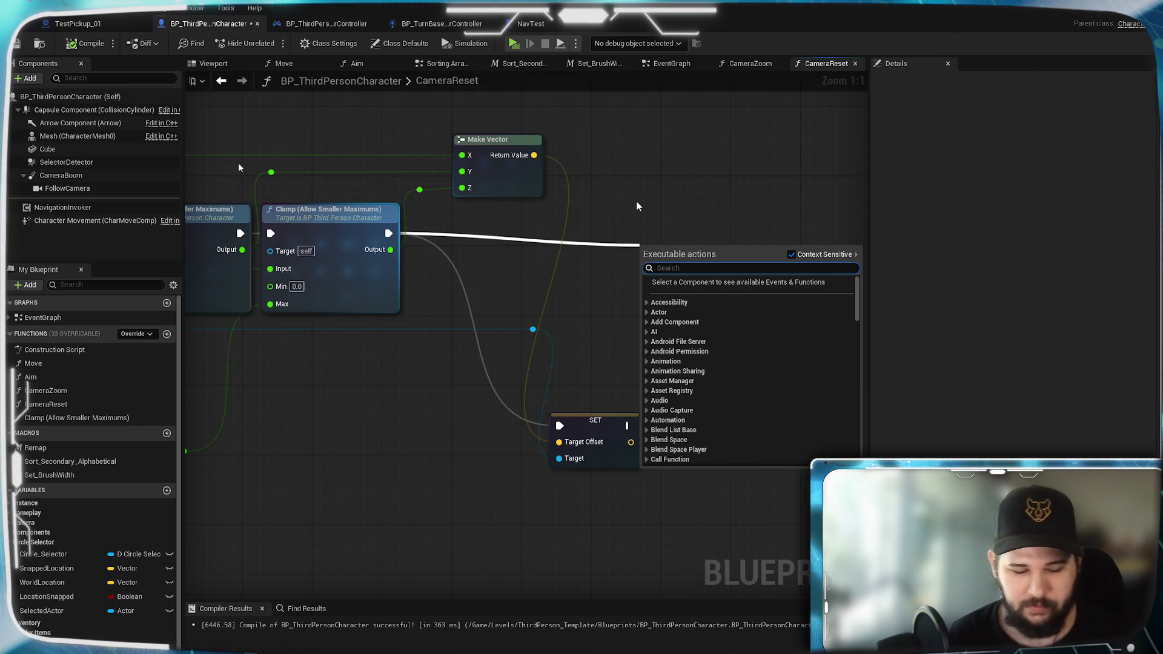
pyautogui.write('set lo')
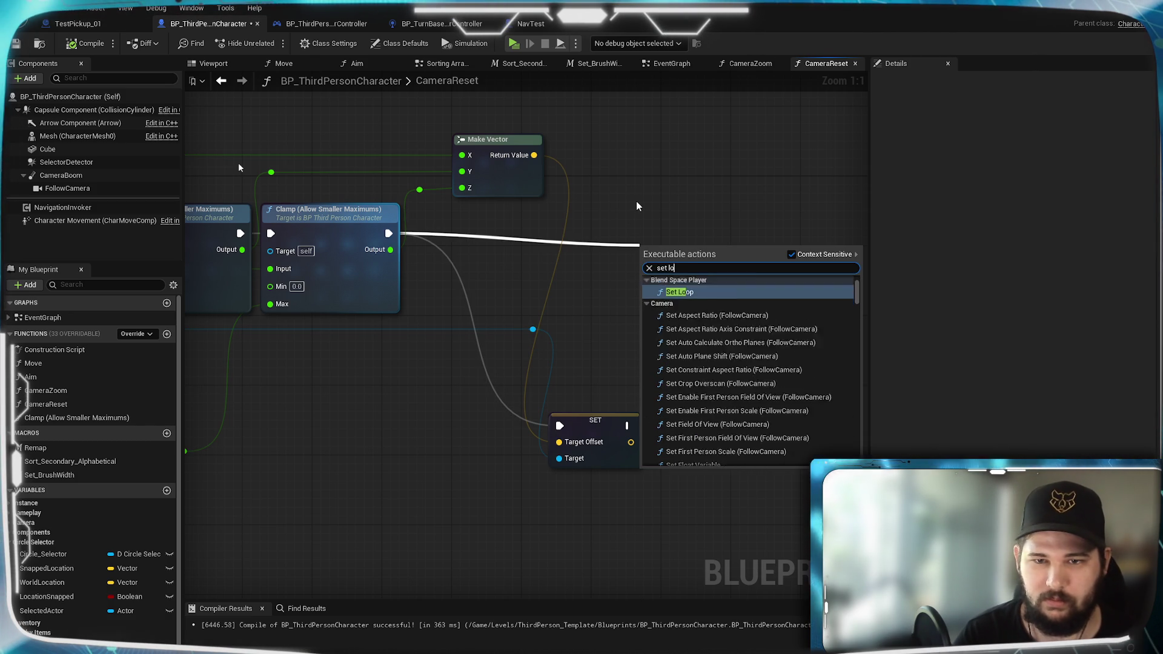
pyautogui.write('cation')
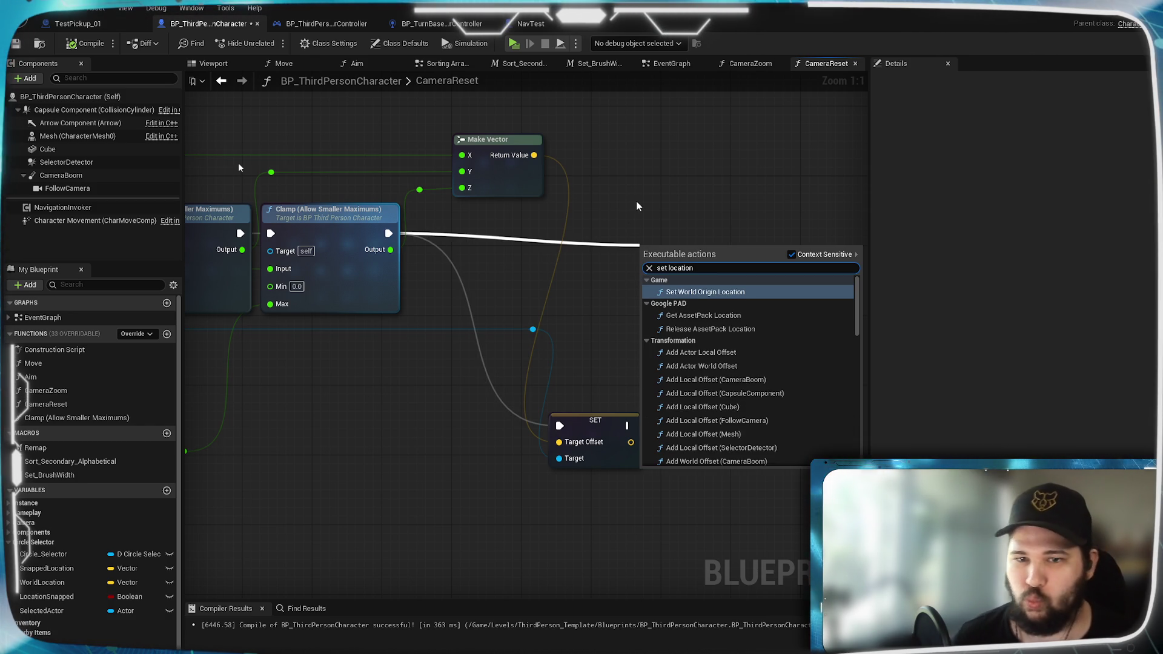
pyautogui.scroll(-2, 765, 354)
pyautogui.scroll(-2, 765, 353)
# Step: Add a Set Actor Location node after the Clamp, fed by Make Vector's Return Value as New Location
pyautogui.click(750, 372)
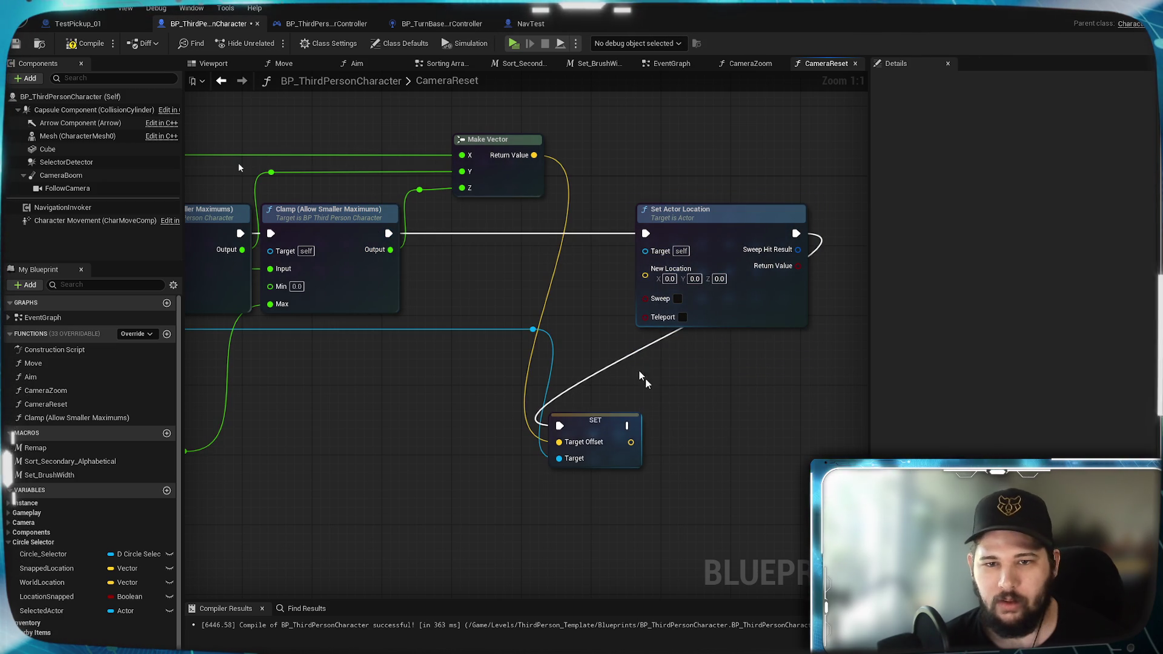
pyautogui.moveTo(533, 155); pyautogui.dragTo(647, 273)
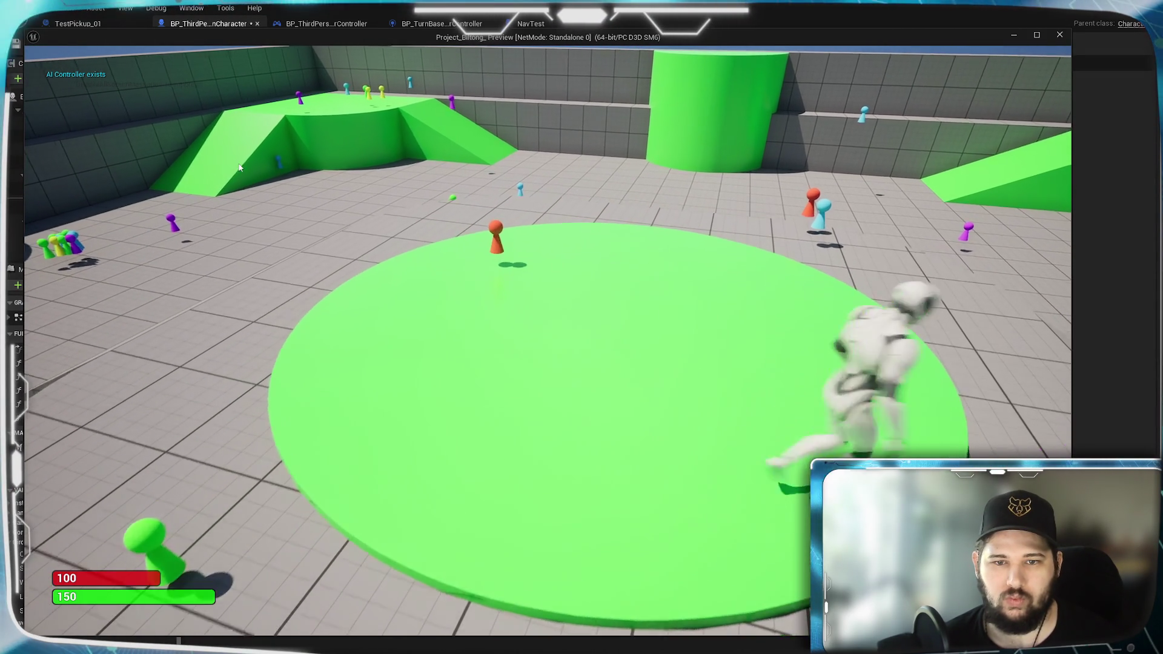
# Step: Stop the play-test and return to the CameraReset graph
pyautogui.press('Escape')
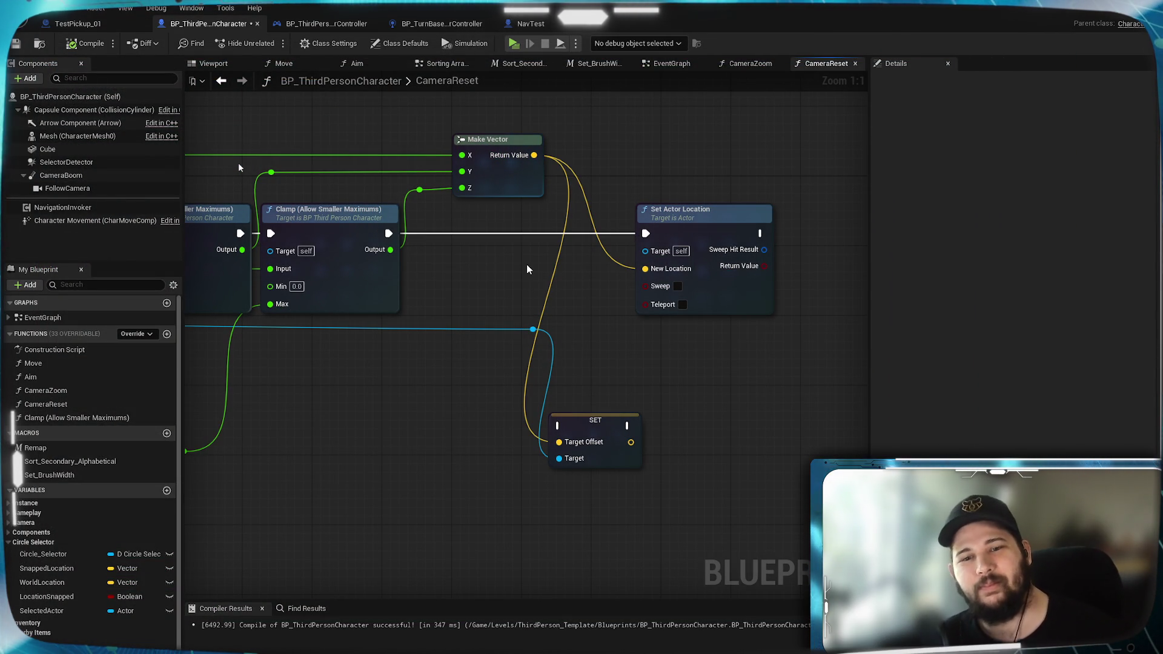
# Step: Pan across the whole CameraReset function to review the Clamp chain, Branch and comparison nodes
pyautogui.moveTo(526, 270)
pyautogui.mouseDown()
pyautogui.moveTo(453, 370)
pyautogui.moveTo(626, 406)
pyautogui.mouseUp()
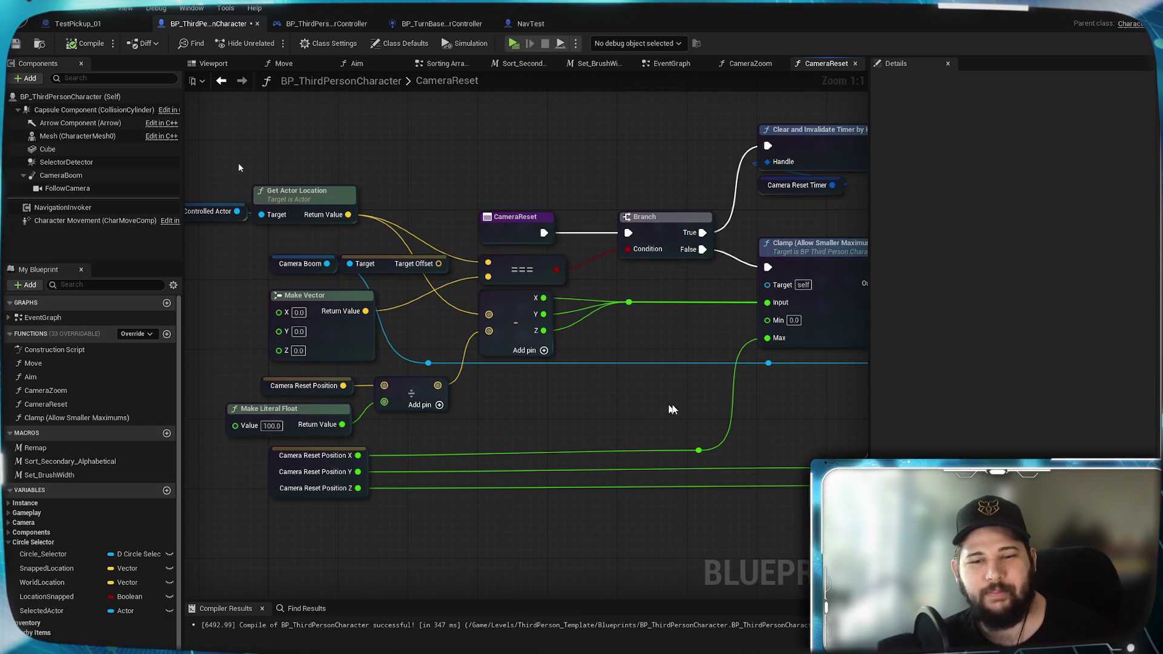
pyautogui.moveTo(790, 413)
pyautogui.mouseDown()
pyautogui.moveTo(408, 395)
pyautogui.moveTo(240, 408)
pyautogui.mouseUp()
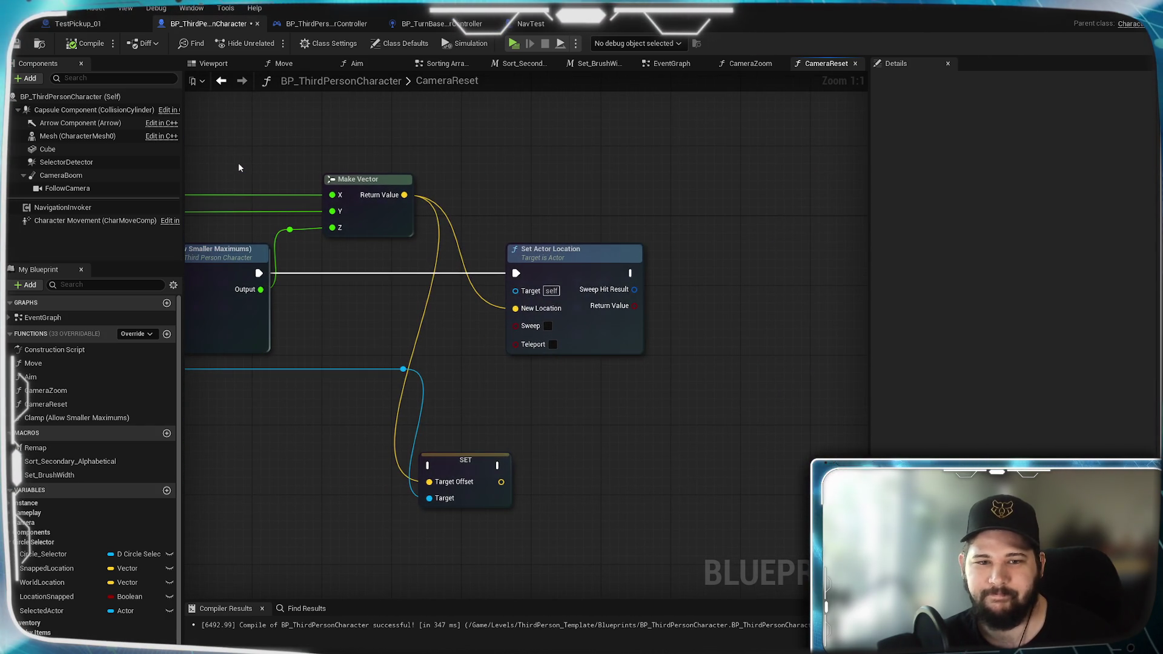
pyautogui.moveTo(240, 167); pyautogui.dragTo(435, 177)
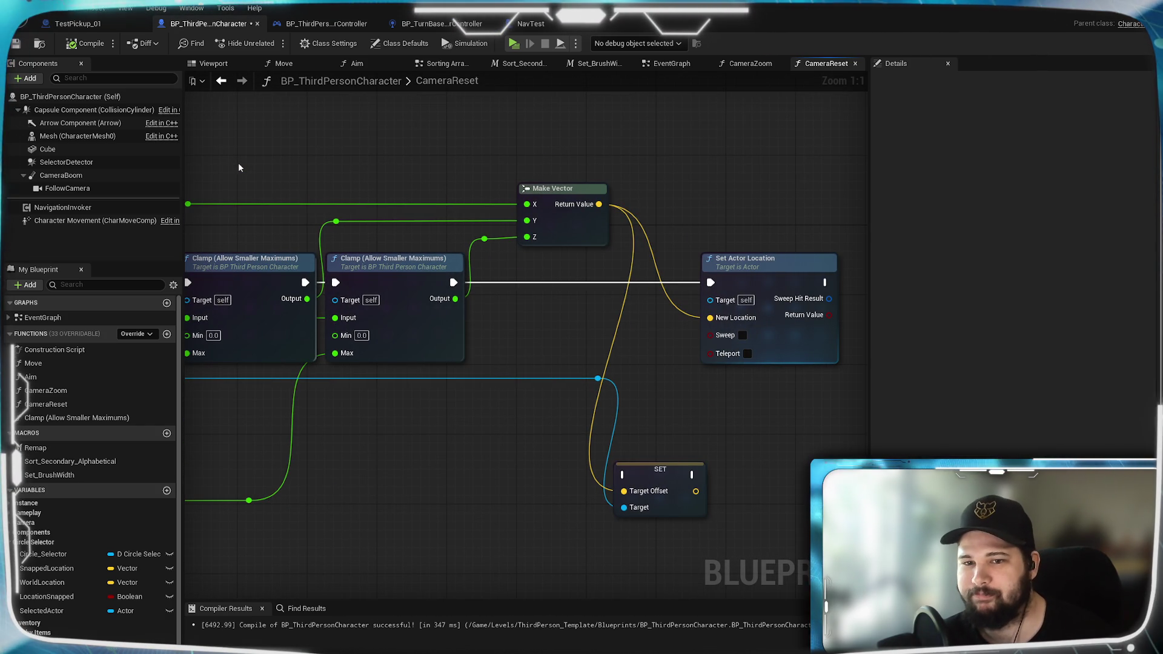
pyautogui.moveTo(215, 423)
pyautogui.mouseDown()
pyautogui.moveTo(285, 405)
pyautogui.moveTo(849, 380)
pyautogui.mouseUp()
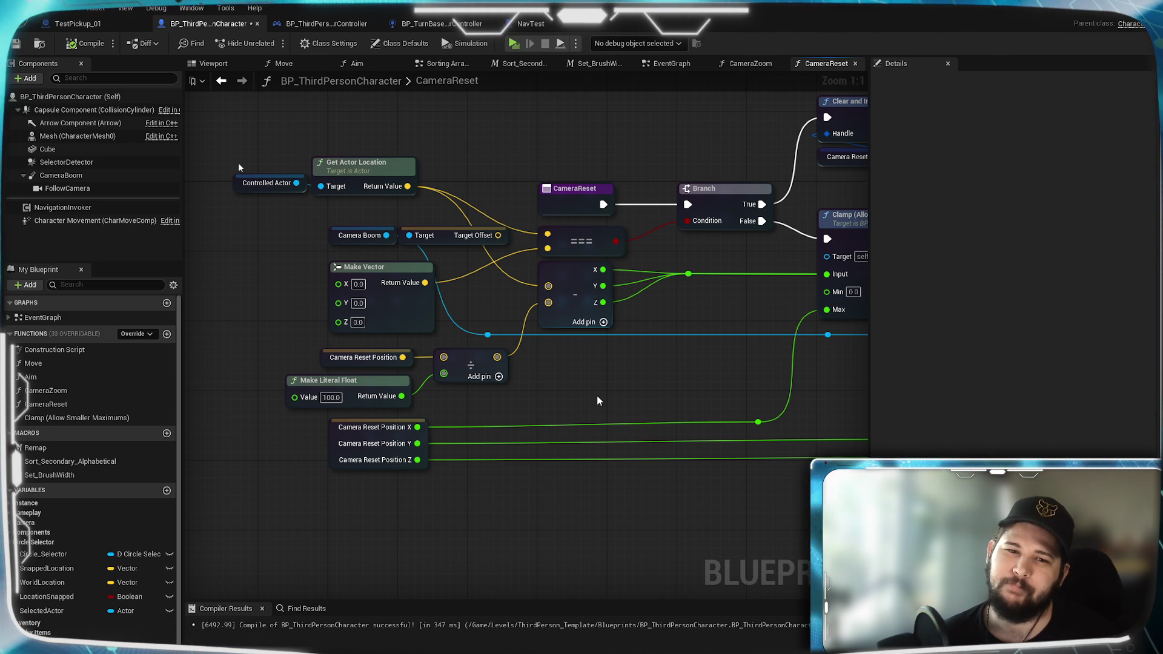
pyautogui.moveTo(715, 249)
pyautogui.mouseDown()
pyautogui.moveTo(752, 230)
pyautogui.moveTo(676, 263)
pyautogui.moveTo(675, 248)
pyautogui.moveTo(717, 242)
pyautogui.mouseUp()
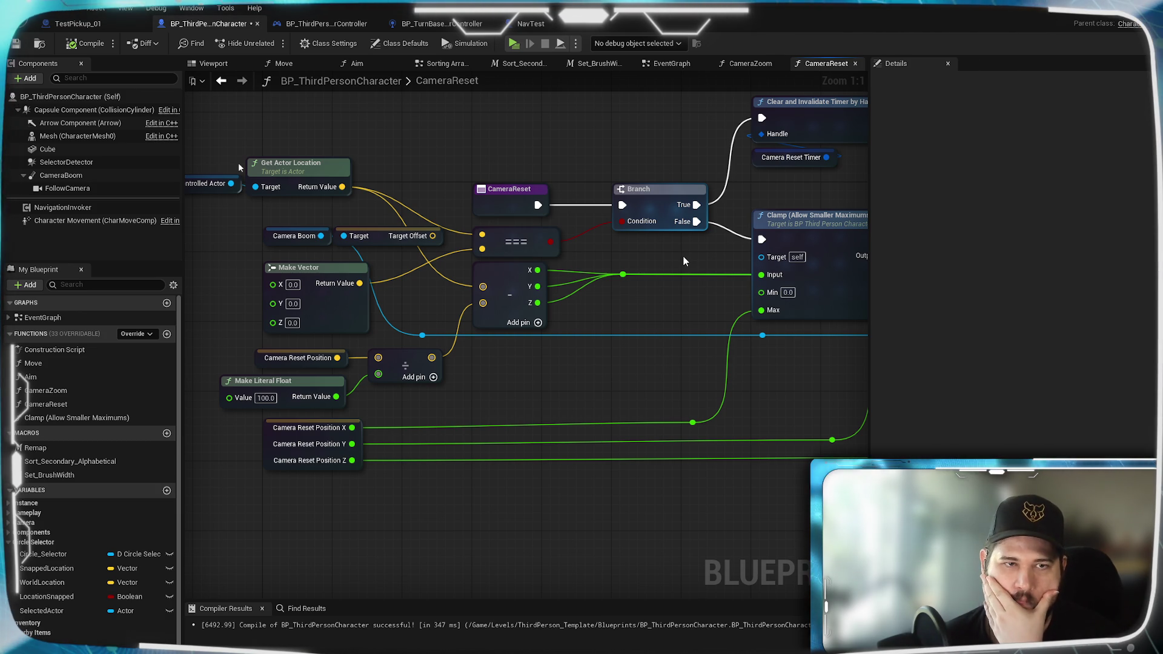
pyautogui.moveTo(566, 287); pyautogui.dragTo(669, 280)
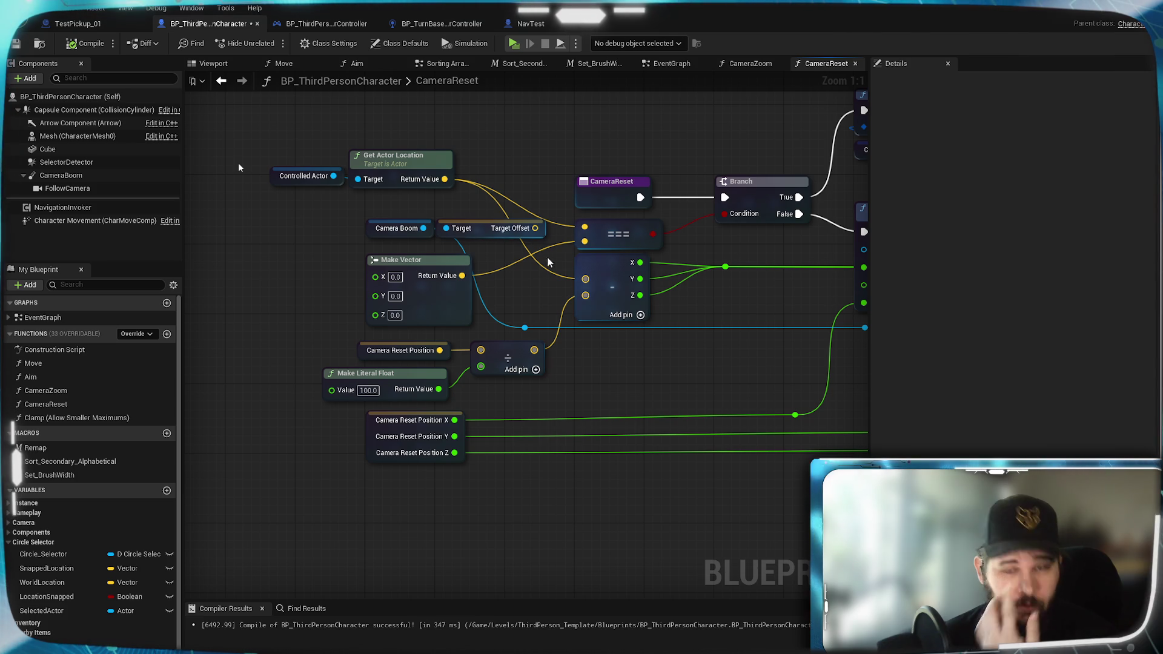
# Step: Wire Camera Boom's Target Offset into the comparison inputs, inspect Camera Reset Position, and reposition Controlled Actor
pyautogui.moveTo(535, 227)
pyautogui.mouseDown()
pyautogui.moveTo(561, 229)
pyautogui.moveTo(588, 282)
pyautogui.mouseUp()
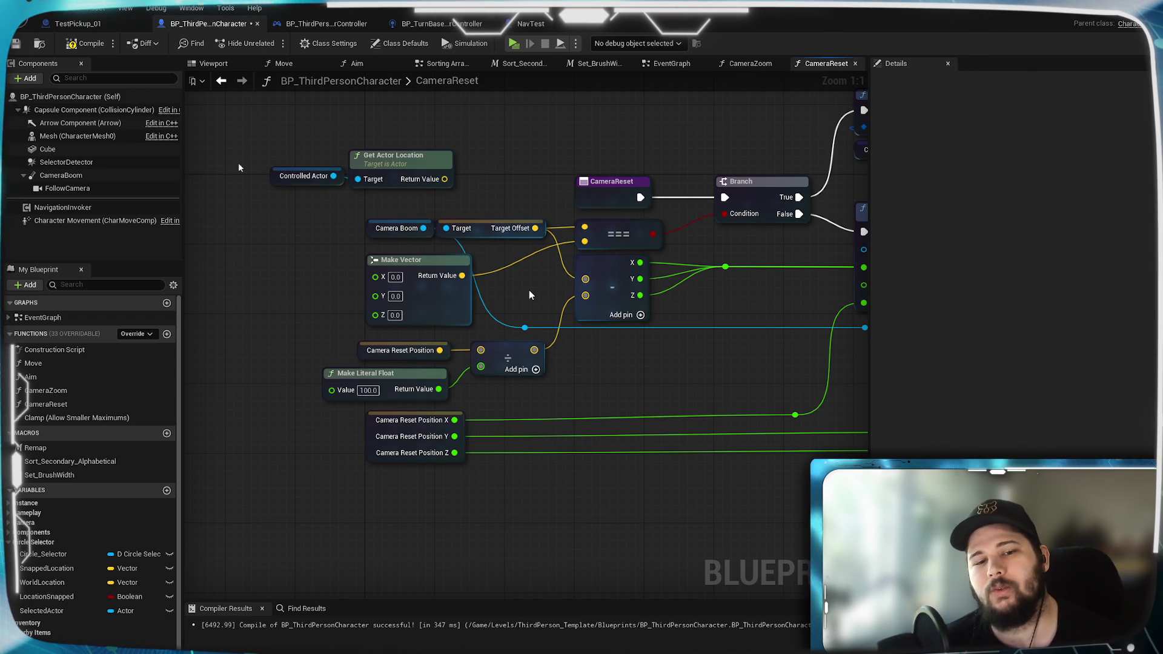
pyautogui.click(425, 350)
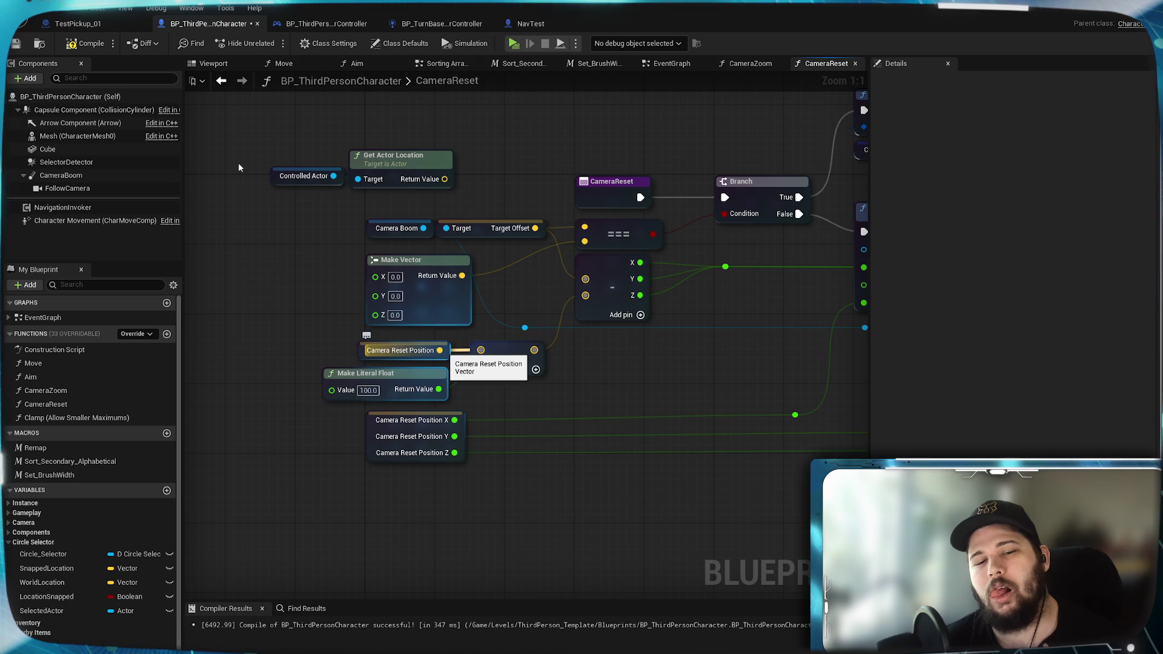
pyautogui.click(766, 370)
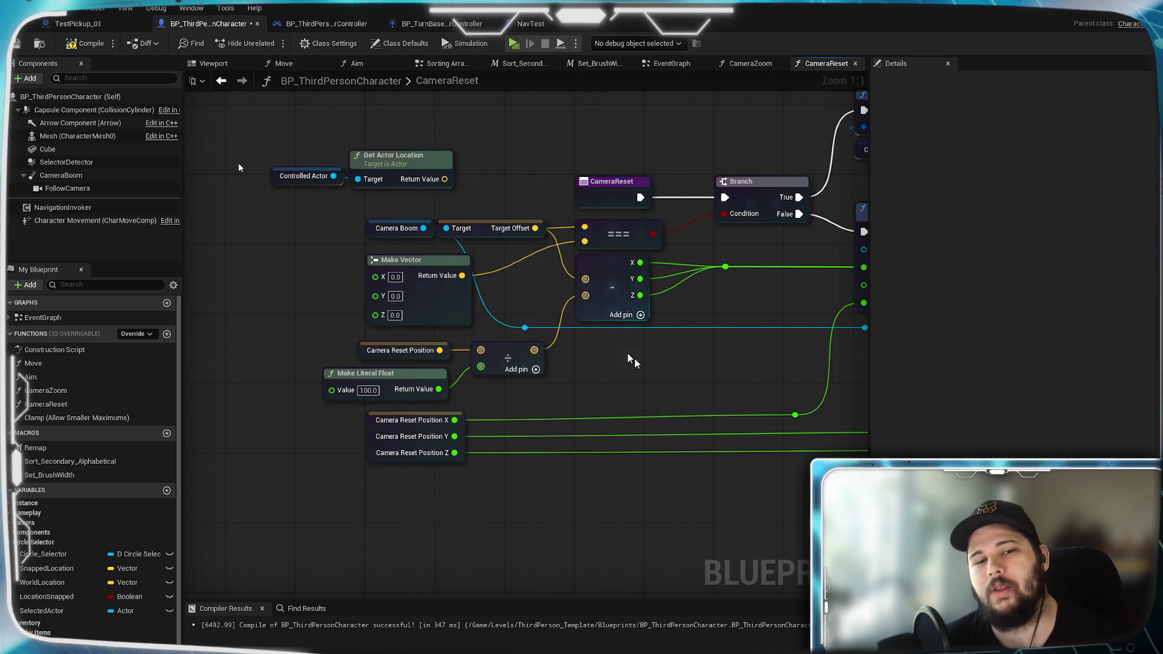
pyautogui.moveTo(306, 186); pyautogui.dragTo(272, 202)
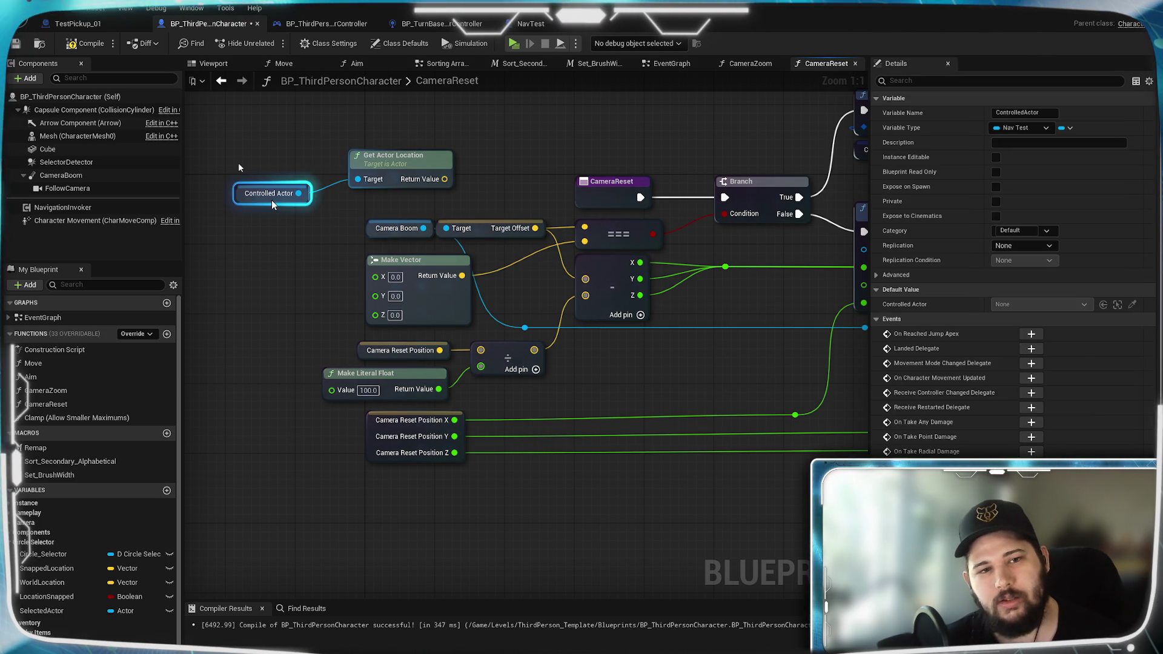
# Step: Feed the Controlled Actor's Get Actor Location output into the subtraction node
pyautogui.click(301, 240)
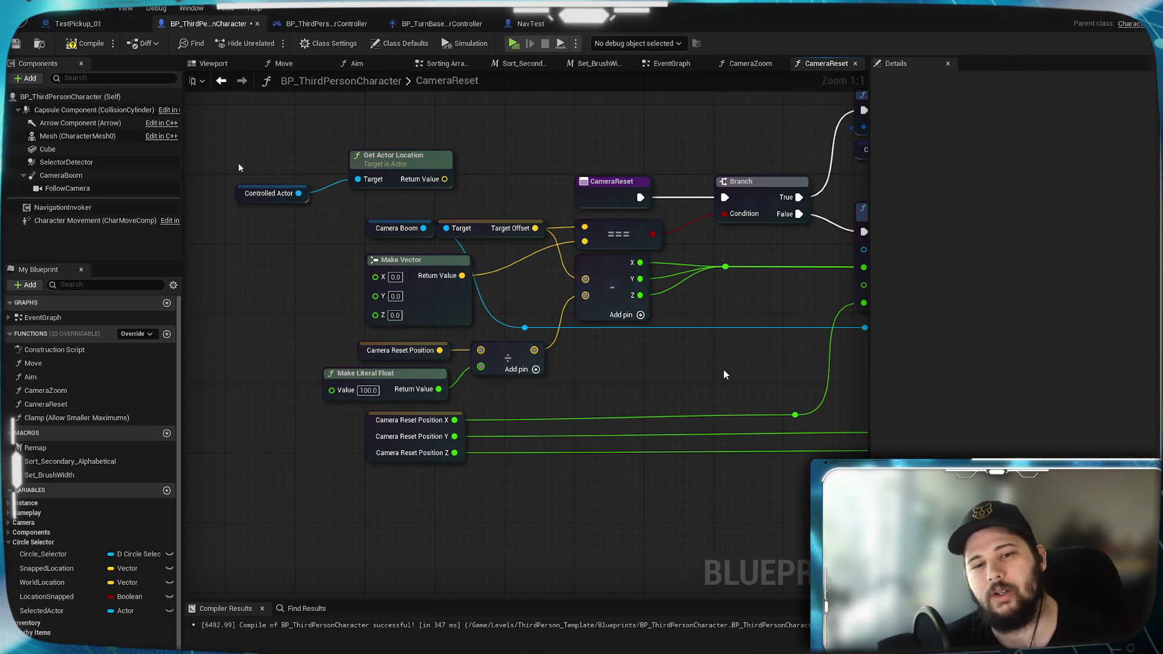
pyautogui.moveTo(444, 179); pyautogui.dragTo(449, 177)
pyautogui.moveTo(531, 260); pyautogui.dragTo(584, 280)
pyautogui.click(401, 154)
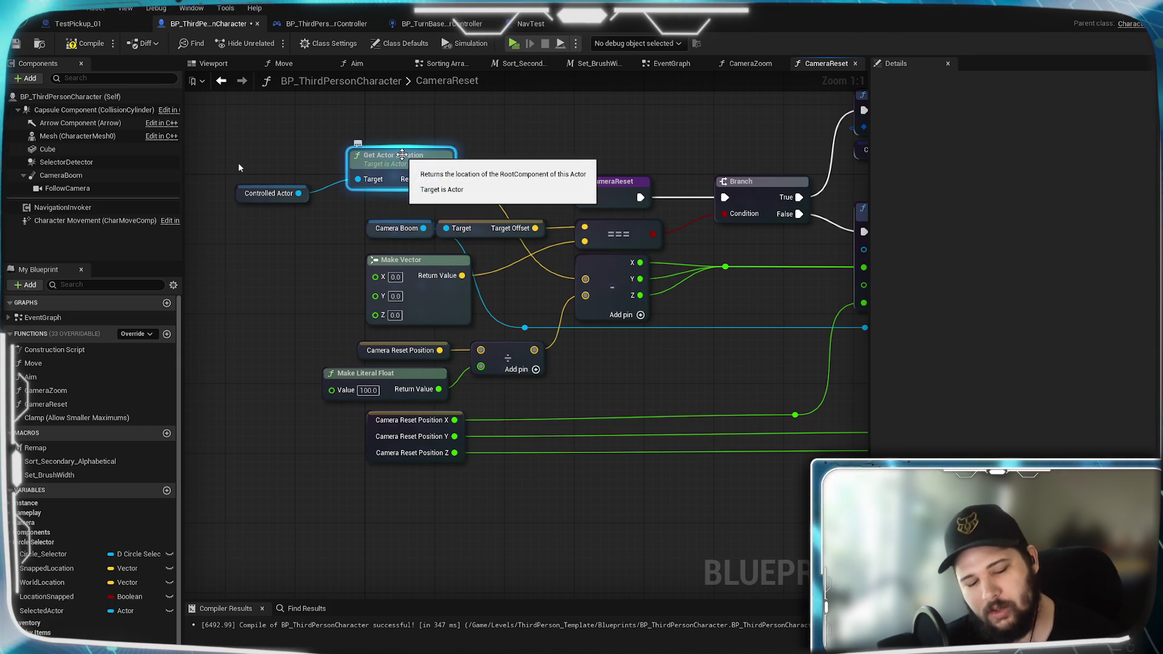
# Step: Duplicate Get Actor Location as a self-targeted node and wire both locations into the === comparison inputs
pyautogui.hotkey('ctrl', 'c')
pyautogui.hotkey('ctrl', 'v')
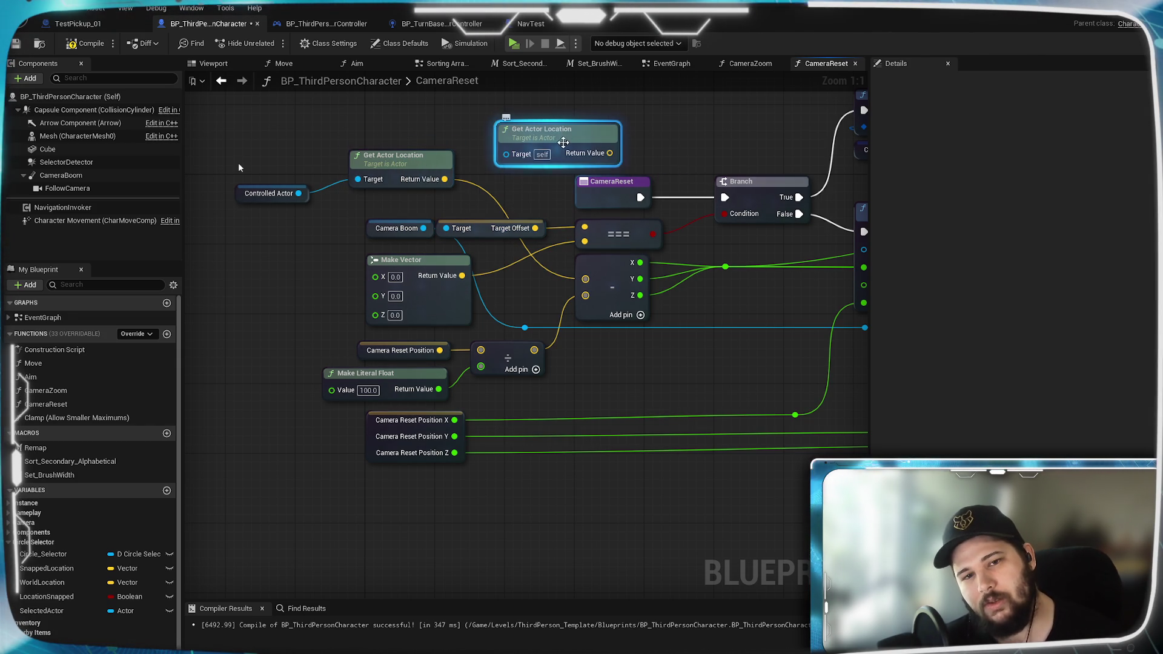
pyautogui.moveTo(583, 144); pyautogui.dragTo(584, 162)
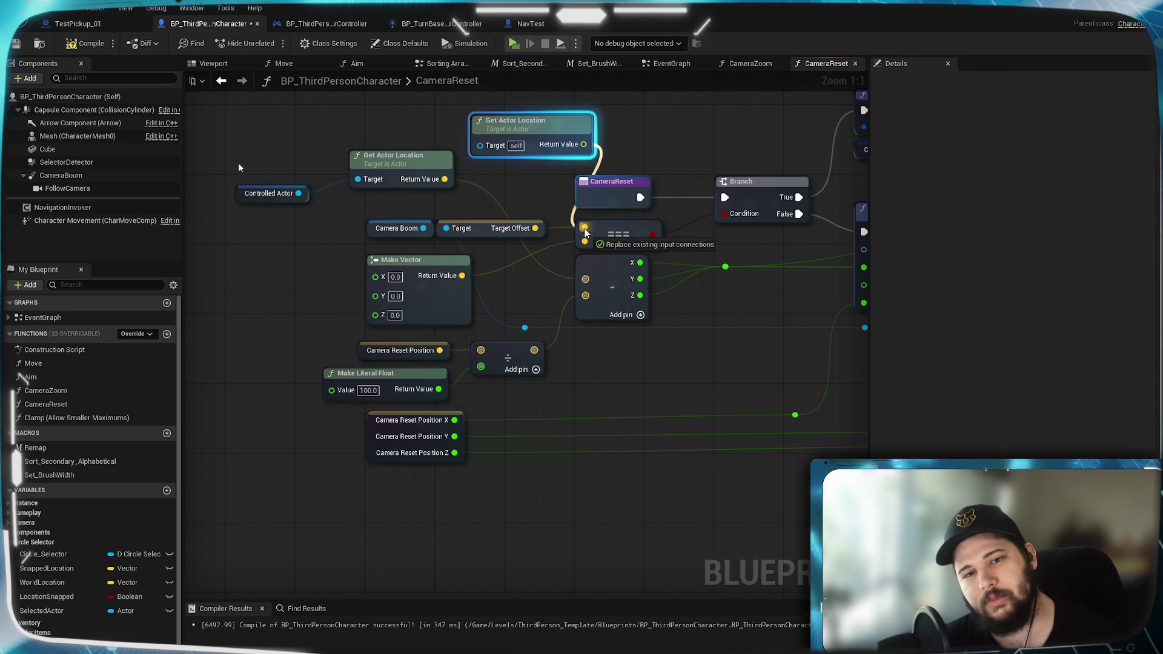
pyautogui.moveTo(583, 228); pyautogui.dragTo(584, 227)
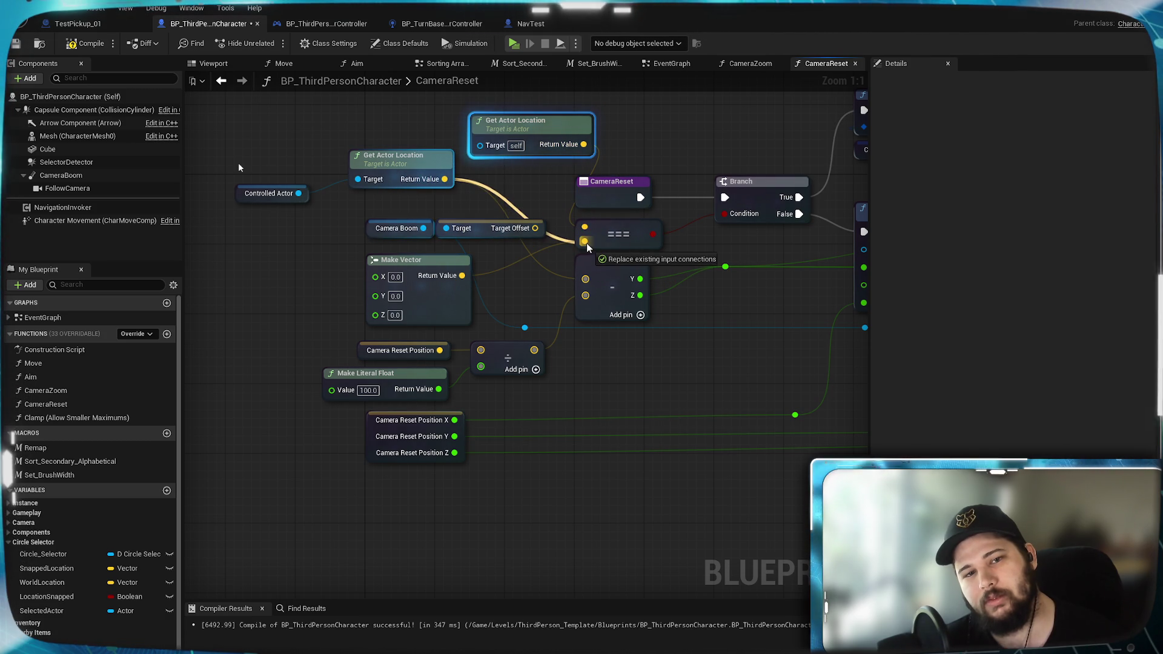
pyautogui.moveTo(443, 178); pyautogui.dragTo(586, 241)
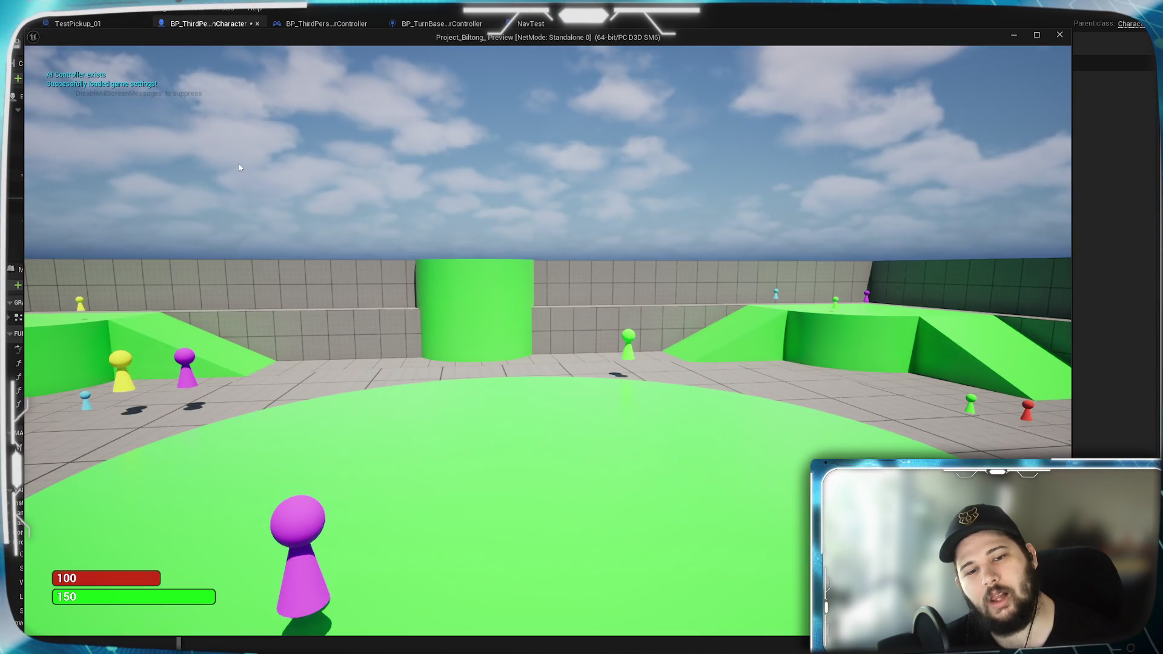
pyautogui.press('w')
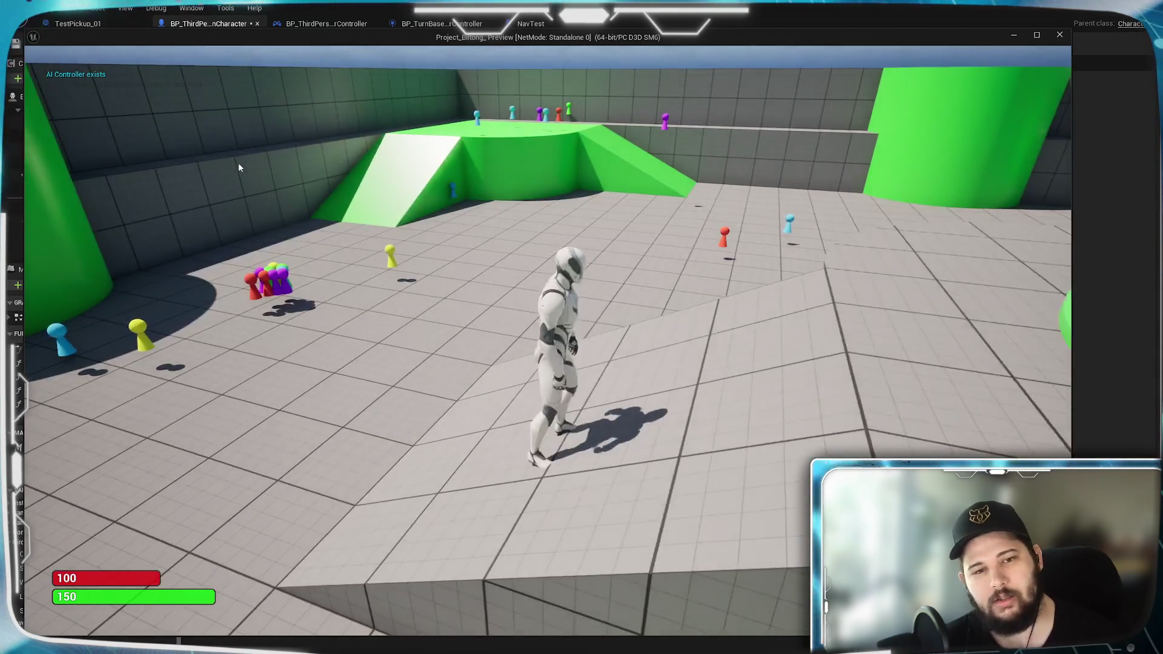
pyautogui.scroll(-5, 329, 314)
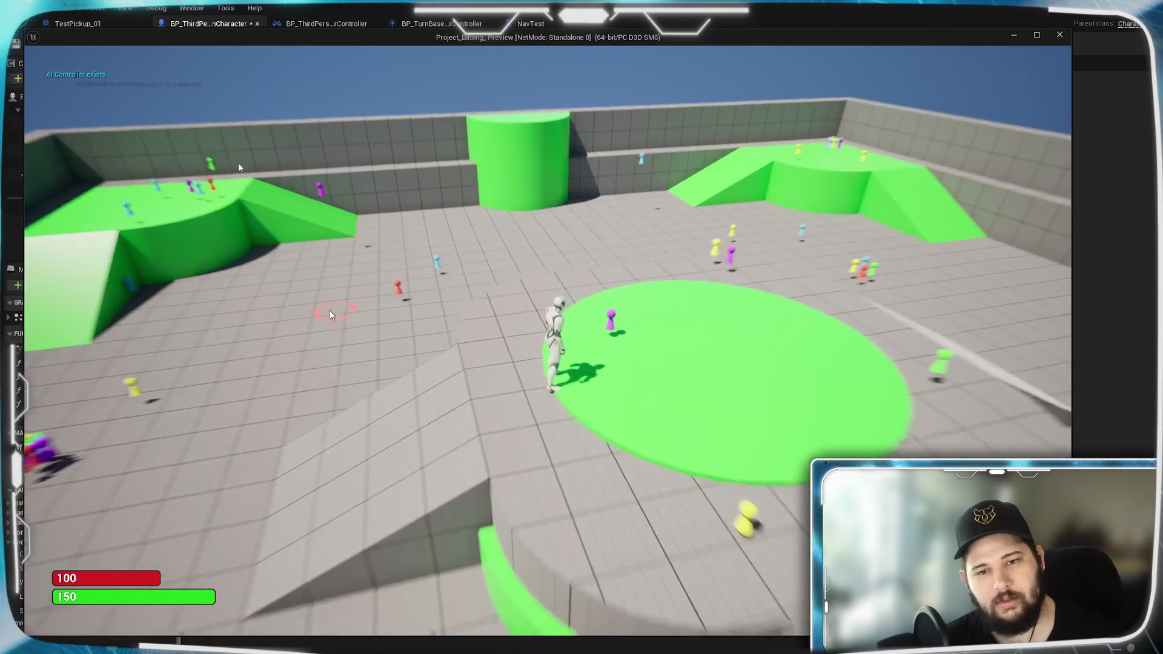
pyautogui.scroll(-3, 330, 314)
pyautogui.scroll(5, 330, 311)
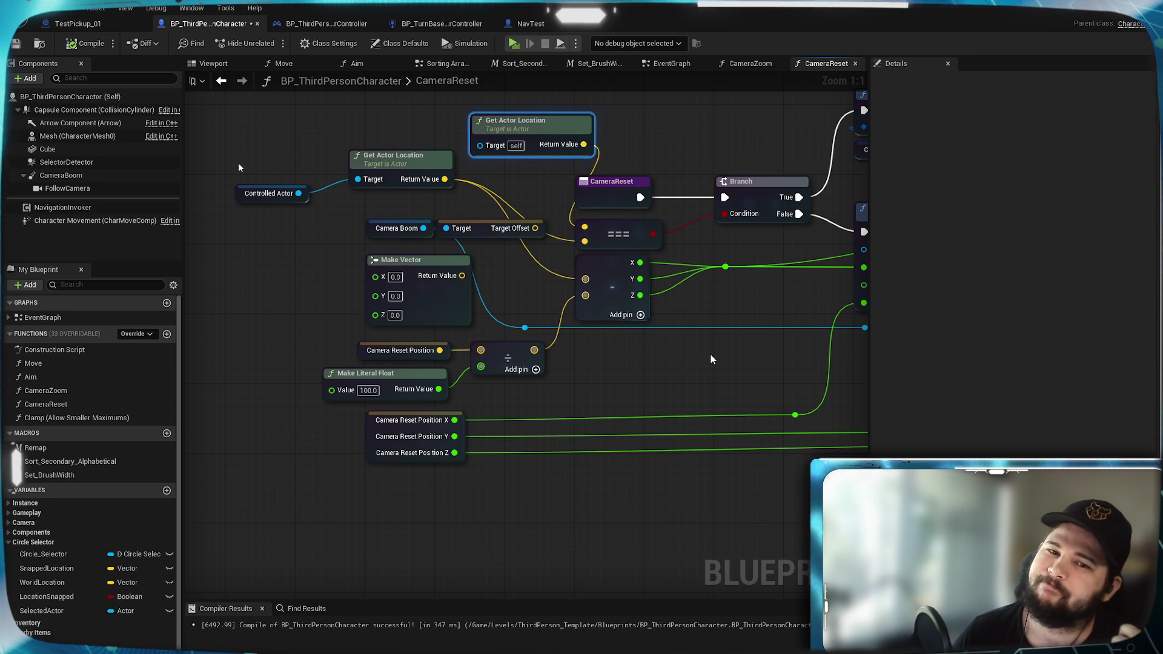
# Step: Pull an action search from the actor location vector output near Make Vector to add a Break Vector node
pyautogui.moveTo(778, 355)
pyautogui.mouseDown()
pyautogui.moveTo(670, 366)
pyautogui.moveTo(384, 352)
pyautogui.mouseUp()
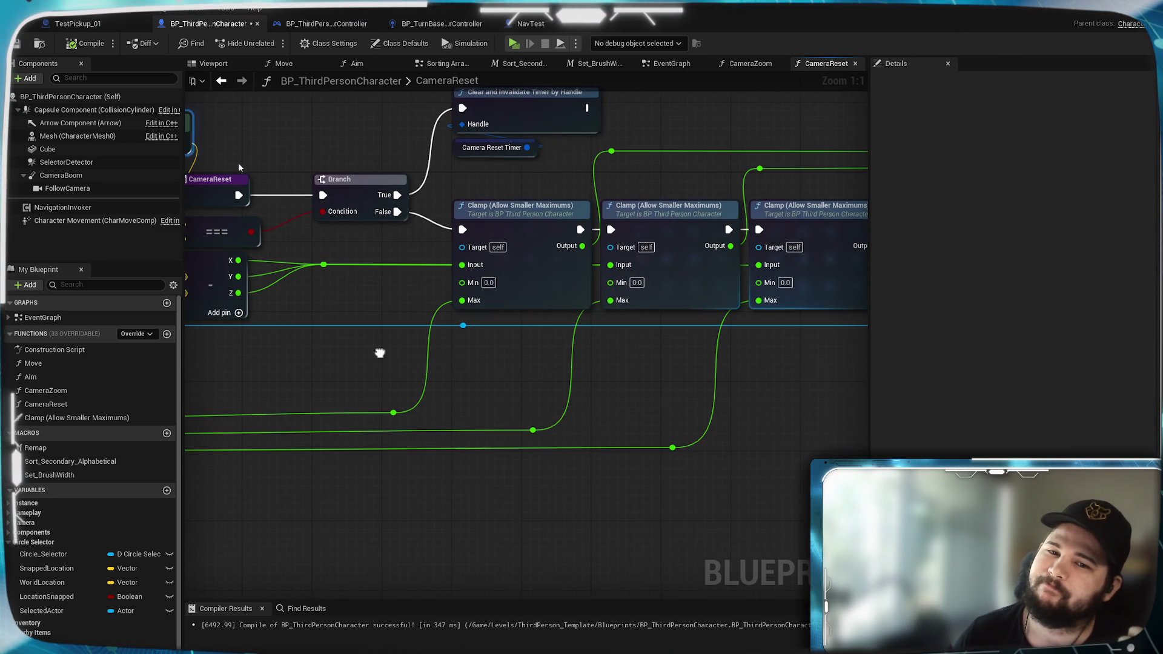
pyautogui.moveTo(611, 367)
pyautogui.mouseDown()
pyautogui.moveTo(396, 361)
pyautogui.moveTo(666, 339)
pyautogui.mouseUp()
pyautogui.click(592, 210)
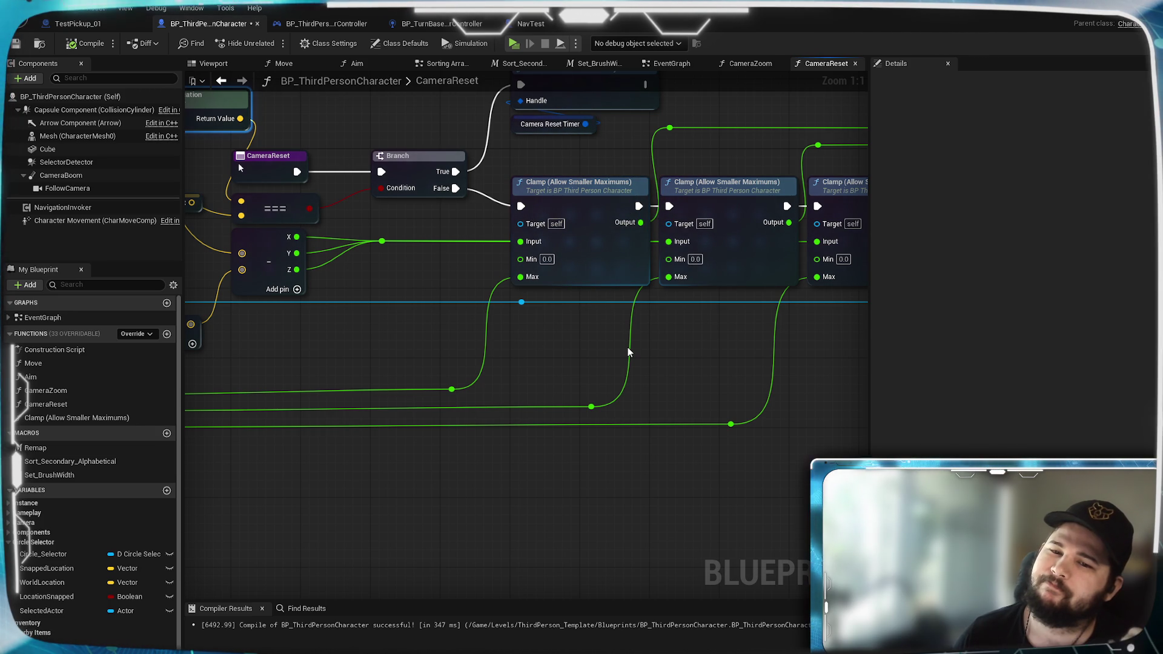
pyautogui.moveTo(502, 350); pyautogui.dragTo(864, 329)
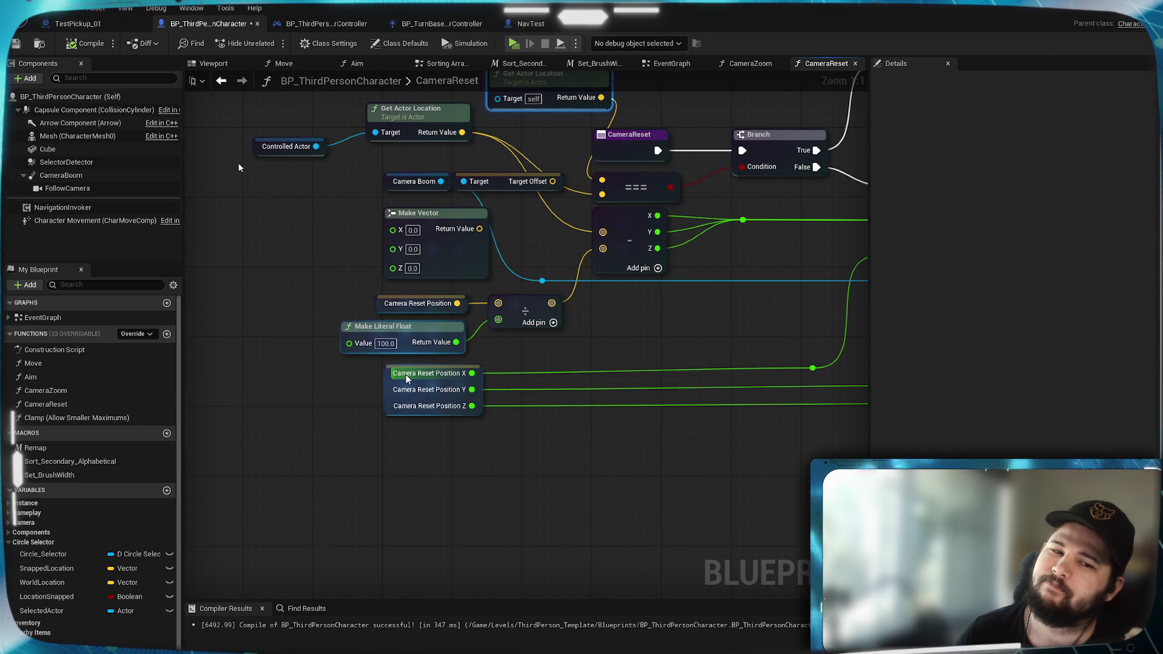
pyautogui.moveTo(663, 277); pyautogui.dragTo(402, 309)
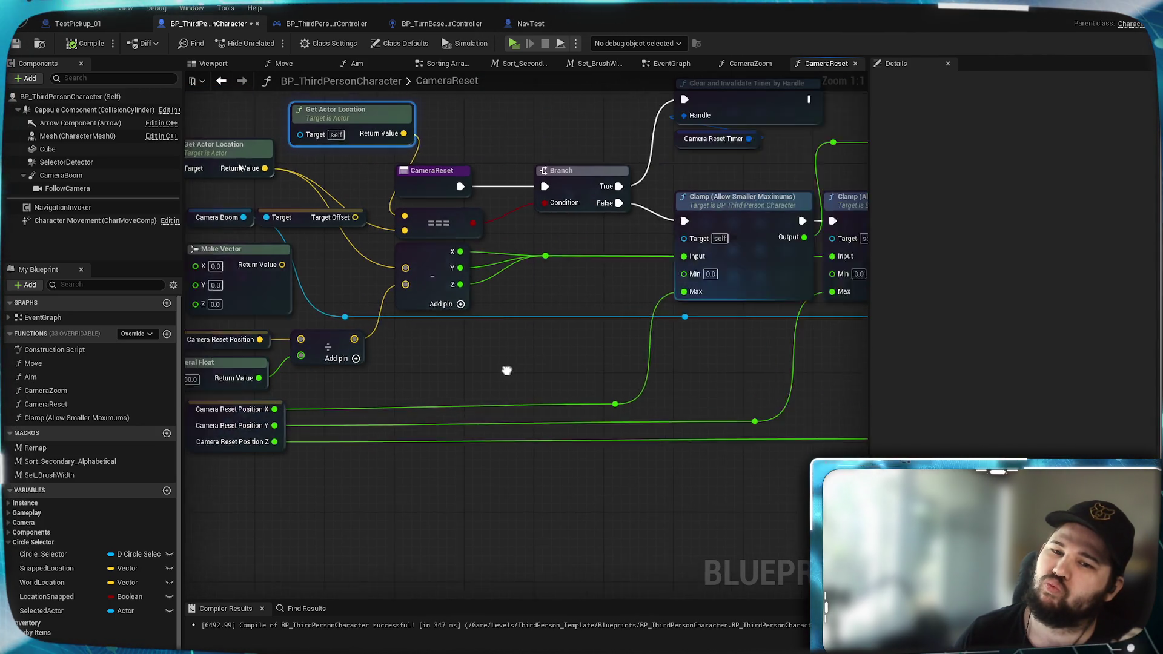
pyautogui.moveTo(663, 278)
pyautogui.mouseDown()
pyautogui.moveTo(495, 310)
pyautogui.moveTo(574, 332)
pyautogui.mouseUp()
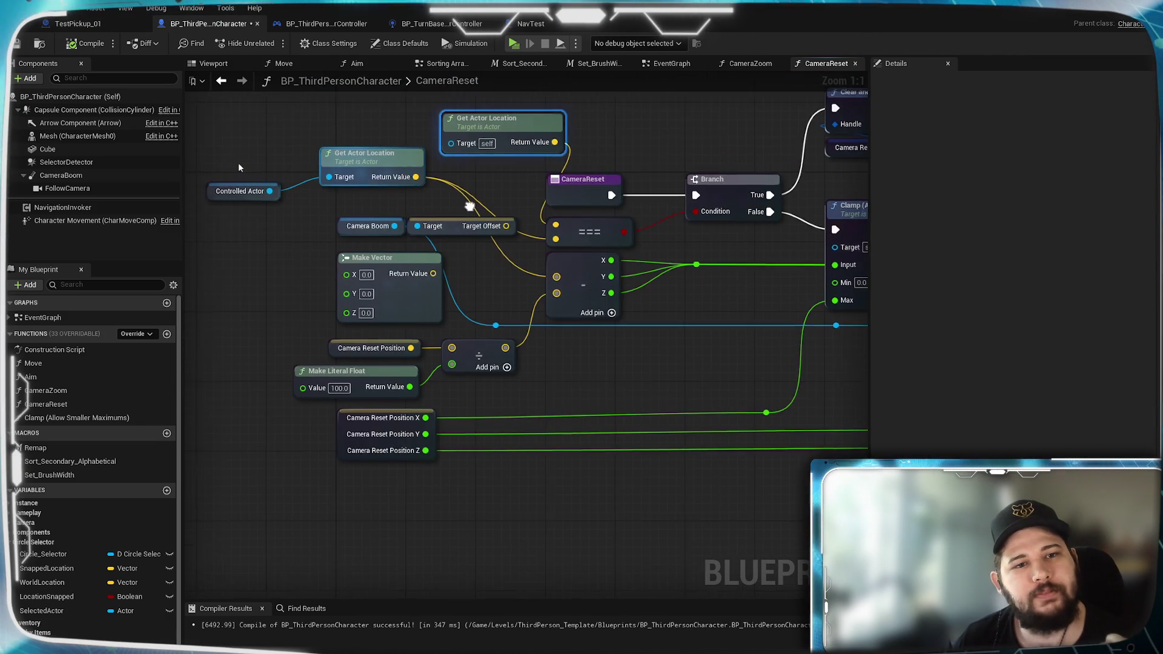
pyautogui.moveTo(375, 153); pyautogui.dragTo(503, 310)
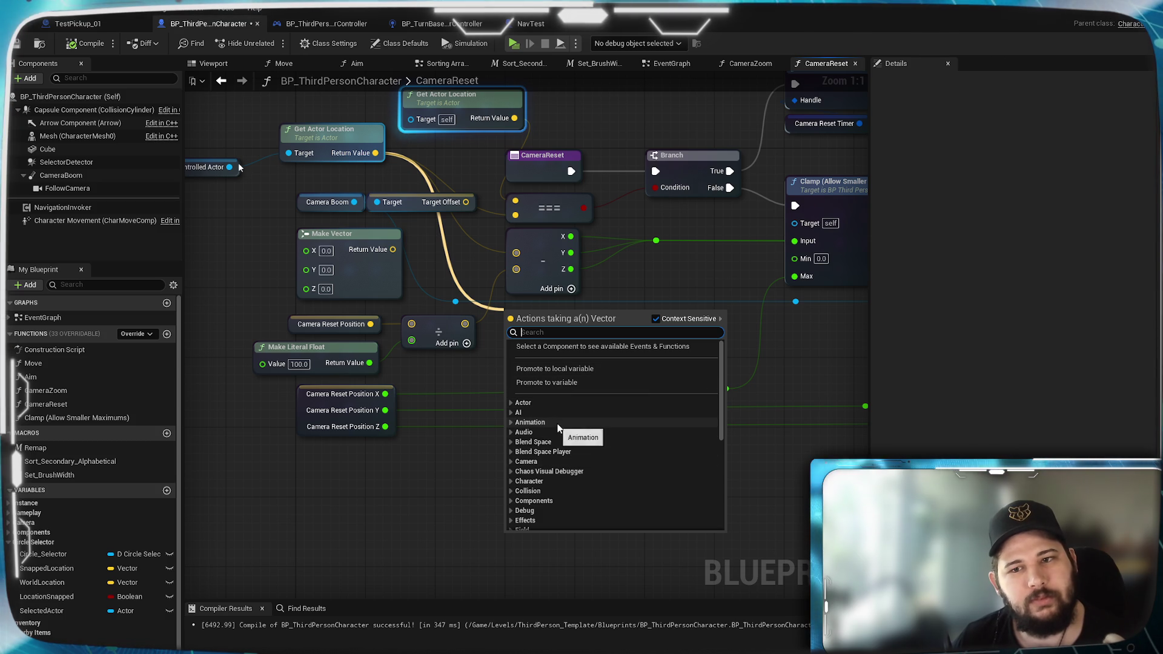
pyautogui.scroll(-3, 571, 428)
pyautogui.scroll(-3, 569, 428)
pyautogui.press('Escape')
pyautogui.scroll(-12, 614, 373)
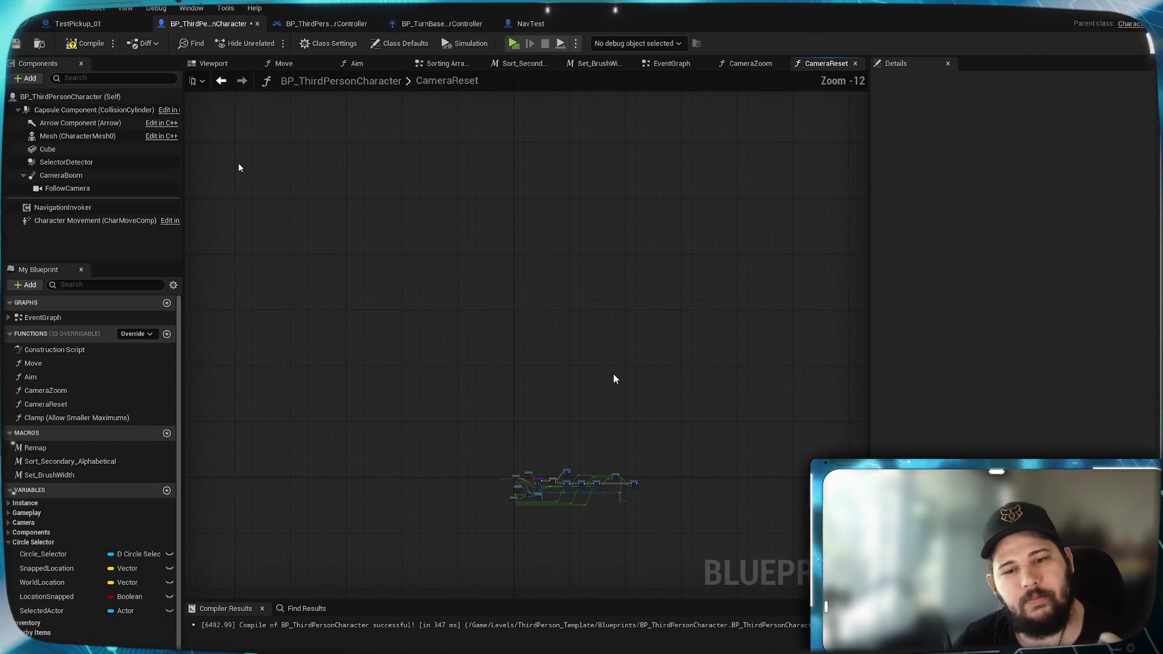
pyautogui.scroll(6, 536, 298)
pyautogui.scroll(-6, 536, 298)
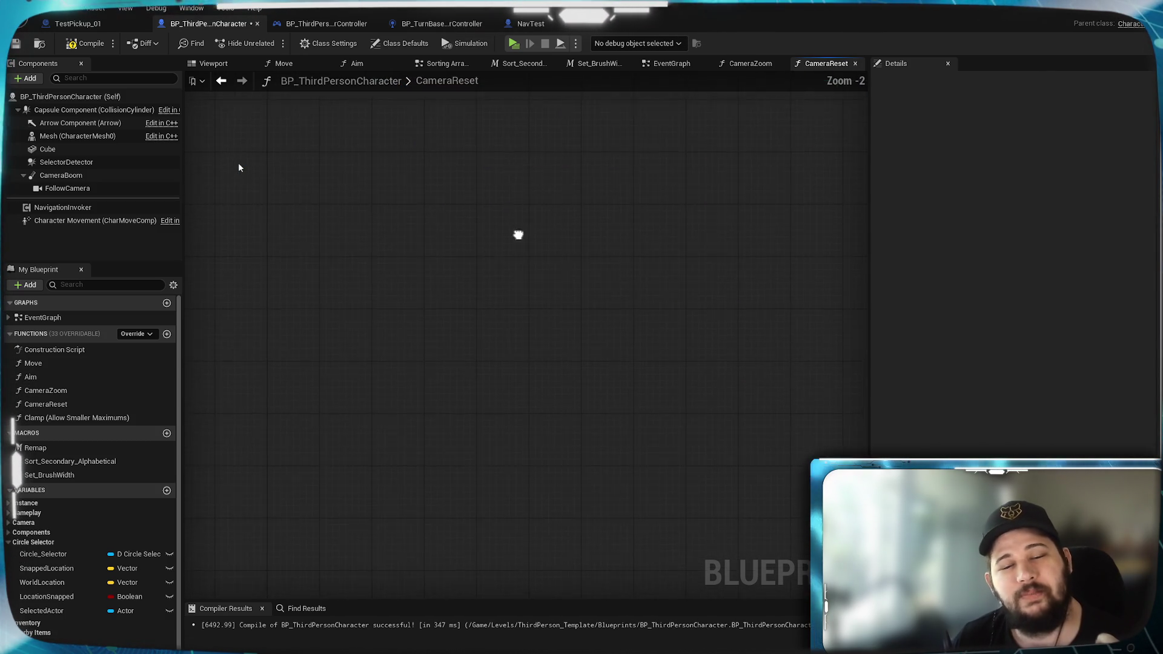
pyautogui.scroll(8, 509, 272)
pyautogui.scroll(5, 492, 265)
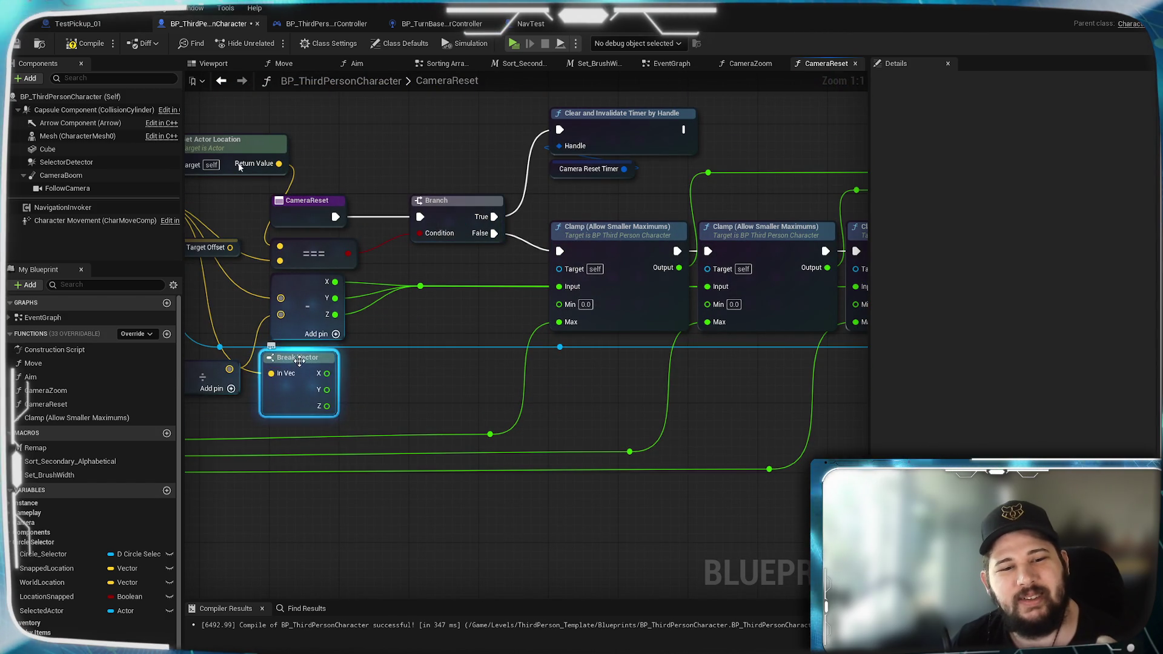
# Step: Wire Break Vector X, Y and Z into the three Clamp nodes' Min pins and compile the blueprint
pyautogui.moveTo(299, 361); pyautogui.dragTo(309, 368)
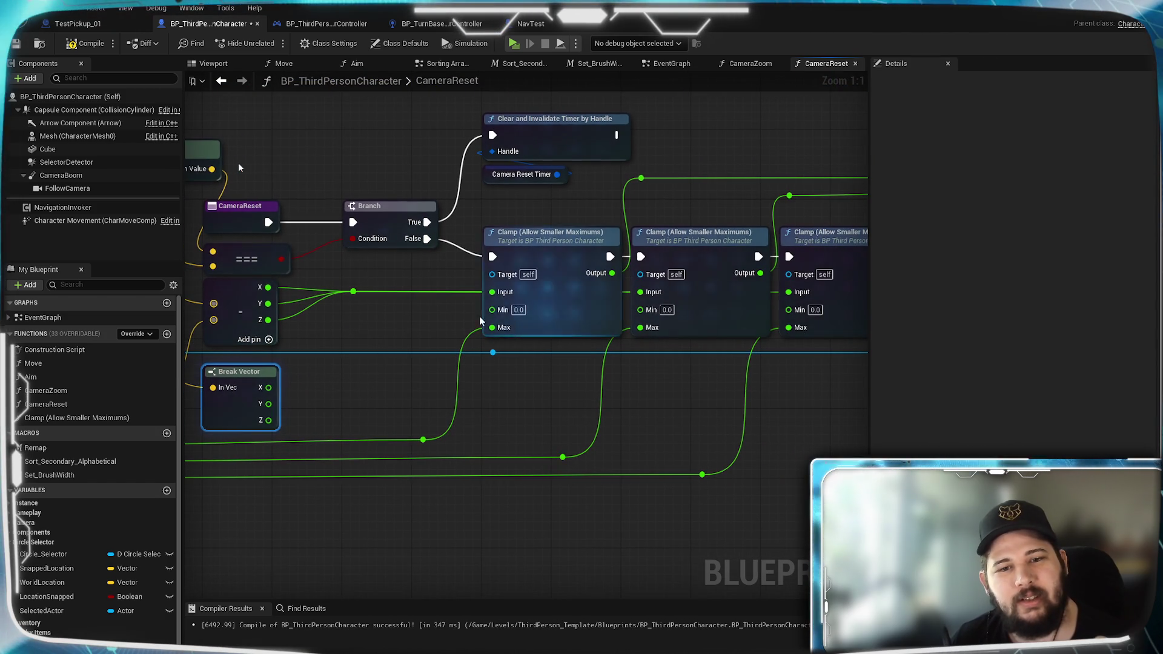
pyautogui.moveTo(485, 320); pyautogui.dragTo(515, 308)
pyautogui.moveTo(301, 375); pyautogui.dragTo(524, 298)
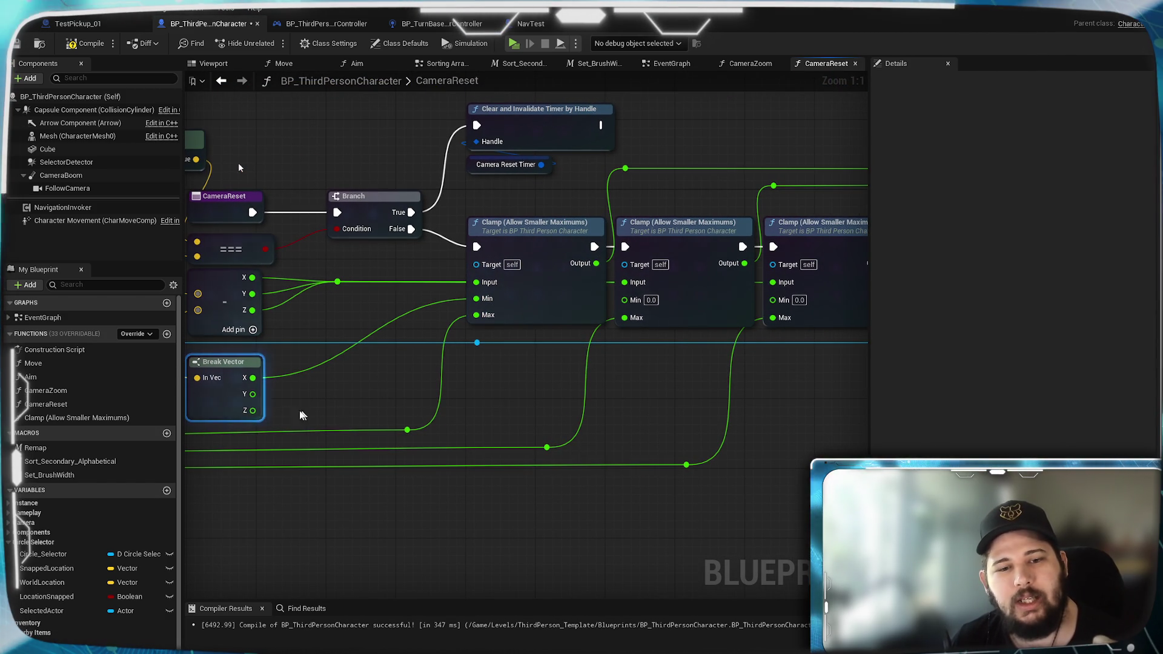
pyautogui.moveTo(252, 394); pyautogui.dragTo(626, 299)
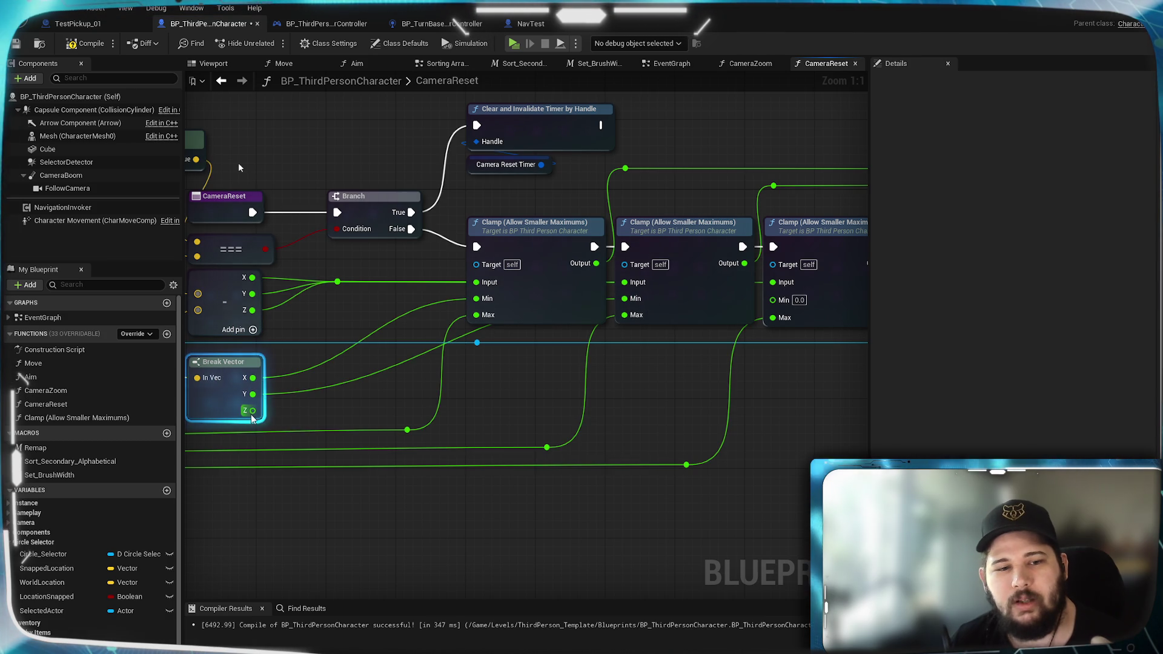
pyautogui.moveTo(252, 410); pyautogui.dragTo(774, 299)
pyautogui.moveTo(764, 403)
pyautogui.mouseDown()
pyautogui.moveTo(324, 400)
pyautogui.moveTo(629, 385)
pyautogui.mouseUp()
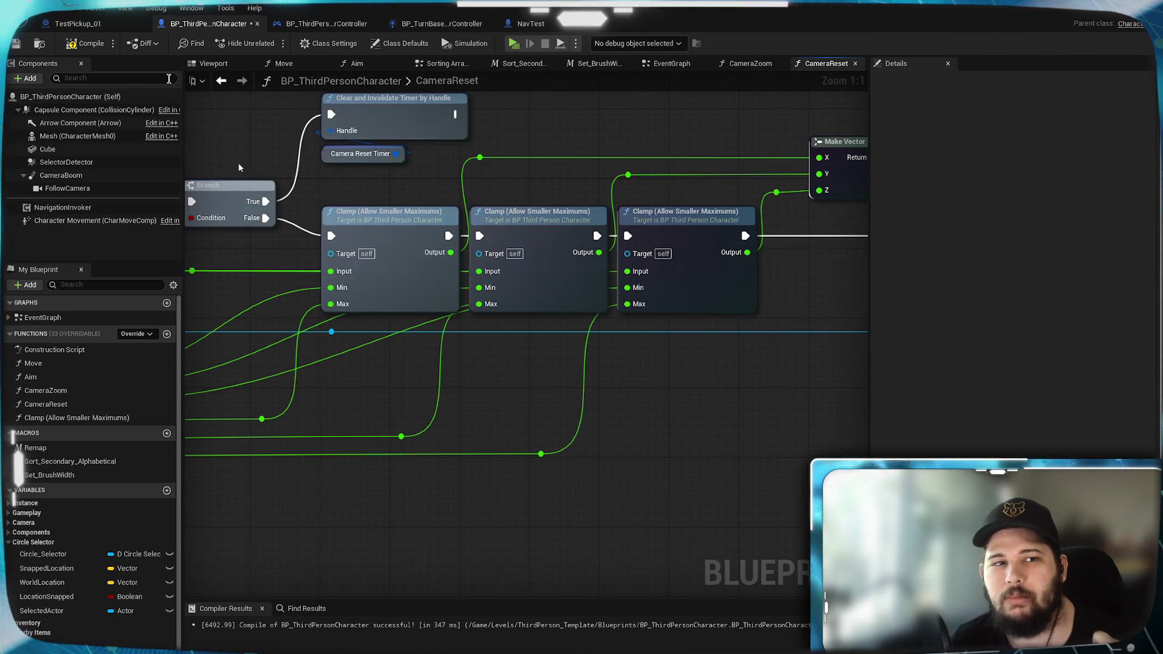
pyautogui.click(89, 43)
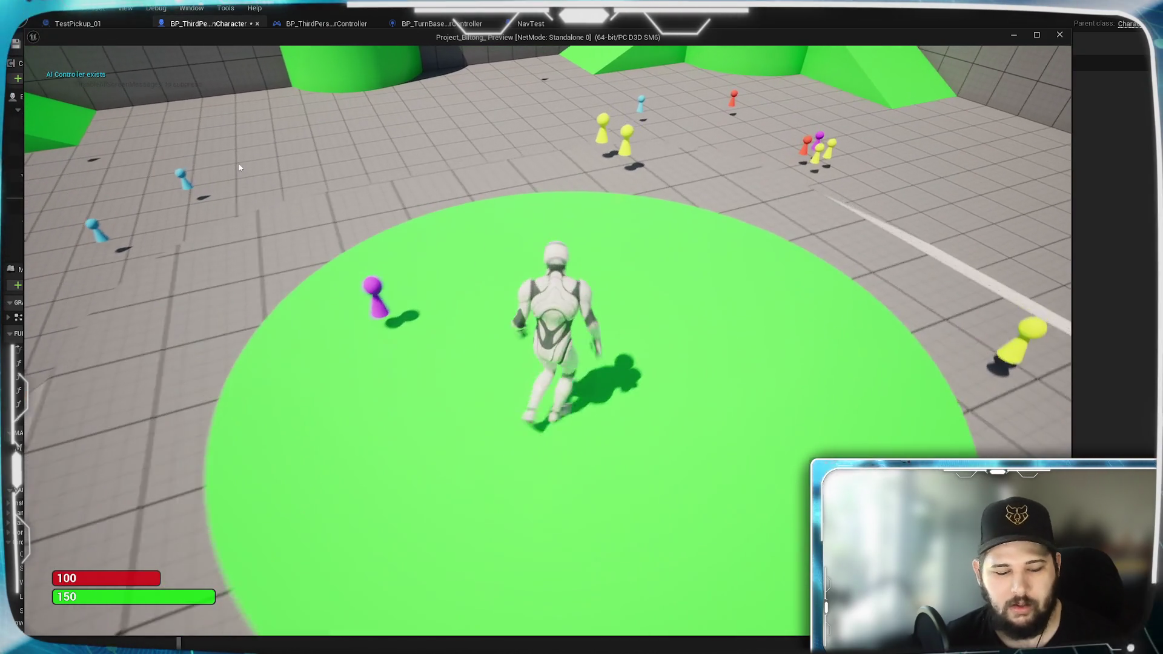
pyautogui.click(672, 470)
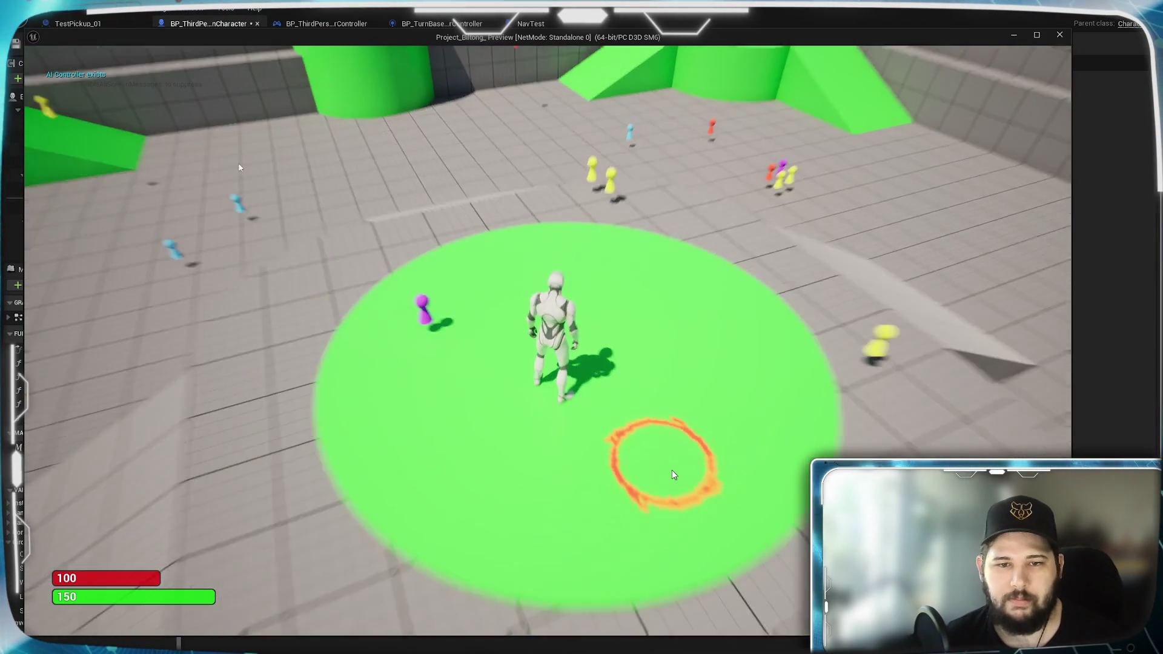
pyautogui.scroll(-5, 672, 469)
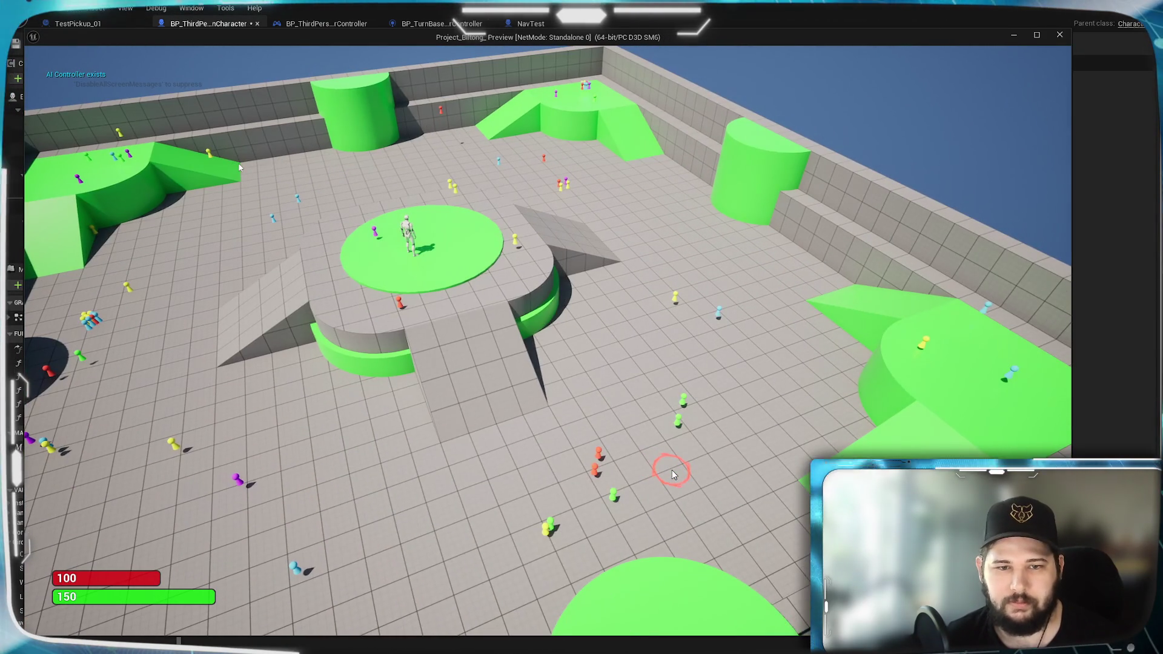
pyautogui.click(653, 331)
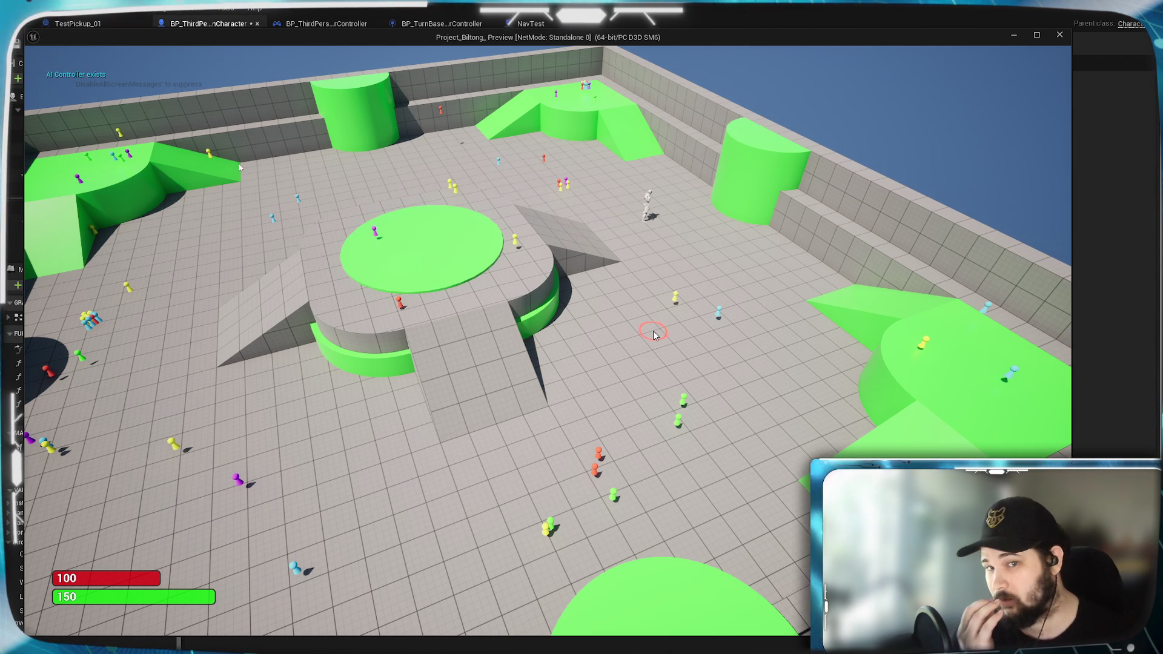
pyautogui.scroll(5, 654, 335)
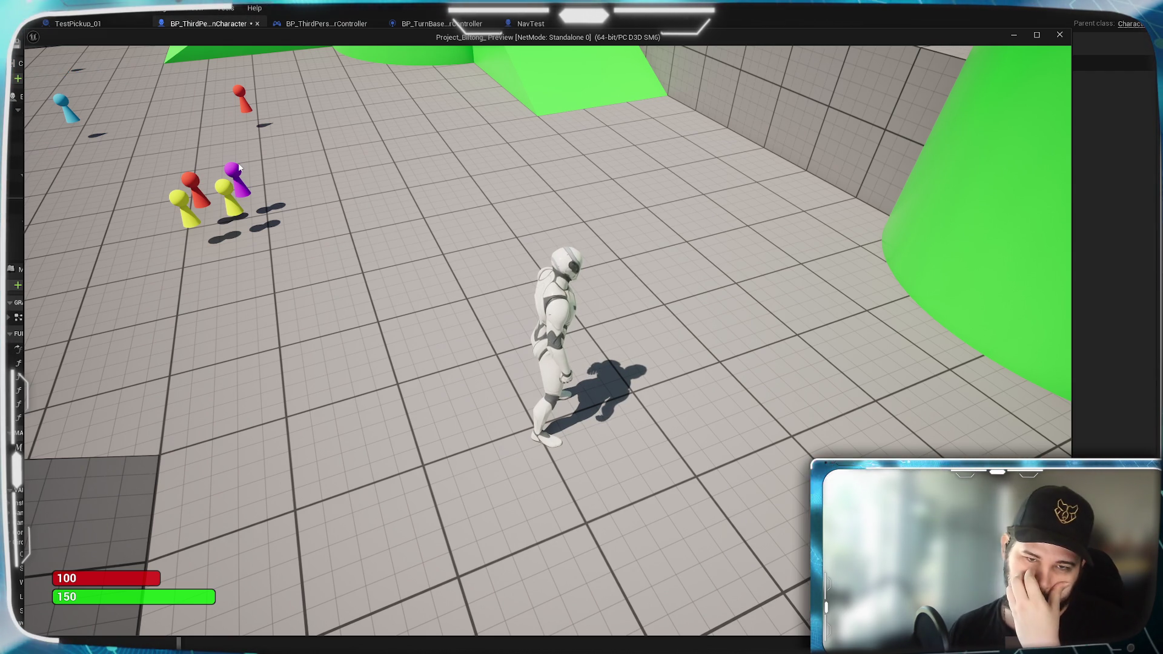
pyautogui.press('w')
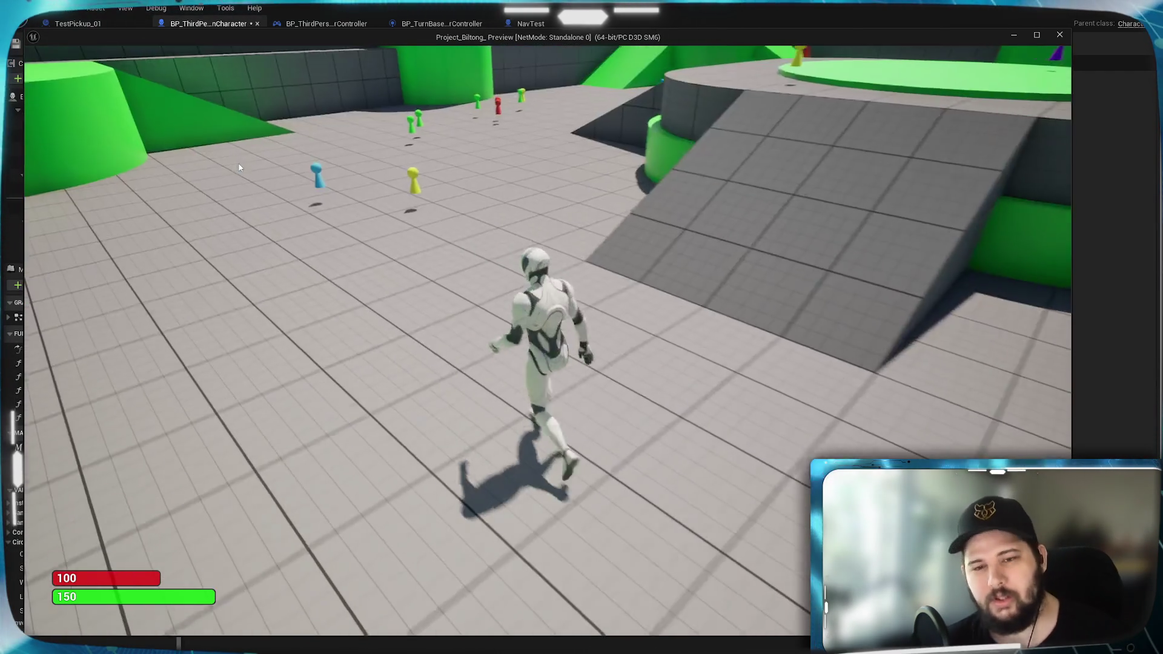
pyautogui.scroll(-5, 184, 291)
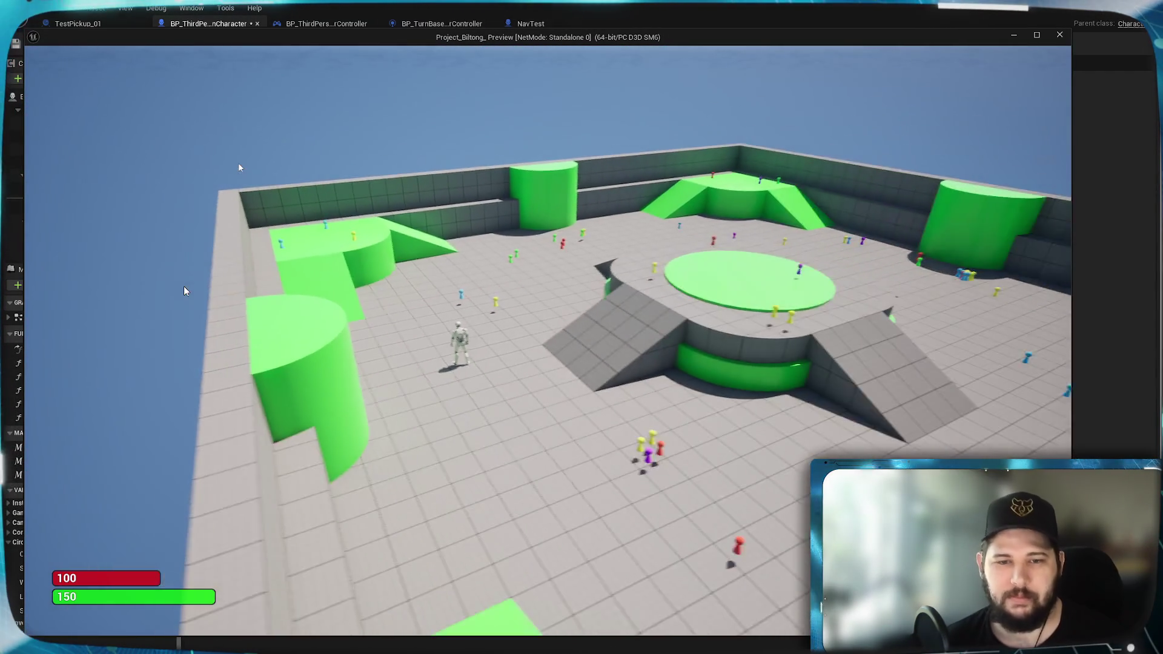
pyautogui.scroll(5, 183, 291)
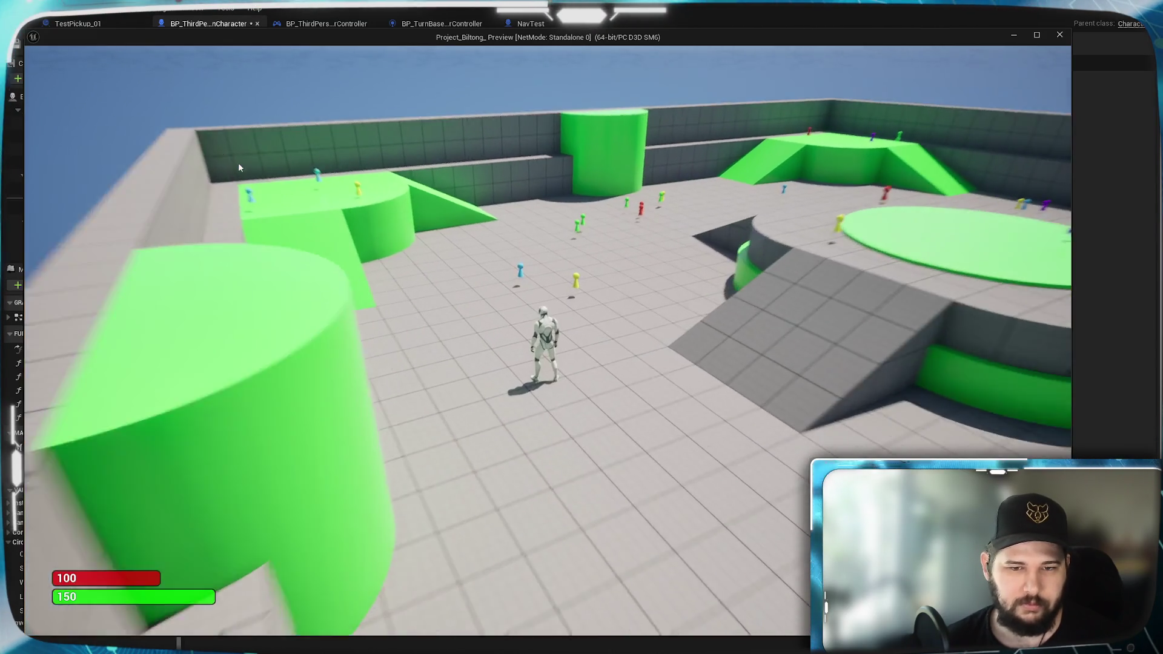
pyautogui.press('Escape')
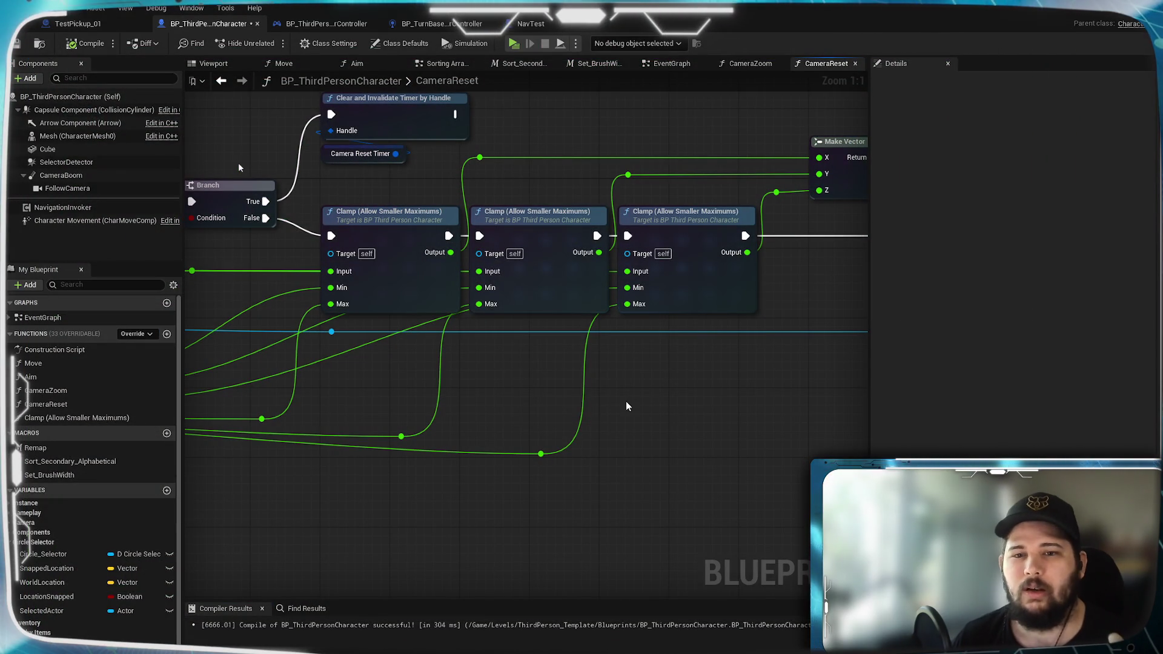
# Step: Open the Clamp (Allow Smaller Maximums) node's own function graph from the CameraReset graph
pyautogui.moveTo(380, 403); pyautogui.dragTo(604, 387)
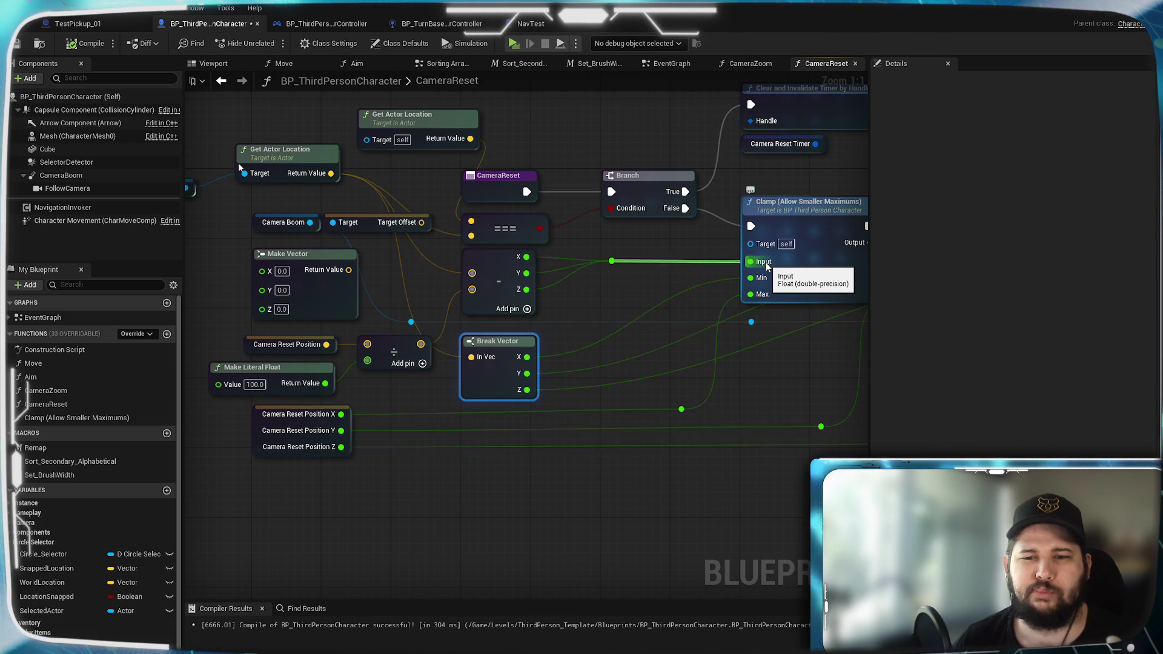
pyautogui.doubleClick(822, 282)
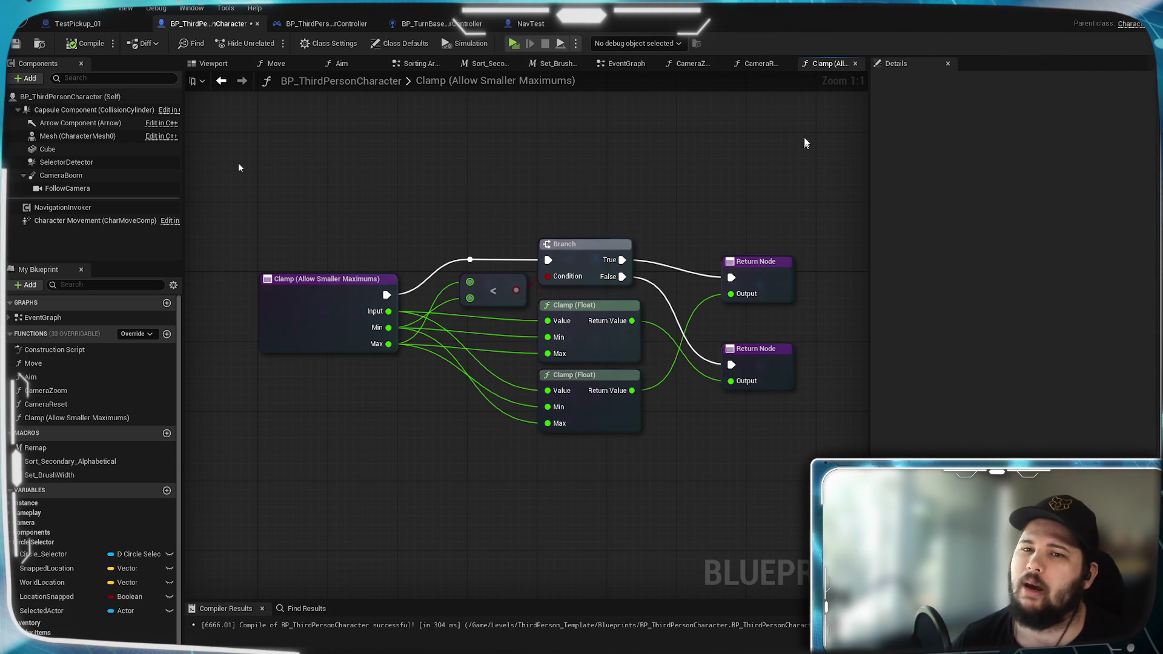
# Step: Switch back to the CameraReset function graph tab
pyautogui.click(762, 64)
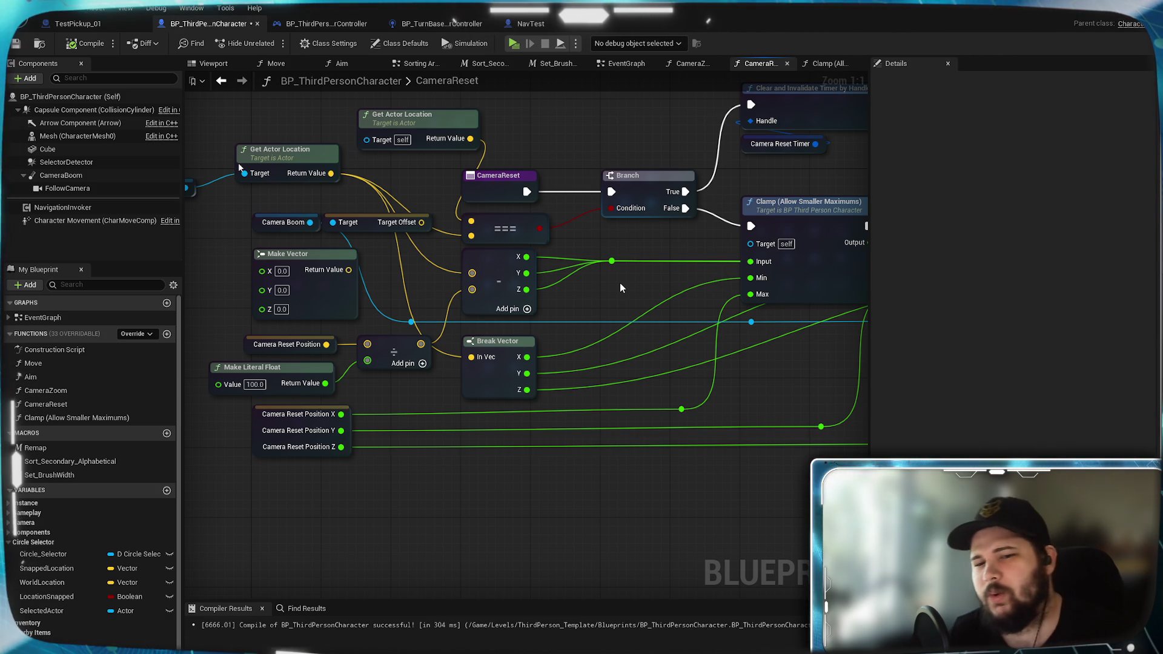
pyautogui.moveTo(801, 357)
pyautogui.mouseDown()
pyautogui.moveTo(192, 378)
pyautogui.moveTo(800, 400)
pyautogui.mouseUp()
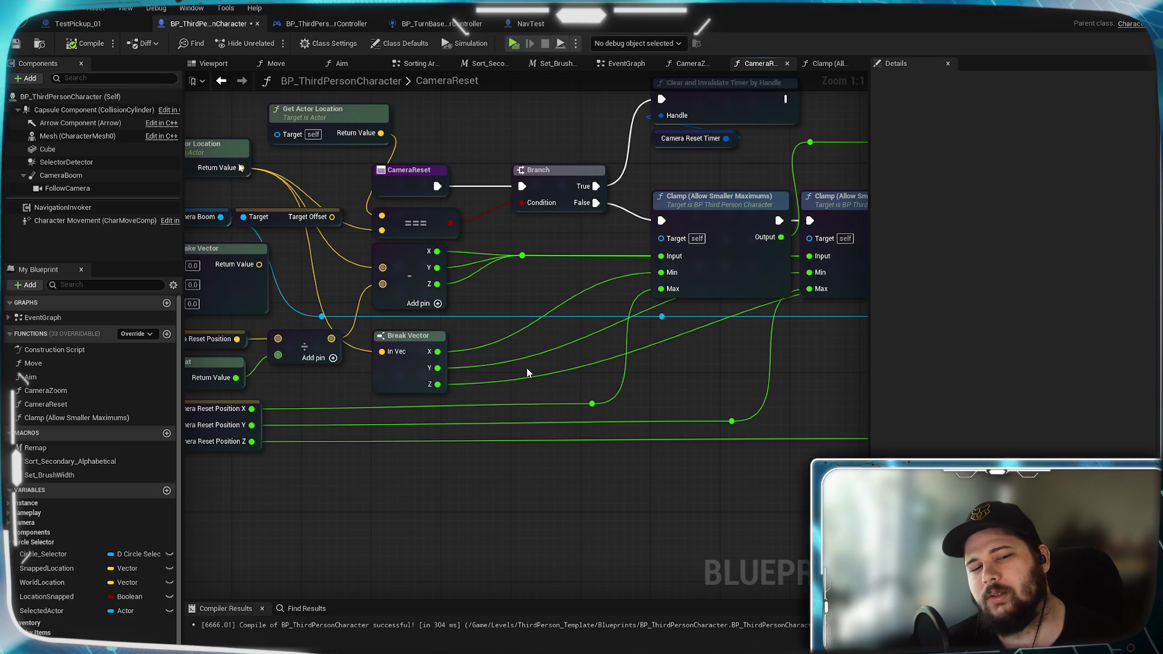
pyautogui.moveTo(526, 368); pyautogui.dragTo(632, 346)
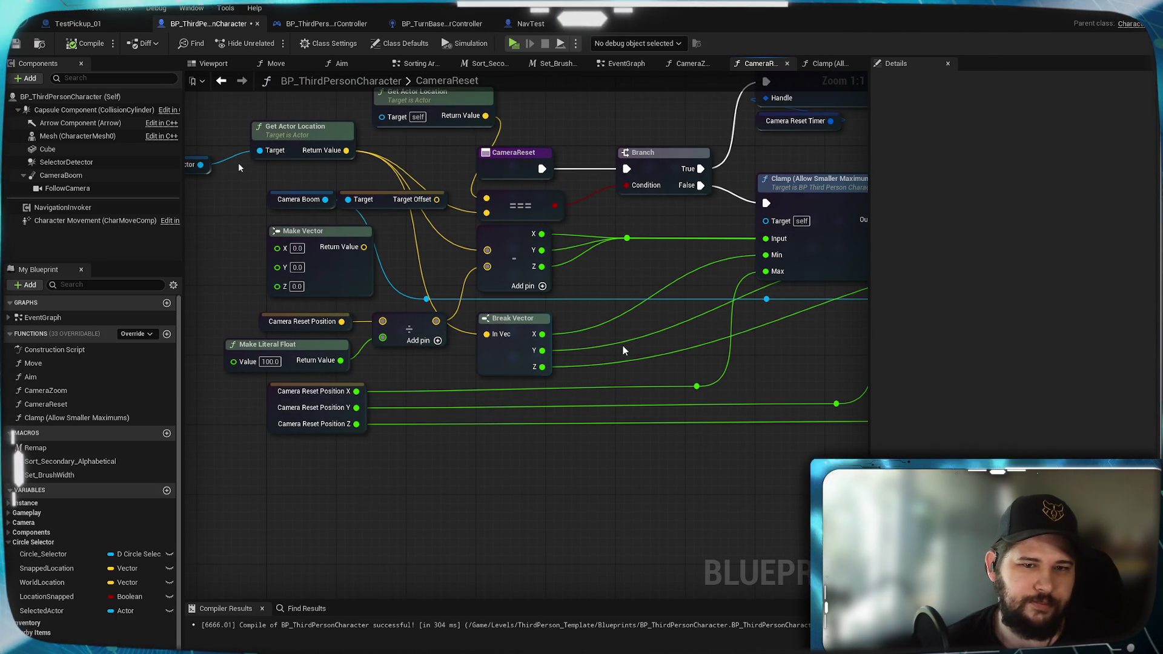
pyautogui.moveTo(451, 254); pyautogui.dragTo(522, 303)
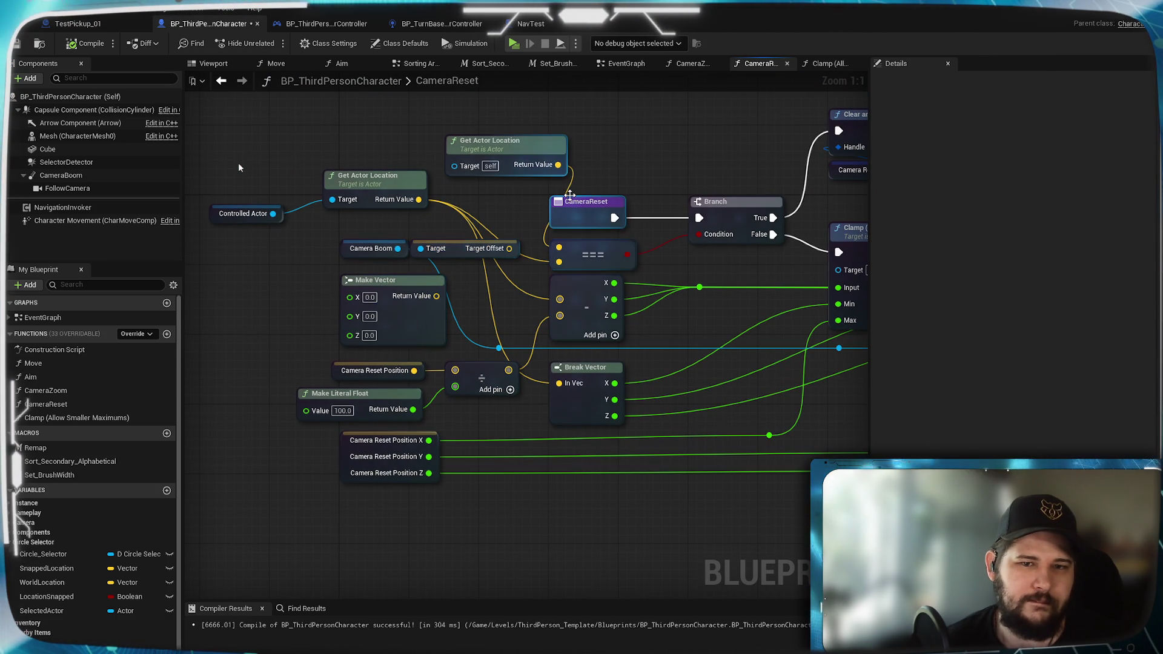
pyautogui.moveTo(558, 165)
pyautogui.mouseDown()
pyautogui.moveTo(563, 298)
pyautogui.moveTo(401, 387)
pyautogui.moveTo(559, 320)
pyautogui.moveTo(455, 373)
pyautogui.mouseUp()
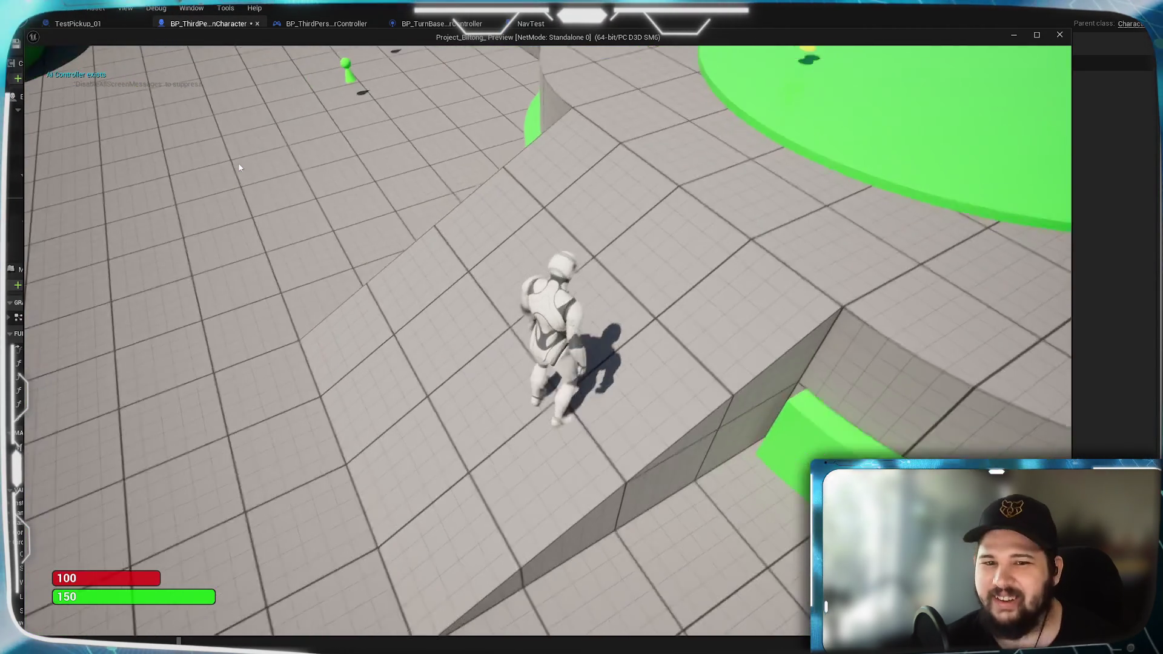
pyautogui.scroll(-5, 386, 234)
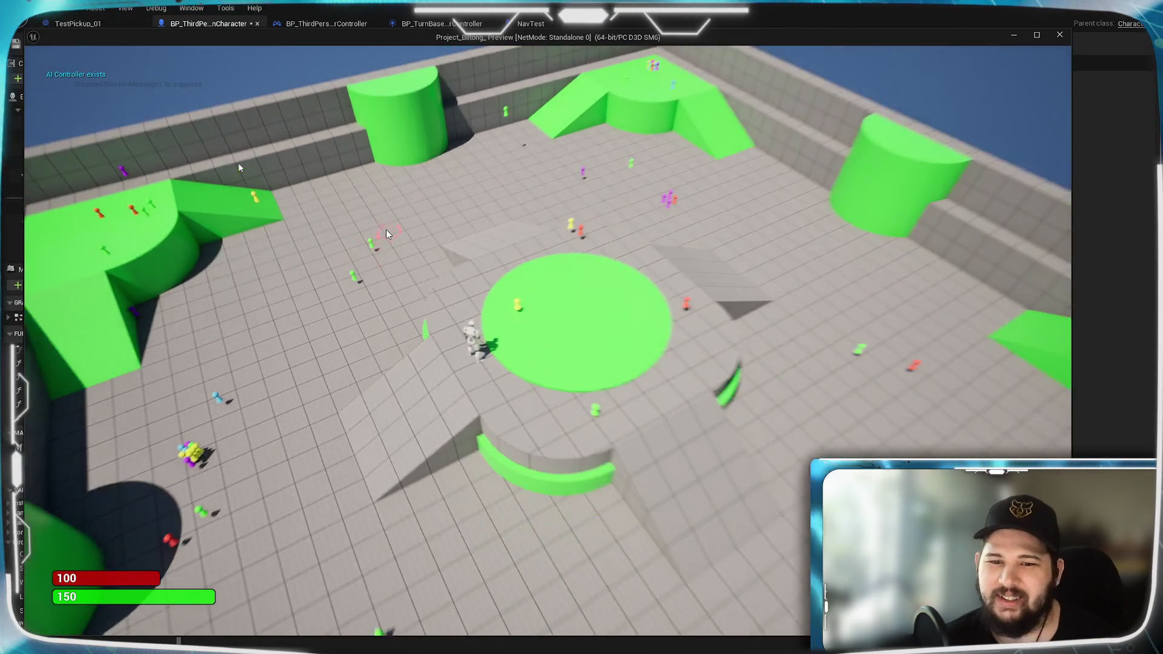
pyautogui.scroll(5, 387, 235)
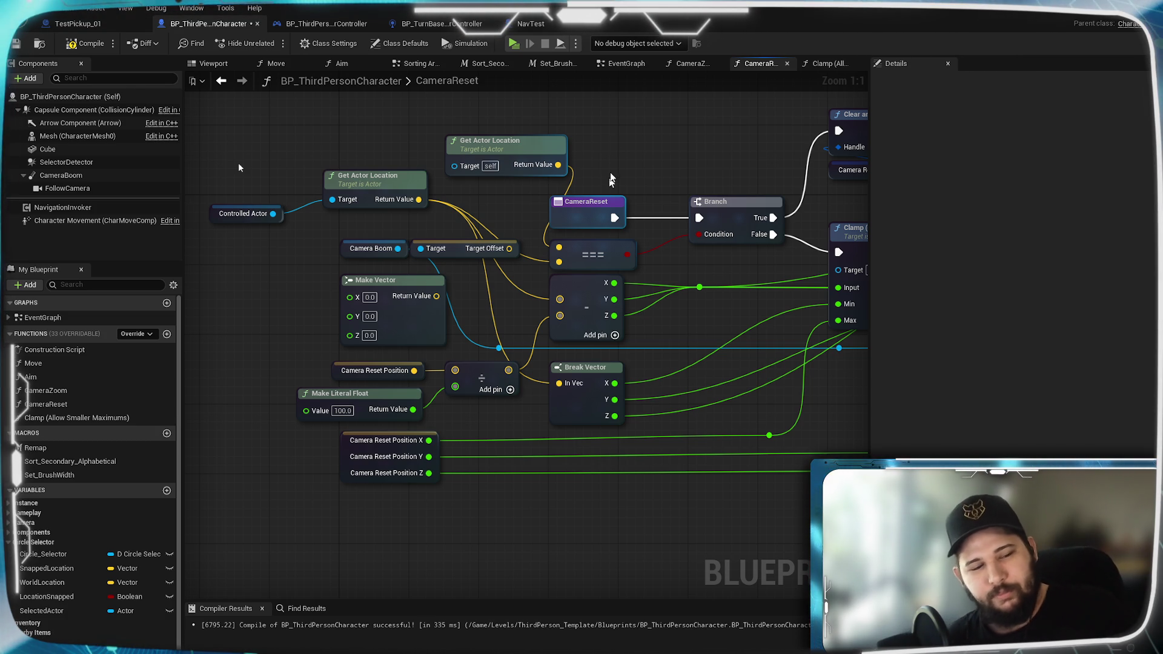
# Step: Shift the top Get Actor Location node left and pan along the whole Clamp-to-Set Actor Location chain to review it
pyautogui.moveTo(540, 146); pyautogui.dragTo(384, 135)
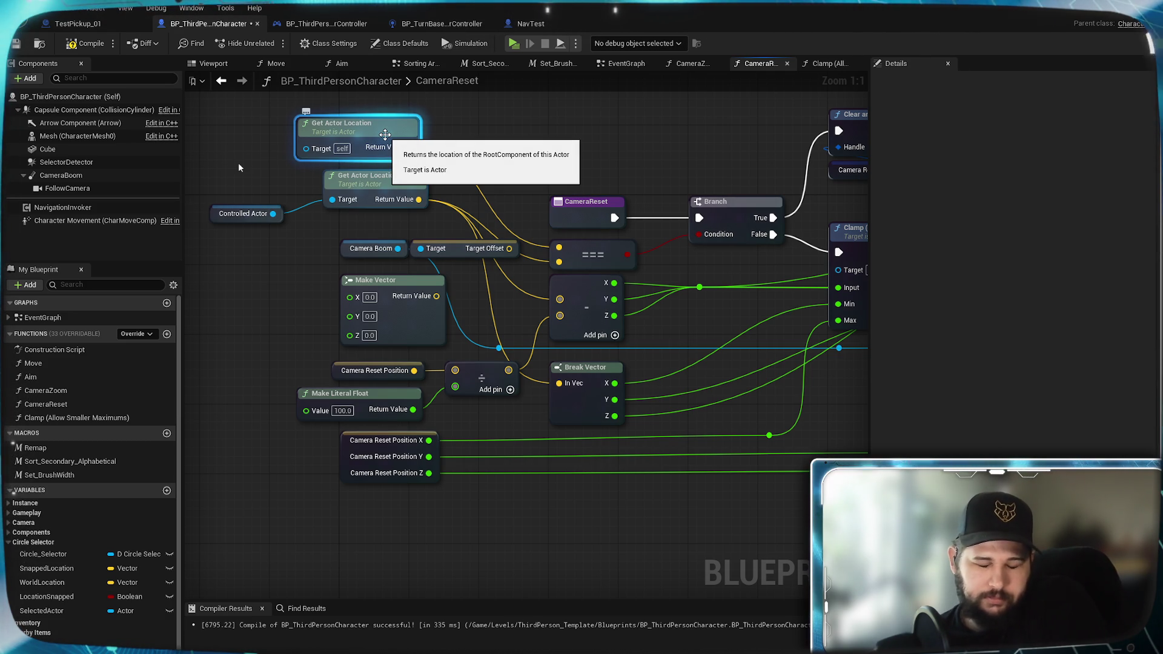
pyautogui.scroll(-1, 386, 135)
pyautogui.scroll(-4, 740, 345)
pyautogui.scroll(1, 739, 345)
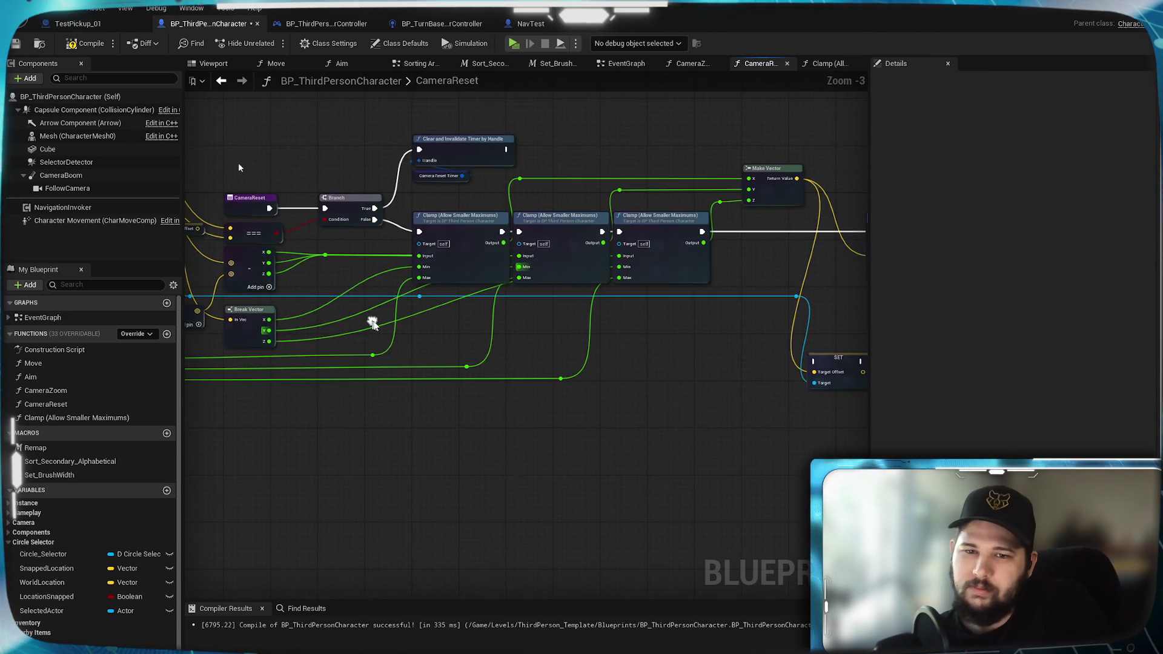
pyautogui.moveTo(445, 370); pyautogui.dragTo(617, 325)
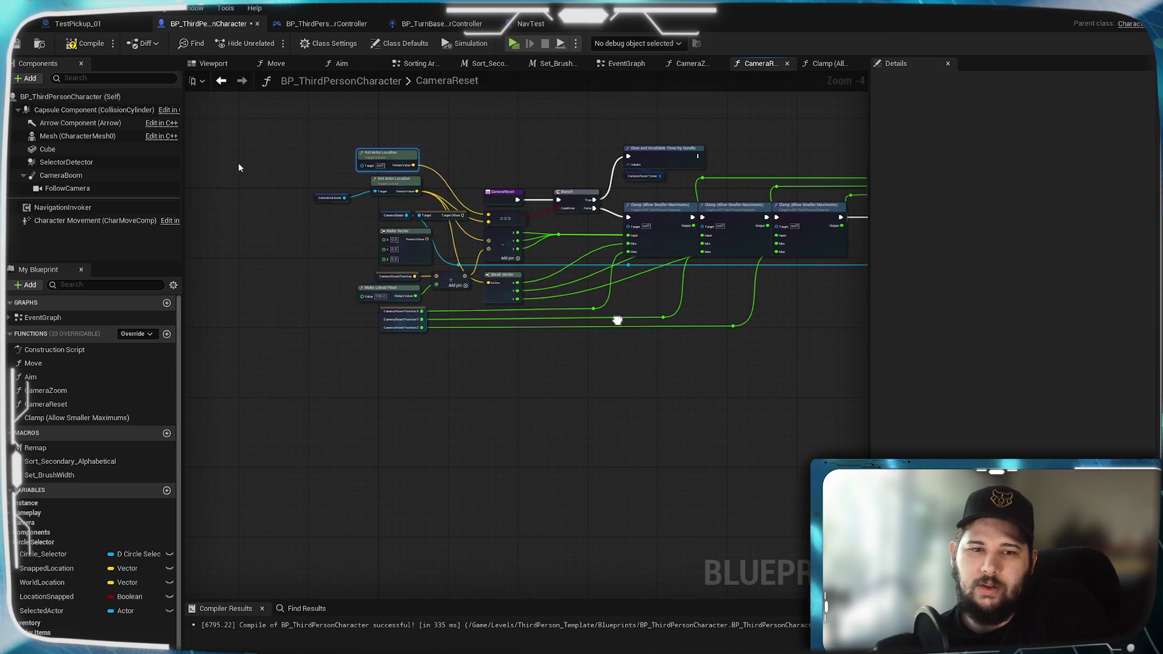
pyautogui.scroll(1, 592, 232)
pyautogui.scroll(1, 447, 286)
pyautogui.moveTo(447, 286); pyautogui.dragTo(337, 338)
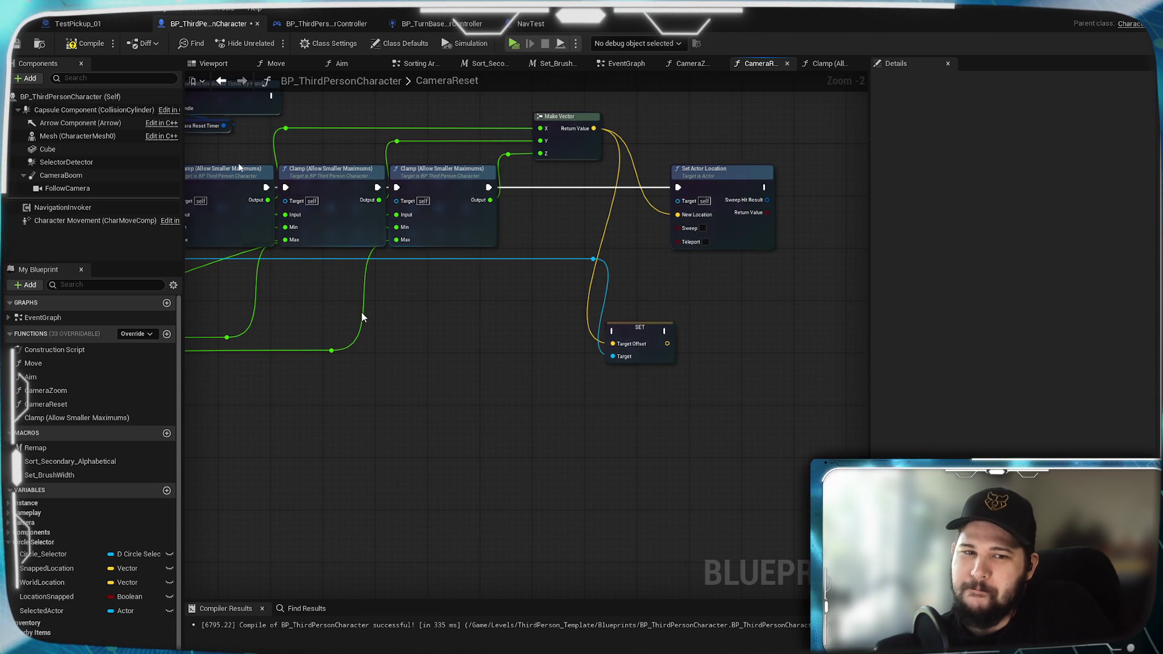
pyautogui.moveTo(365, 312); pyautogui.dragTo(767, 331)
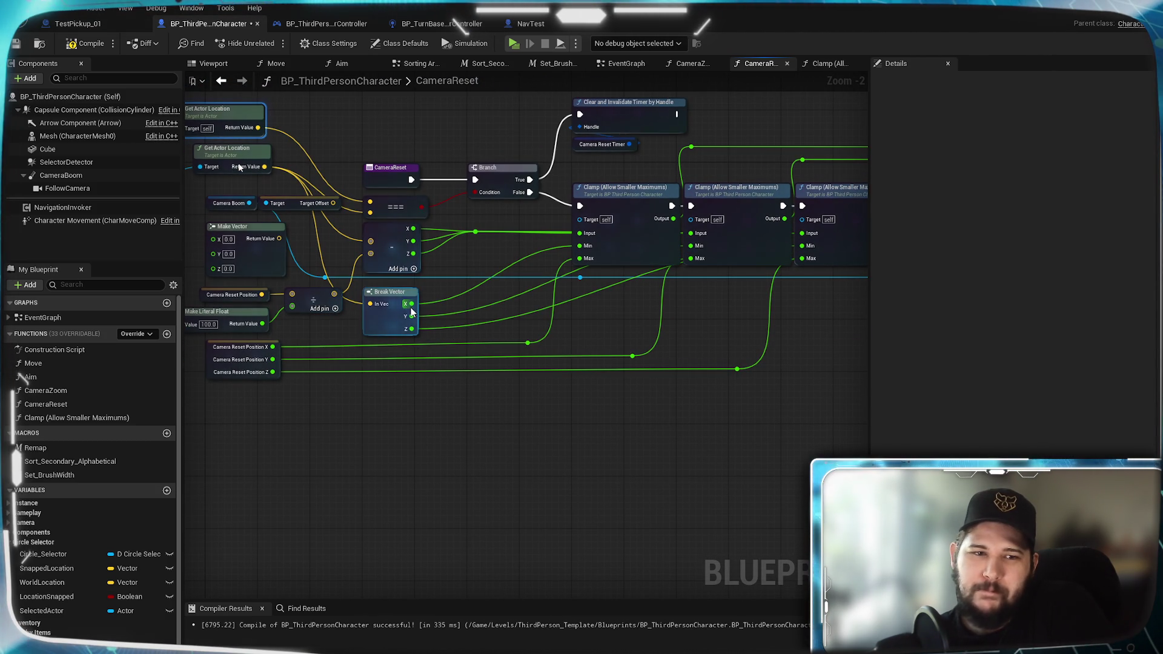
pyautogui.moveTo(589, 317); pyautogui.dragTo(332, 298)
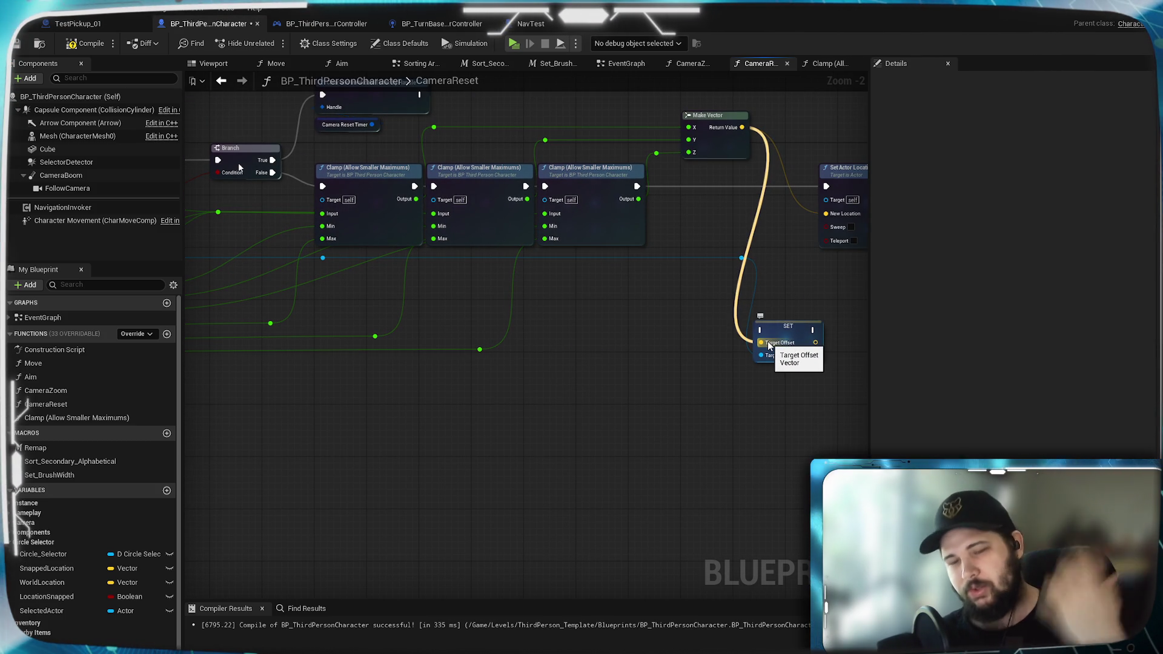
pyautogui.moveTo(475, 322); pyautogui.dragTo(601, 320)
pyautogui.scroll(1, 601, 321)
pyautogui.moveTo(394, 350)
pyautogui.mouseDown()
pyautogui.moveTo(682, 308)
pyautogui.moveTo(575, 288)
pyautogui.mouseUp()
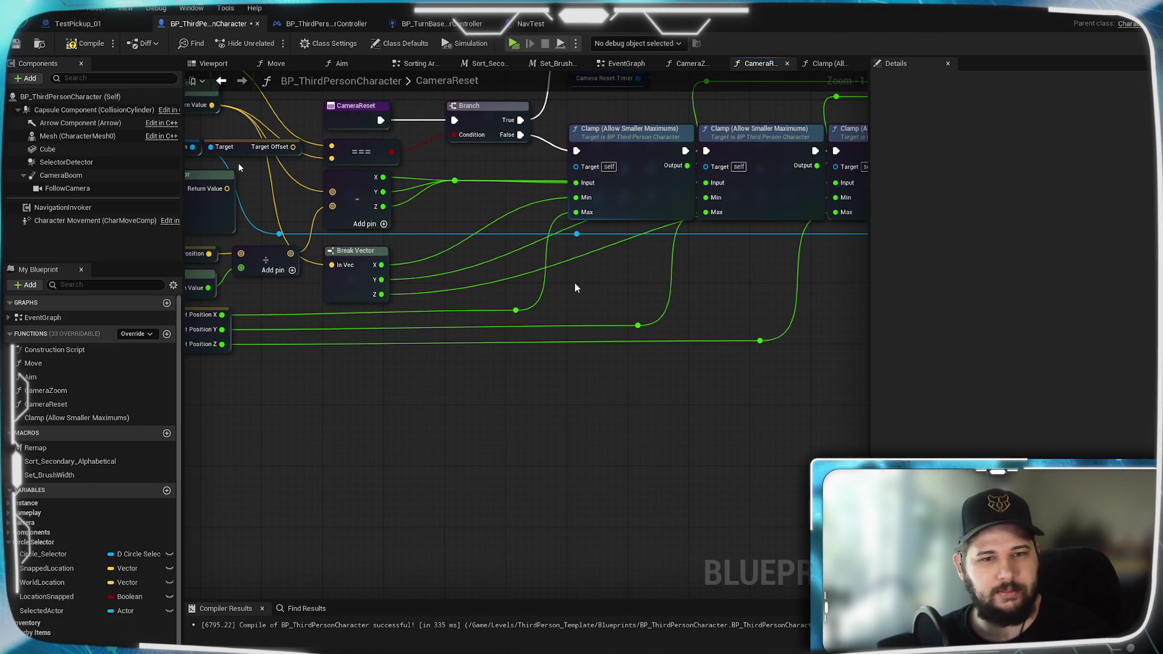
pyautogui.moveTo(493, 291); pyautogui.dragTo(693, 388)
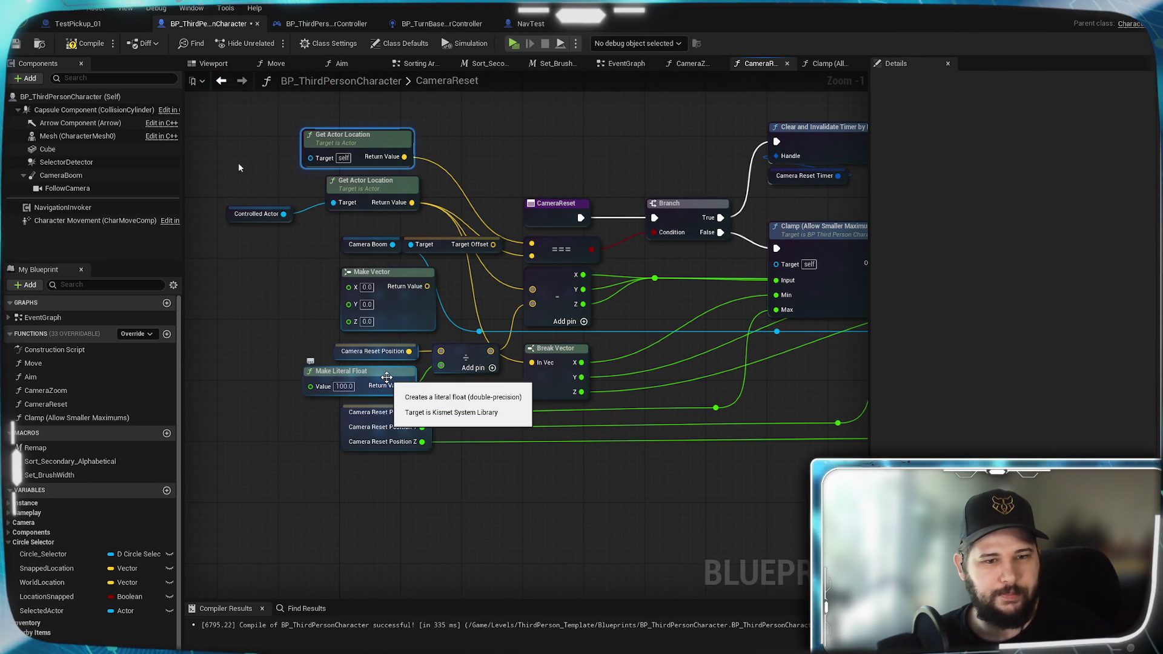
pyautogui.moveTo(673, 412)
pyautogui.mouseDown()
pyautogui.moveTo(433, 442)
pyautogui.moveTo(494, 434)
pyautogui.mouseUp()
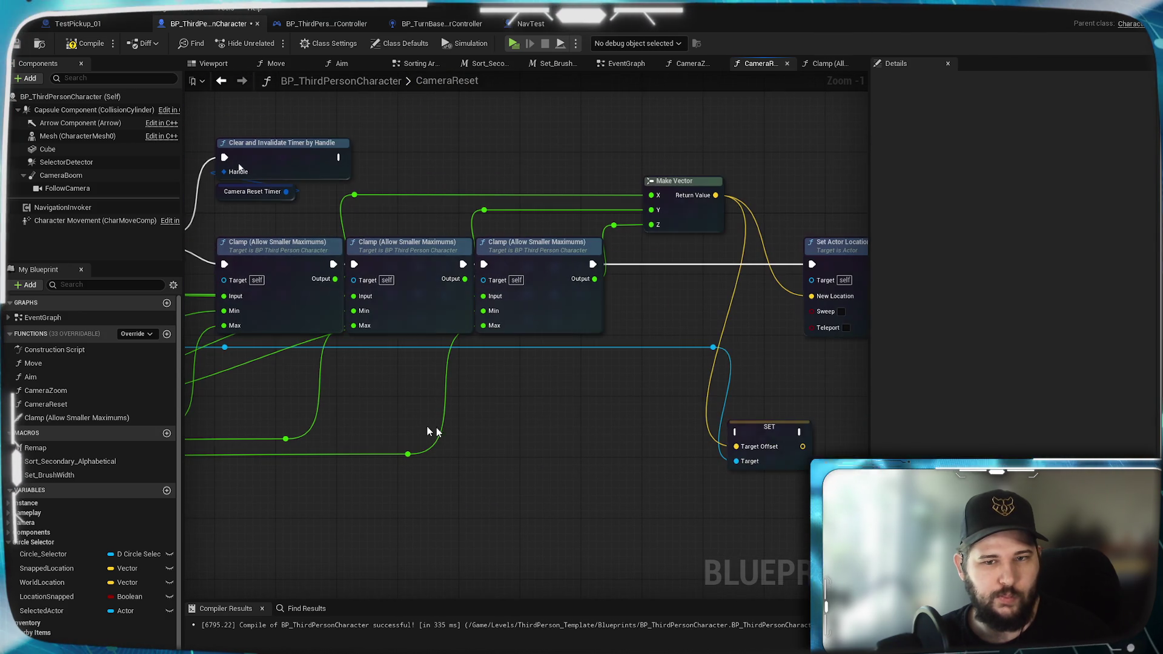
pyautogui.moveTo(387, 389)
pyautogui.mouseDown()
pyautogui.moveTo(453, 379)
pyautogui.moveTo(785, 385)
pyautogui.moveTo(476, 383)
pyautogui.mouseUp()
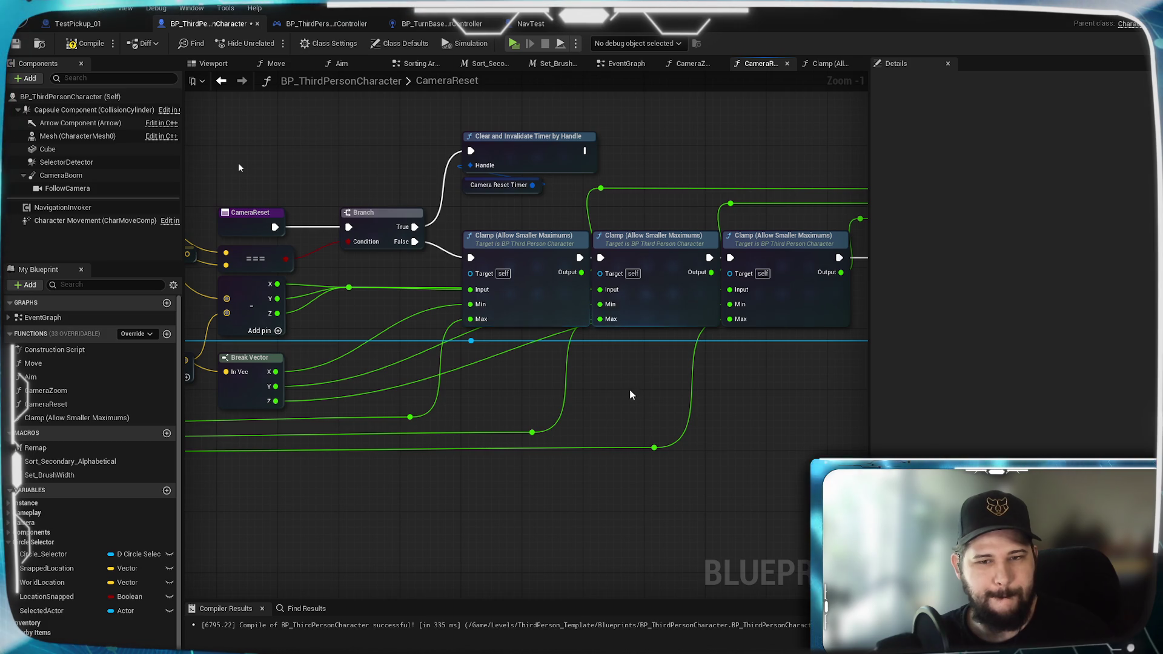
pyautogui.moveTo(631, 390); pyautogui.dragTo(260, 379)
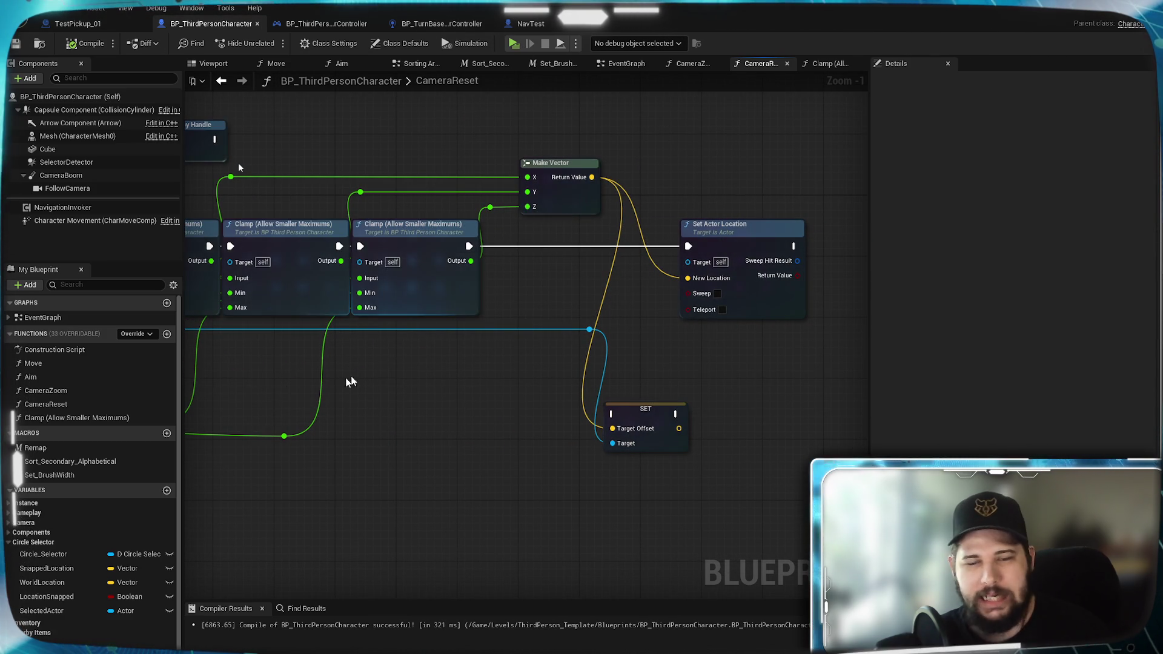
pyautogui.moveTo(372, 372); pyautogui.dragTo(613, 347)
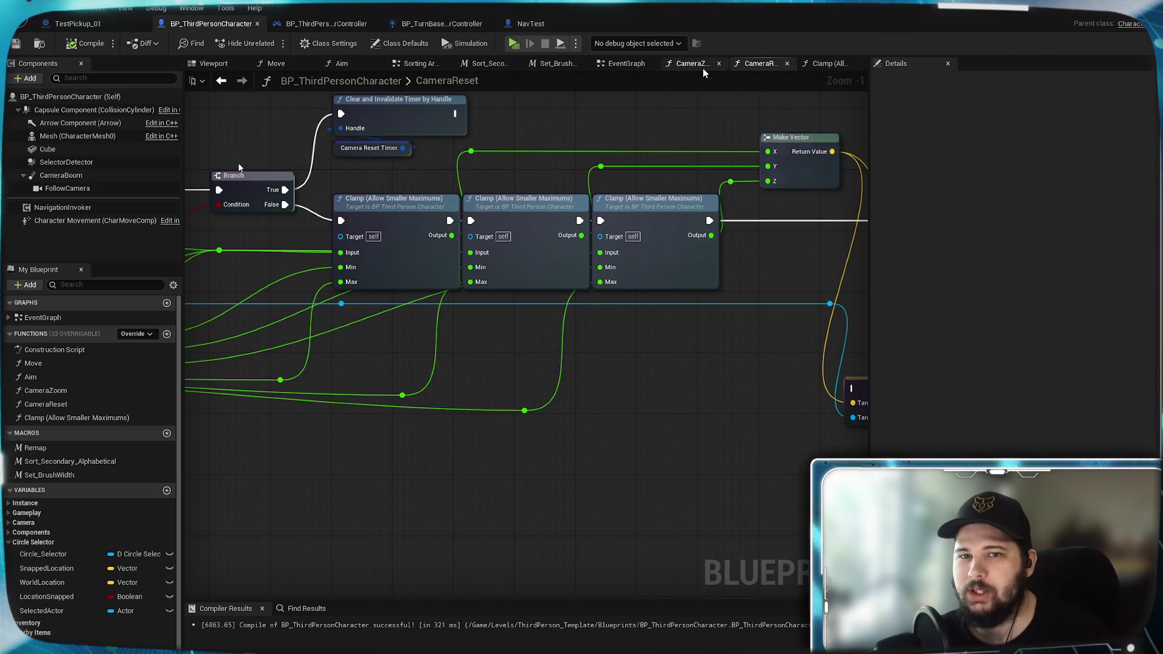
# Step: Close the Clamp (Allow Smaller Maximums) tab, check the EventGraph's looping CameraReset timer, and return to CameraReset
pyautogui.click(830, 64)
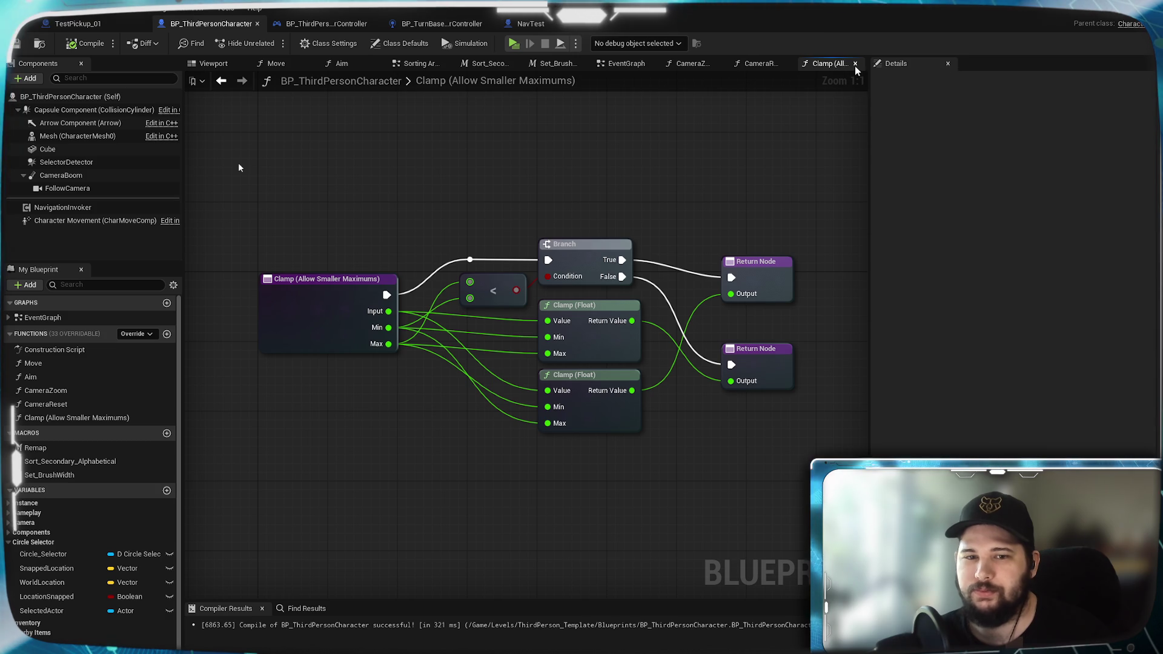
pyautogui.click(856, 67)
pyautogui.click(670, 64)
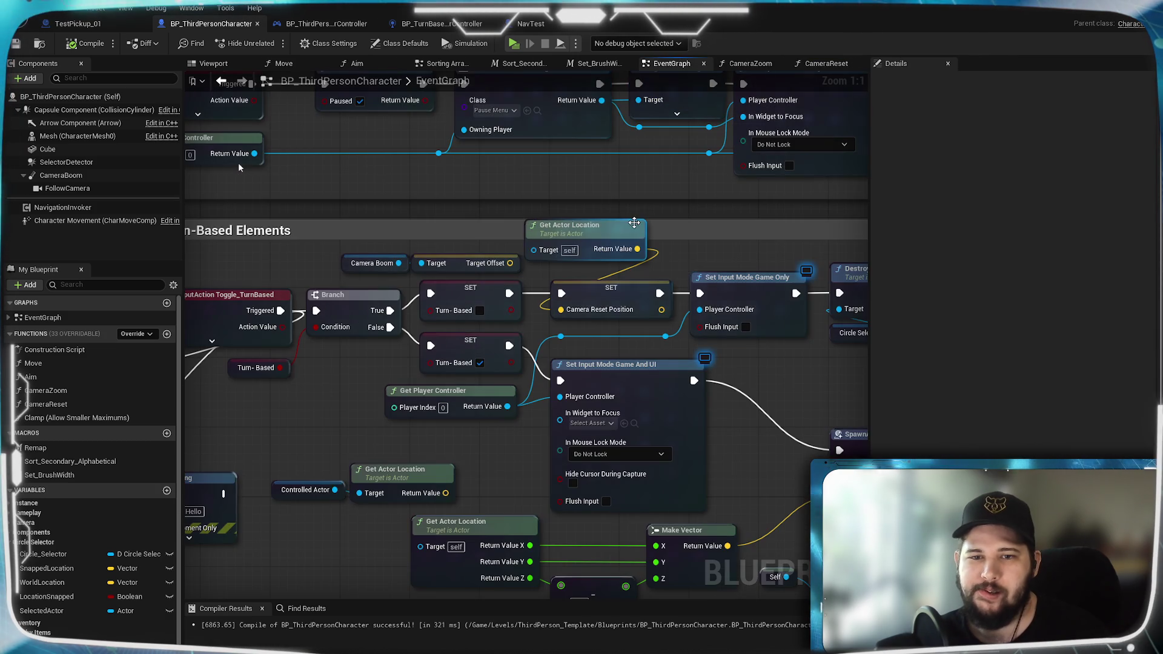
pyautogui.scroll(1, 456, 396)
pyautogui.scroll(2, 455, 394)
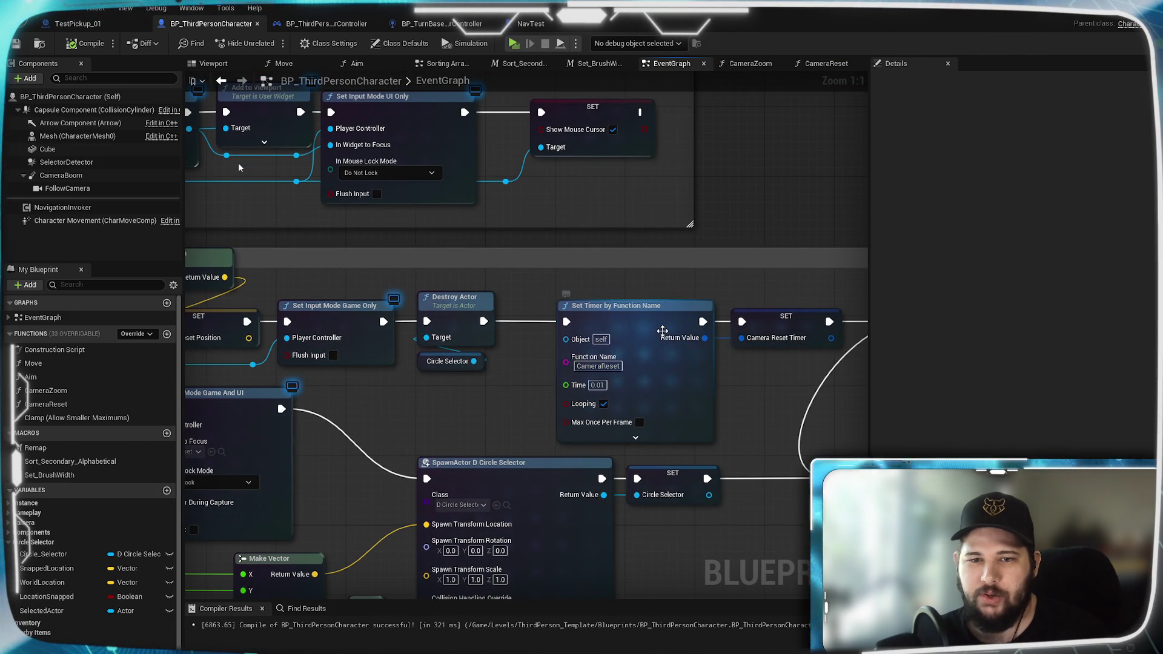
pyautogui.moveTo(637, 306)
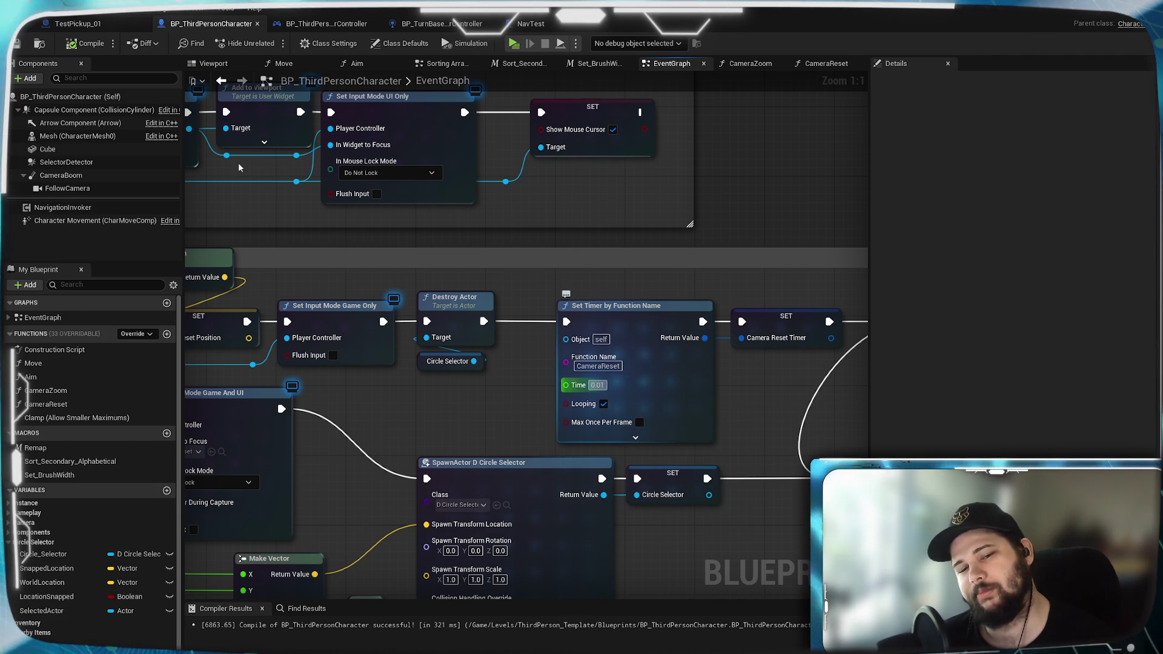
pyautogui.scroll(-2, 79, 488)
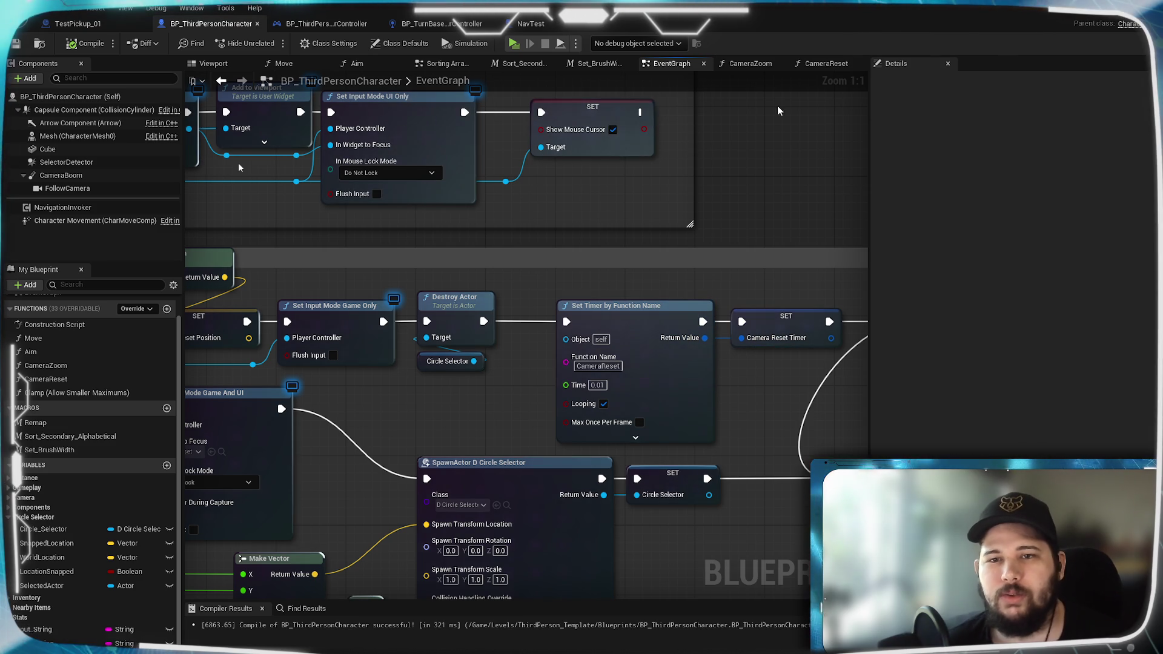
pyautogui.click(821, 66)
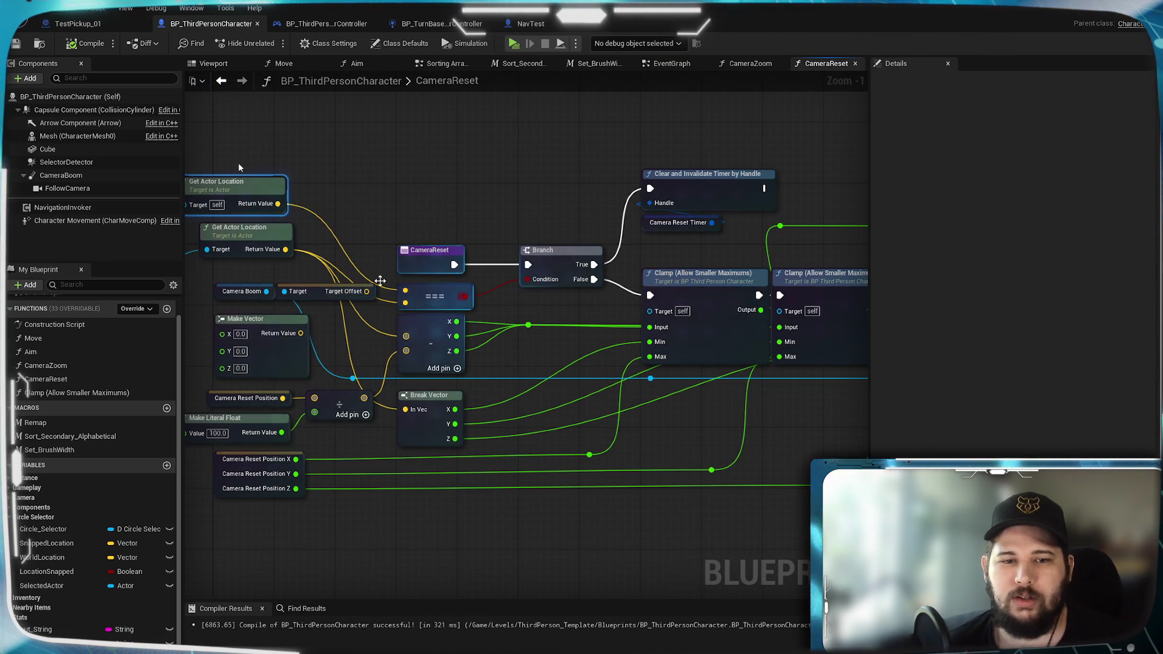
pyautogui.scroll(1, 389, 284)
# Step: Move the Controlled Actor node up beside its Get Actor Location node in the CameraReset graph
pyautogui.moveTo(389, 283); pyautogui.dragTo(605, 288)
pyautogui.moveTo(492, 199); pyautogui.dragTo(500, 199)
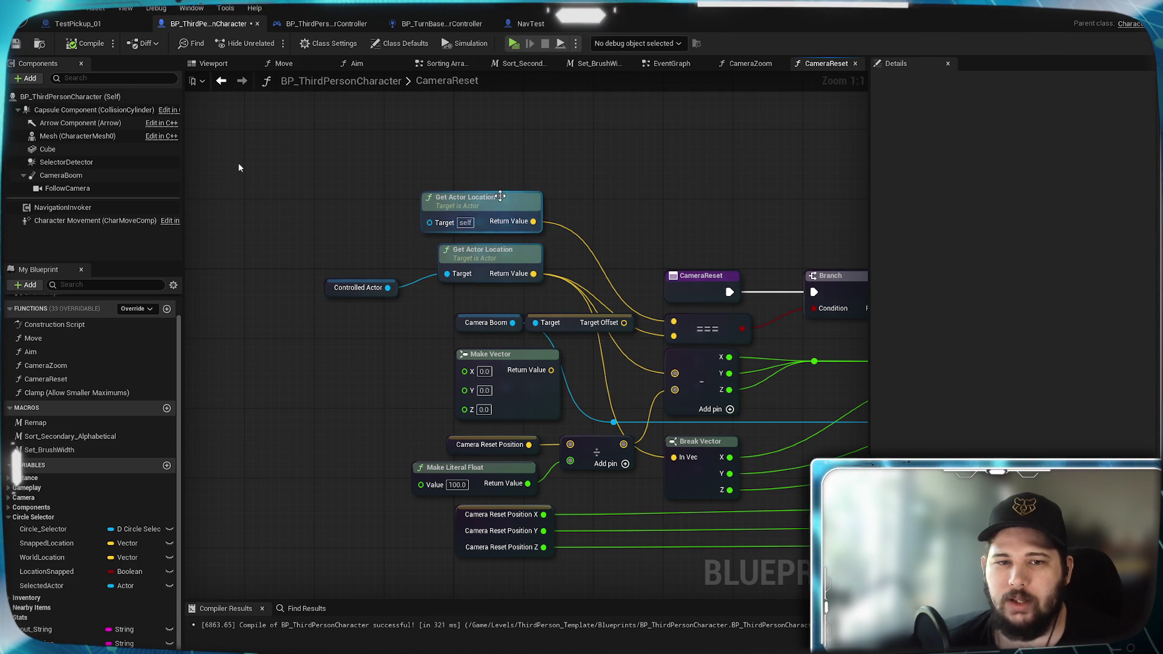
pyautogui.click(615, 183)
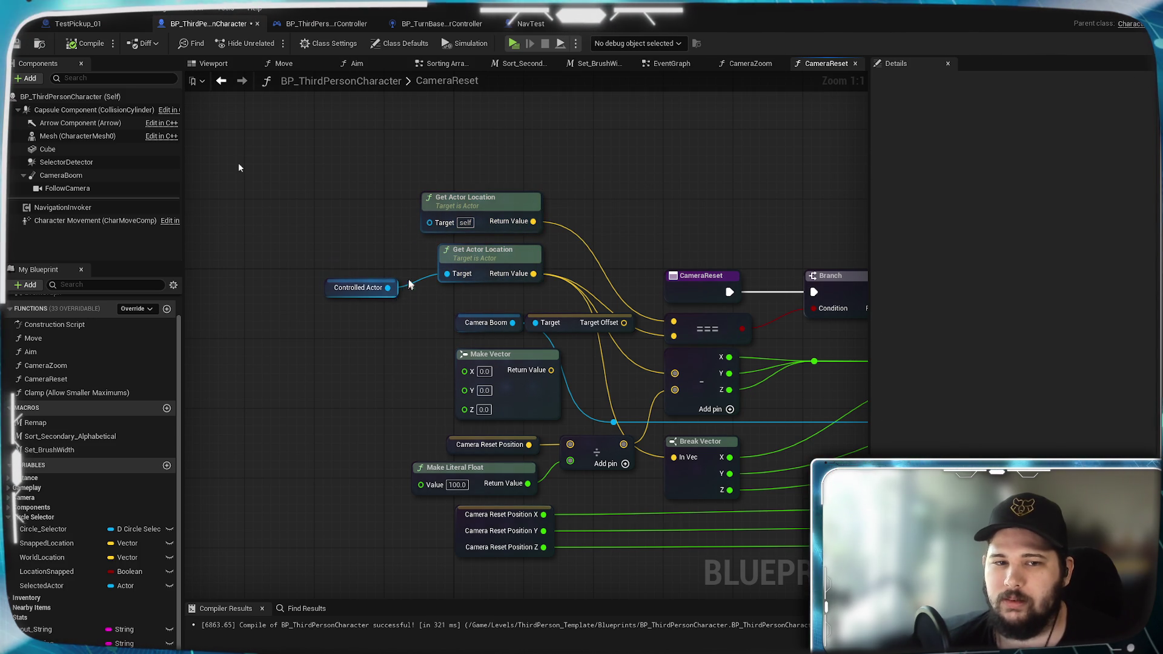
pyautogui.moveTo(405, 289); pyautogui.dragTo(435, 280)
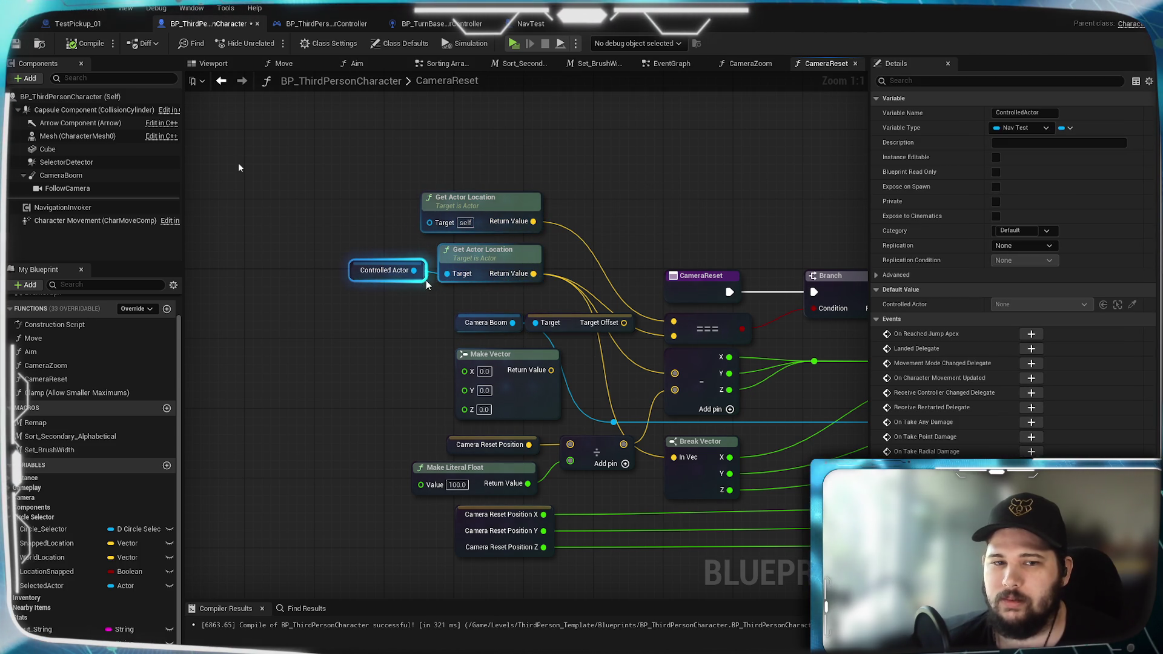
pyautogui.click(426, 280)
pyautogui.moveTo(784, 342)
pyautogui.mouseDown()
pyautogui.moveTo(743, 266)
pyautogui.moveTo(593, 240)
pyautogui.mouseUp()
pyautogui.moveTo(746, 155)
pyautogui.mouseDown()
pyautogui.moveTo(346, 197)
pyautogui.moveTo(794, 215)
pyautogui.mouseUp()
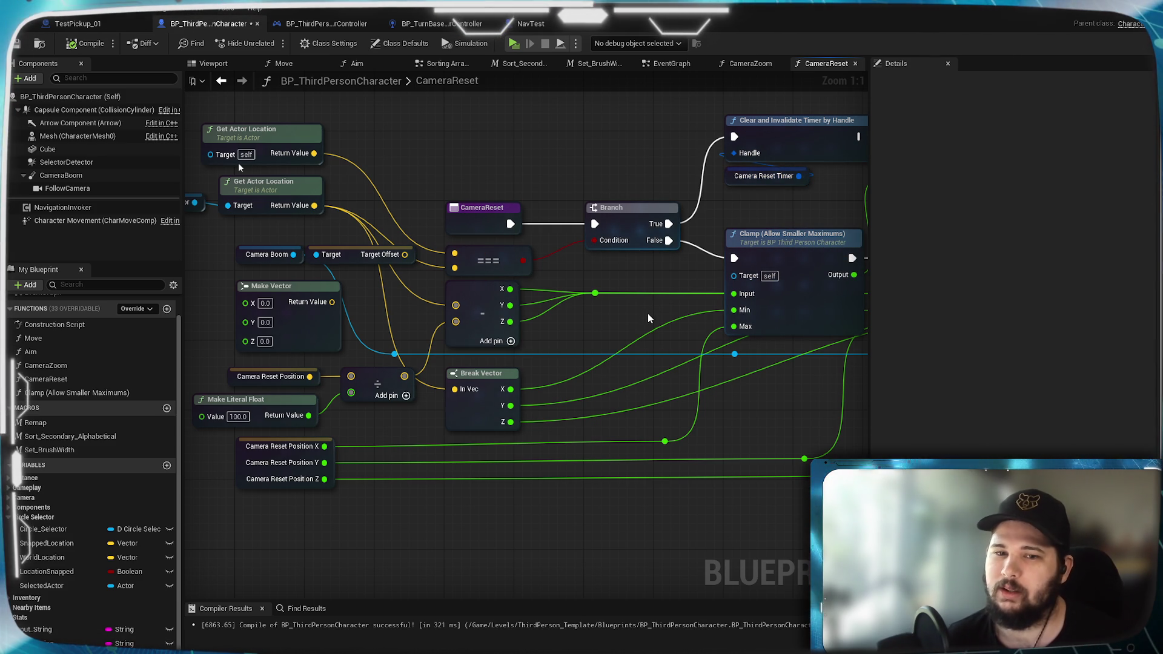
pyautogui.scroll(-1, 79, 530)
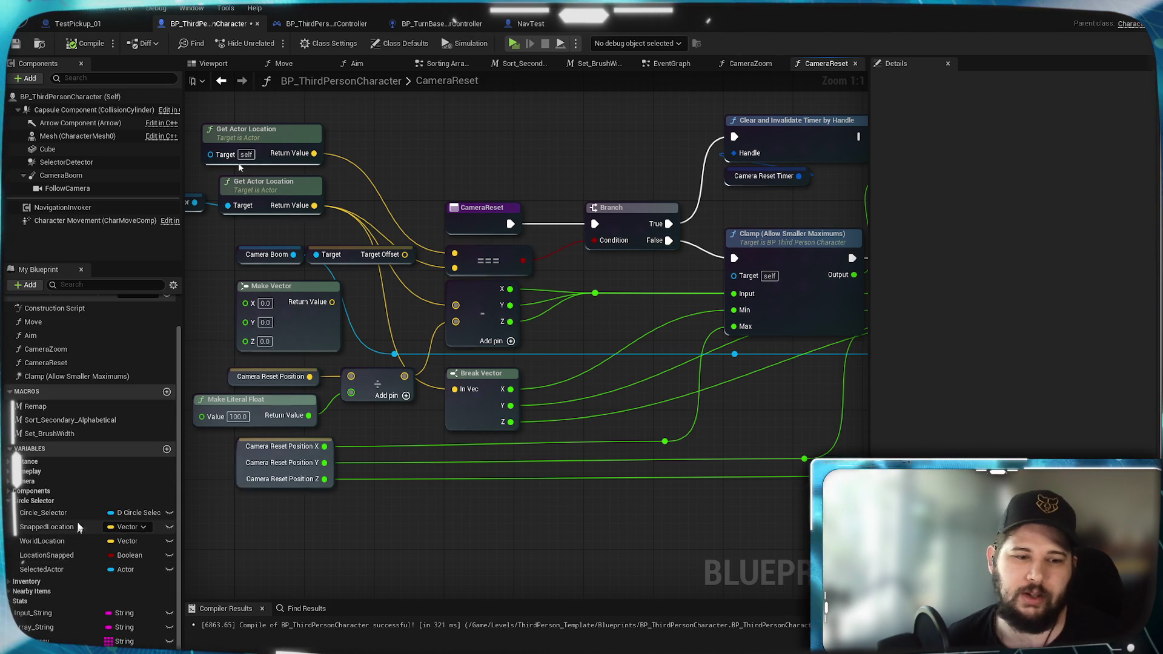
pyautogui.scroll(3, 109, 455)
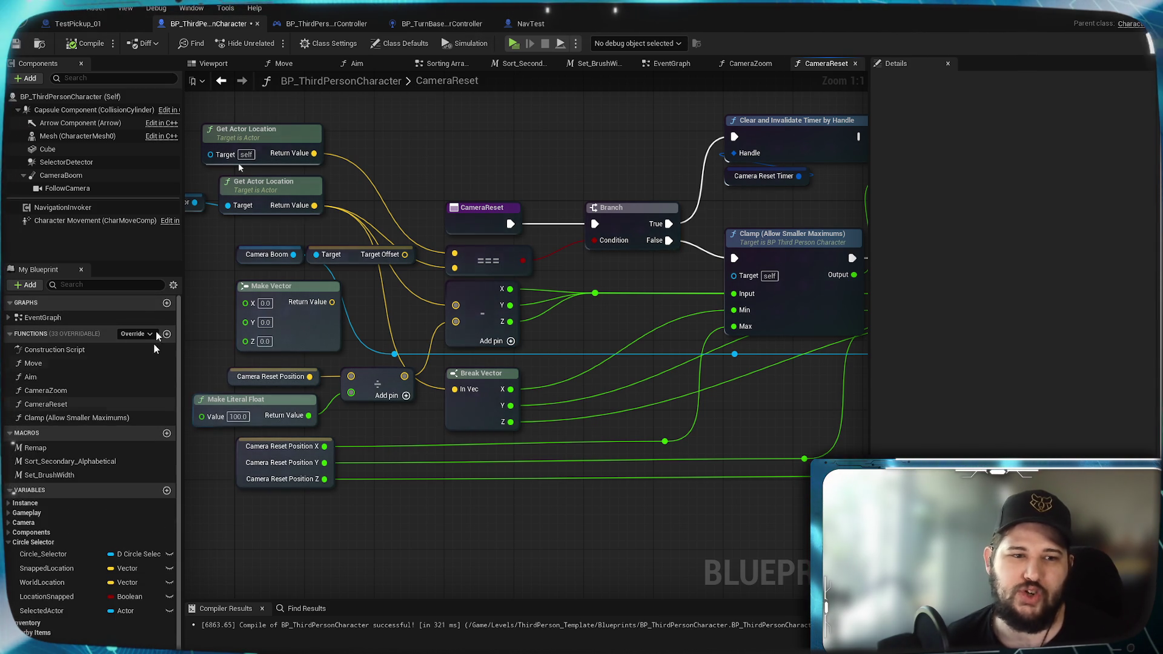
pyautogui.scroll(-3, 109, 482)
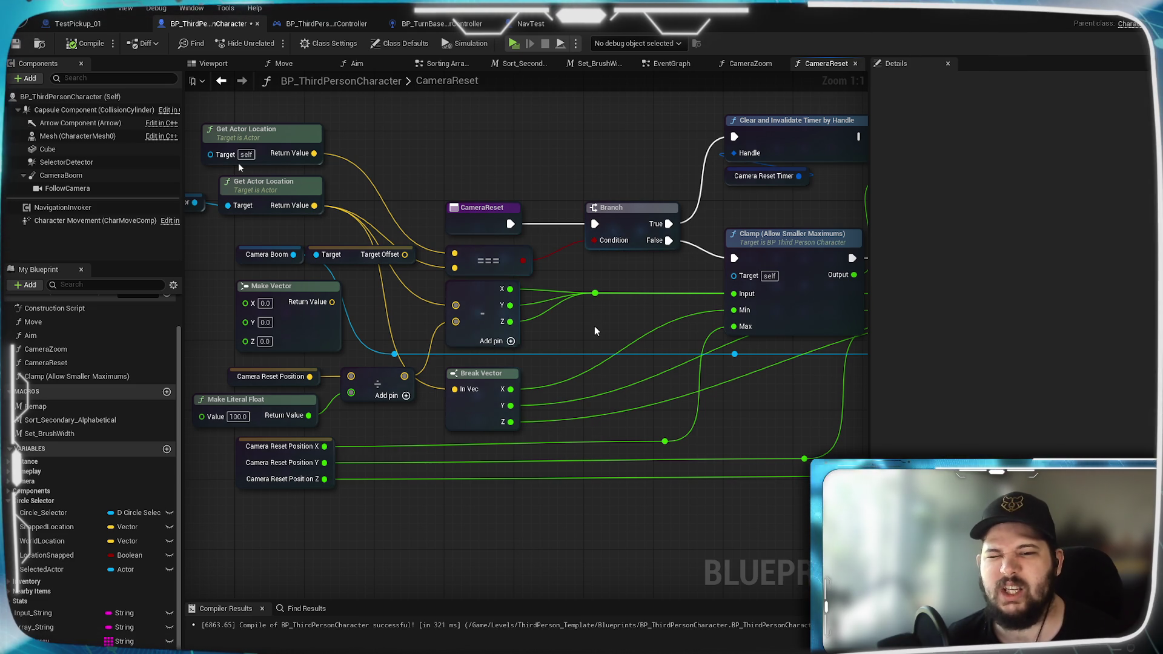
# Step: Create a new float variable CameraReset_Accumulator in BP_ThirdPersonCharacter
pyautogui.moveTo(592, 459)
pyautogui.mouseDown()
pyautogui.moveTo(356, 515)
pyautogui.moveTo(272, 494)
pyautogui.moveTo(515, 454)
pyautogui.moveTo(394, 410)
pyautogui.moveTo(615, 400)
pyautogui.mouseUp()
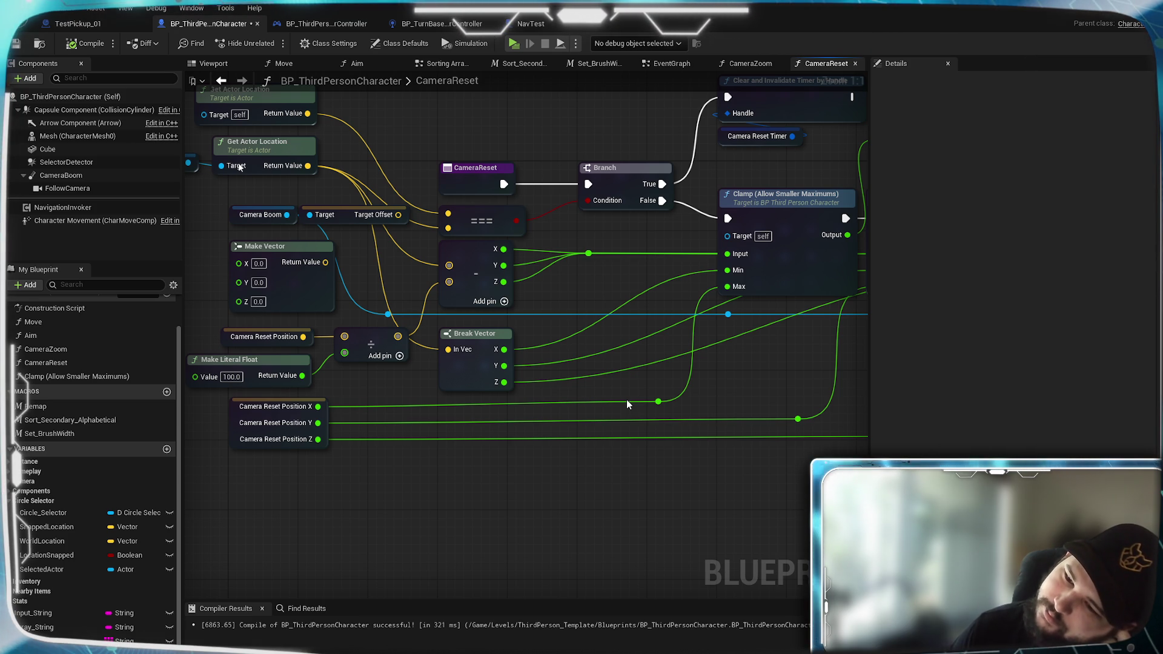
pyautogui.rightClick(626, 399)
pyautogui.click(623, 392)
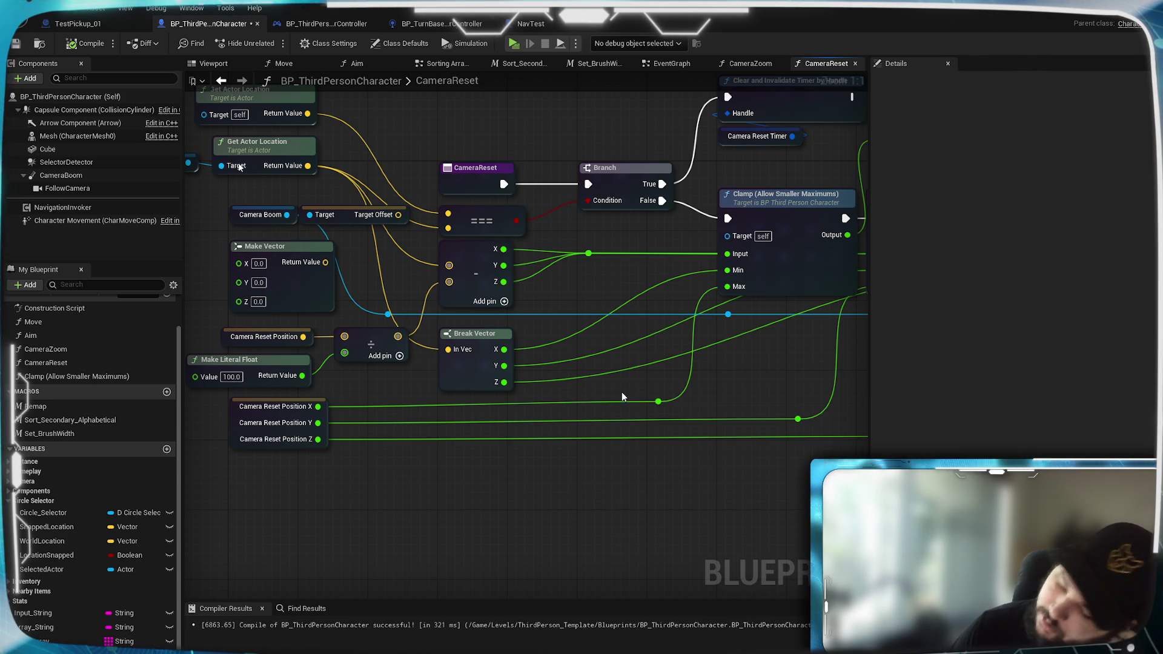
pyautogui.click(167, 450)
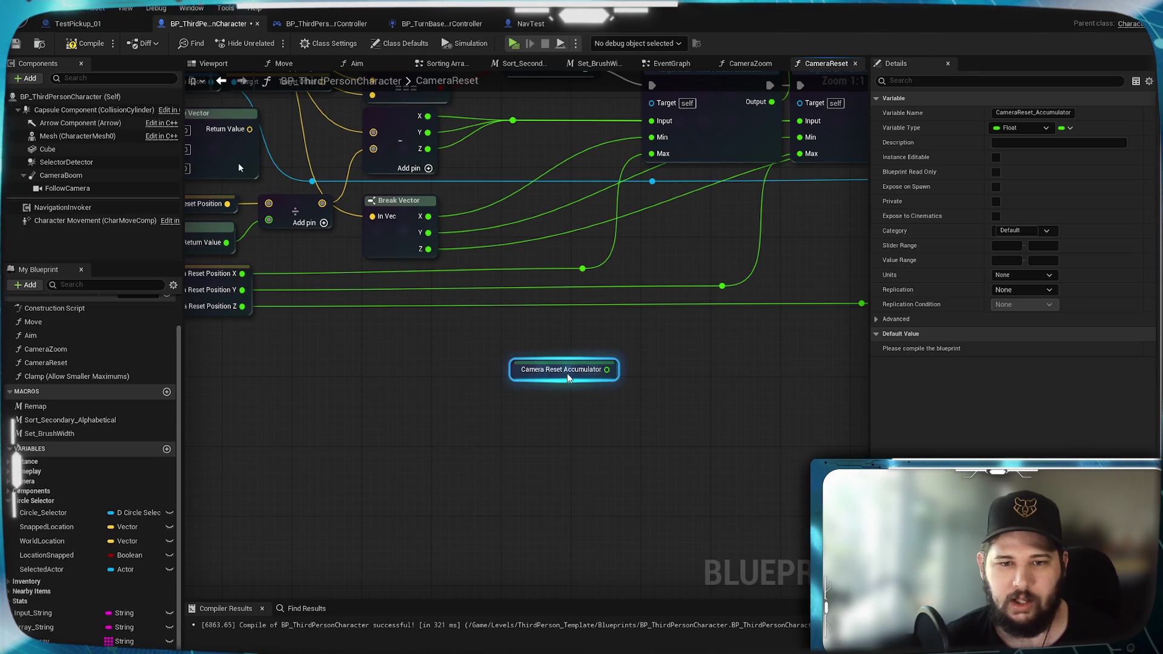
# Step: Place a Camera Reset Accumulator getter and setter plus a Get World Delta Seconds node in CameraReset
pyautogui.moveTo(46, 461)
pyautogui.mouseDown()
pyautogui.moveTo(700, 417)
pyautogui.moveTo(740, 367)
pyautogui.mouseUp()
pyautogui.click(746, 446)
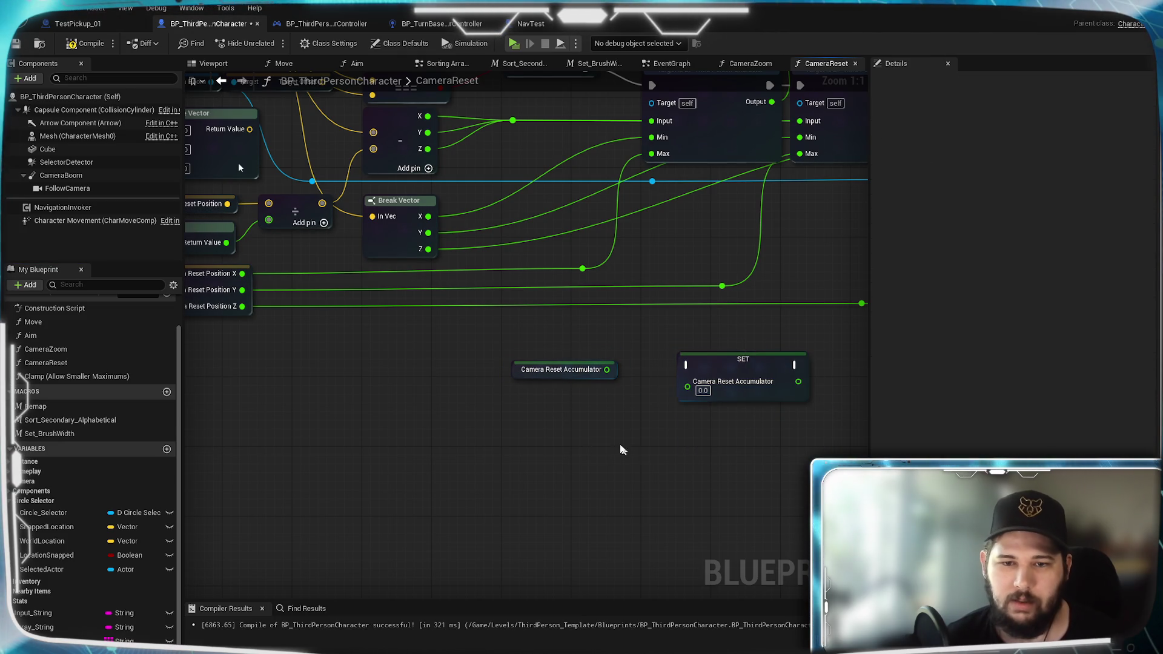
pyautogui.rightClick(486, 472)
pyautogui.write('delta')
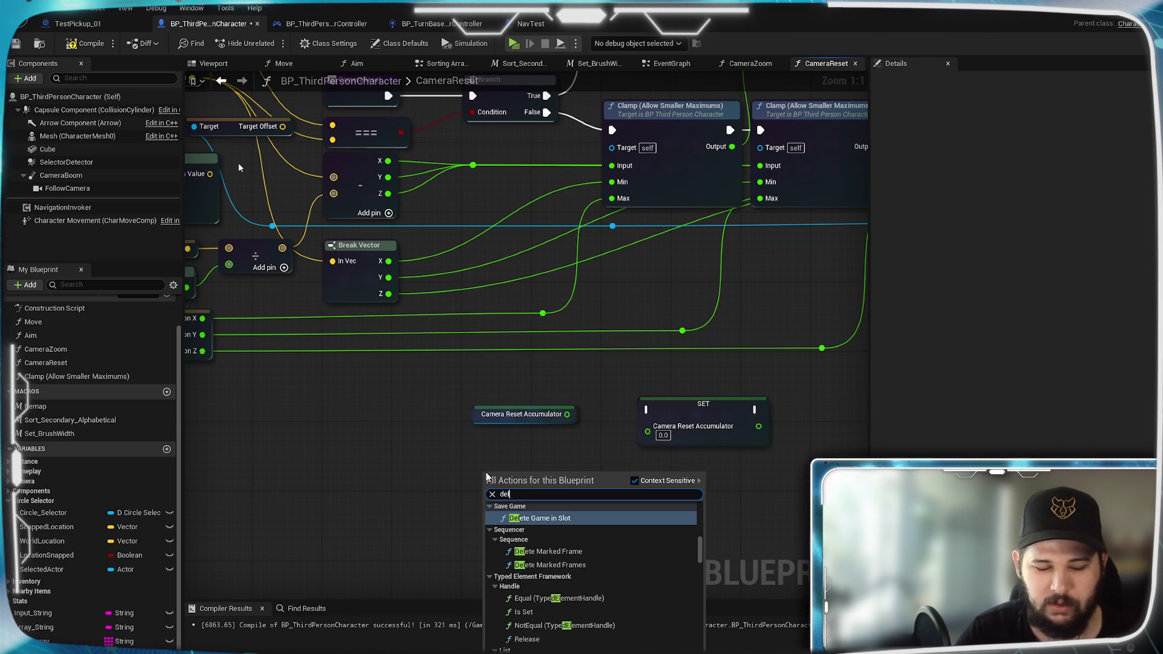
pyautogui.click(536, 518)
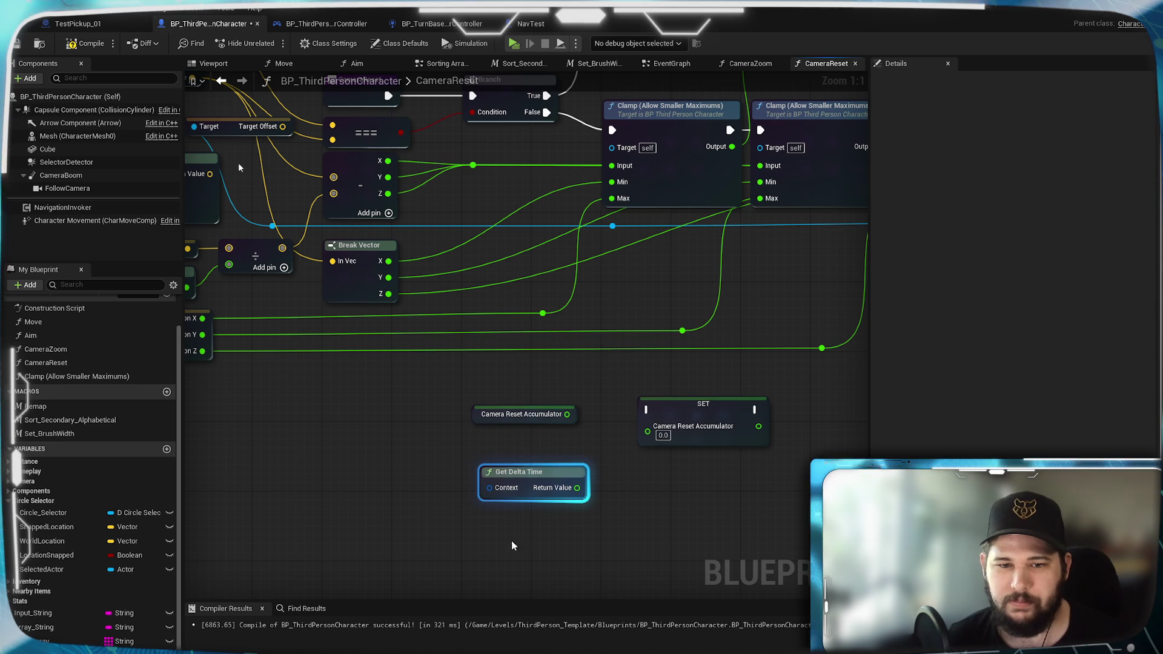
pyautogui.press('Delete')
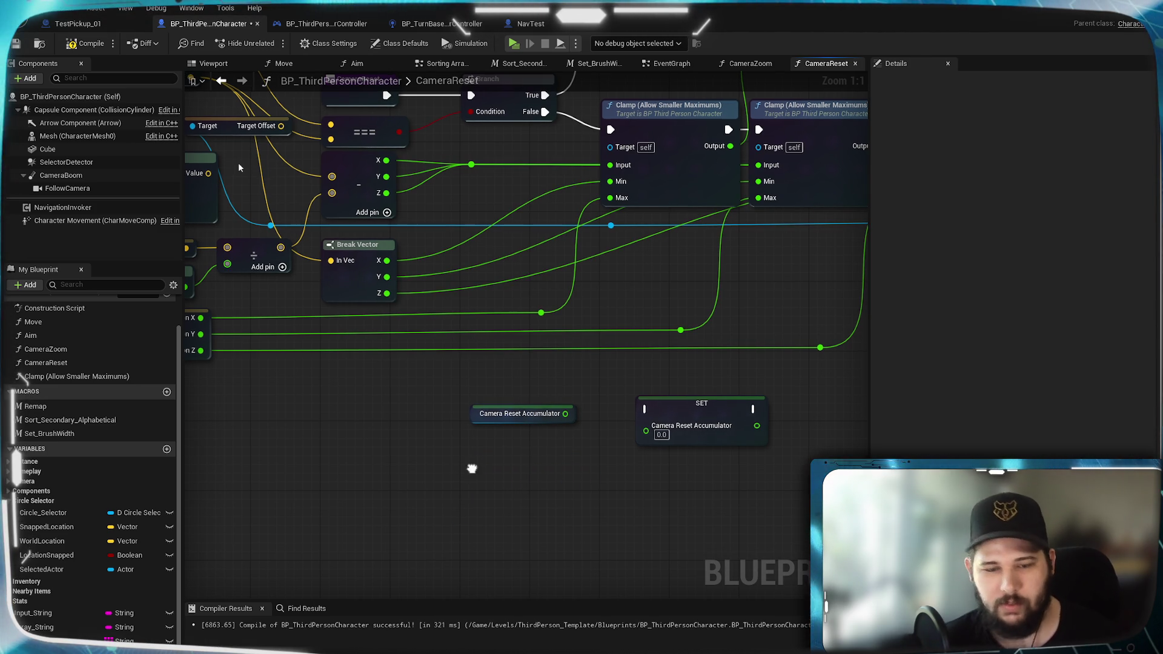
pyautogui.rightClick(472, 469)
pyautogui.write('delta time')
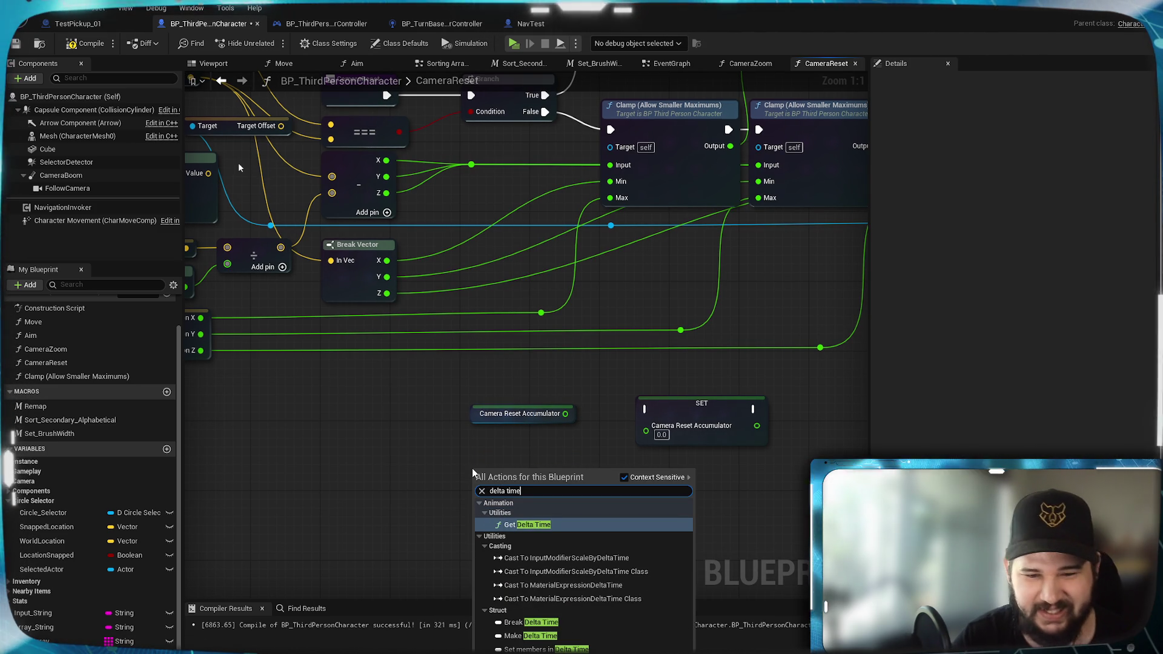
pyautogui.press('Return')
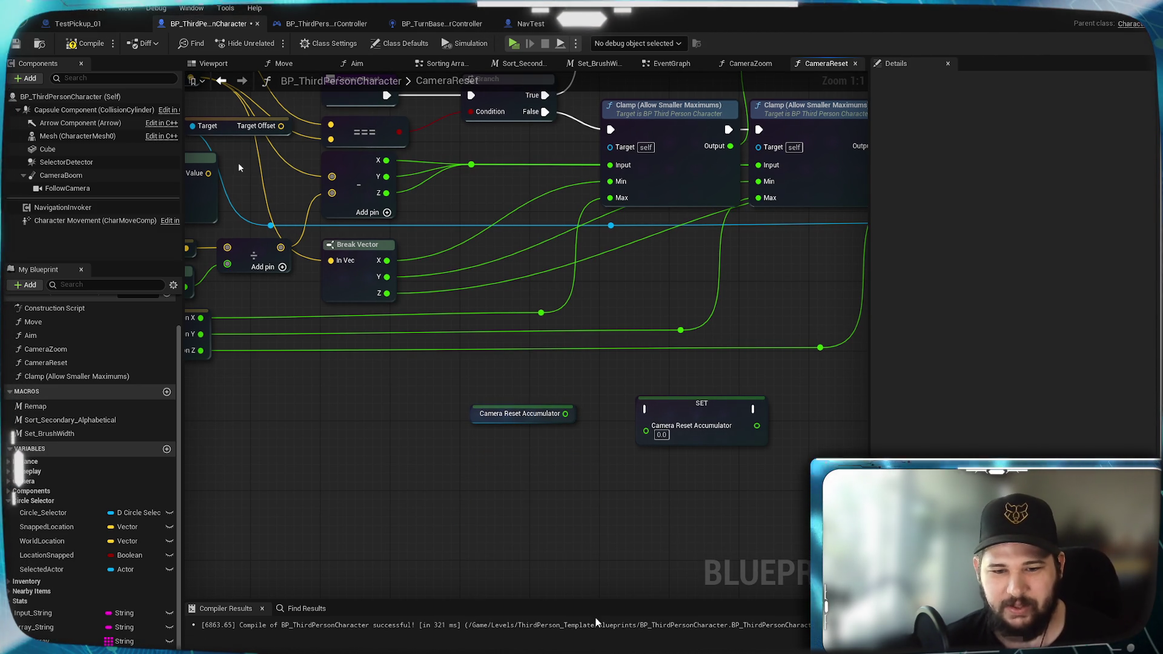
pyautogui.moveTo(551, 466); pyautogui.dragTo(552, 443)
# Step: Add the accumulator and world delta seconds with an Add node, then view the EventGraph's Destroy Actor section
pyautogui.moveTo(637, 472); pyautogui.dragTo(553, 483)
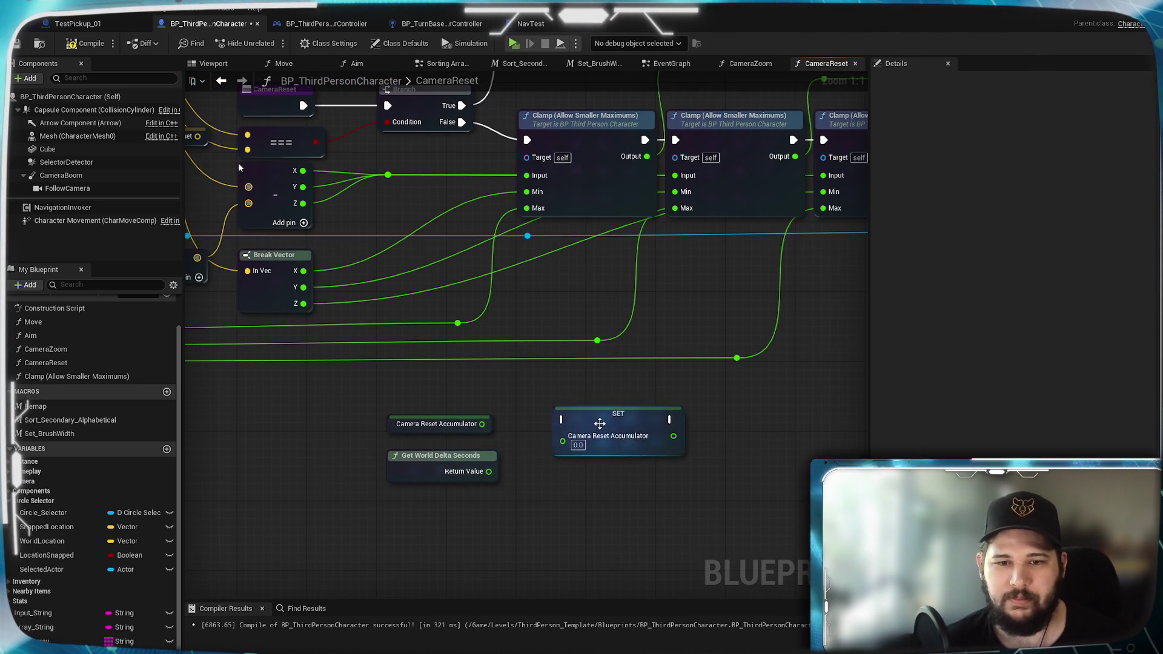
pyautogui.moveTo(618, 410); pyautogui.dragTo(697, 403)
pyautogui.moveTo(482, 424); pyautogui.dragTo(541, 440)
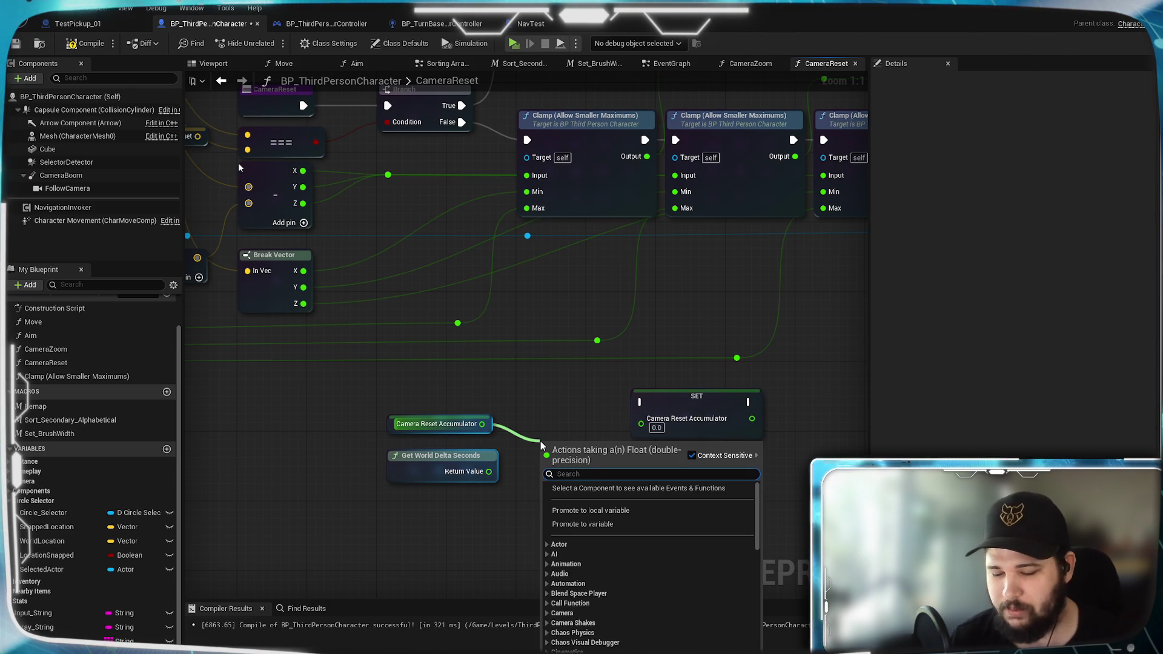
pyautogui.write('+')
pyautogui.press('Return')
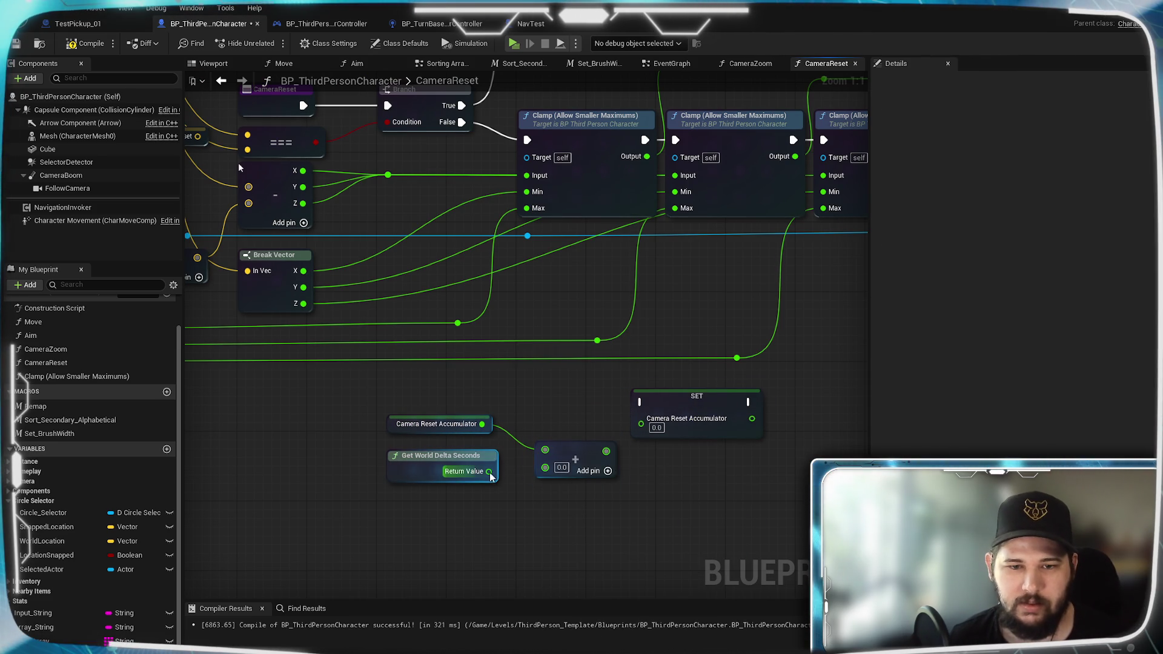
pyautogui.moveTo(490, 472); pyautogui.dragTo(544, 466)
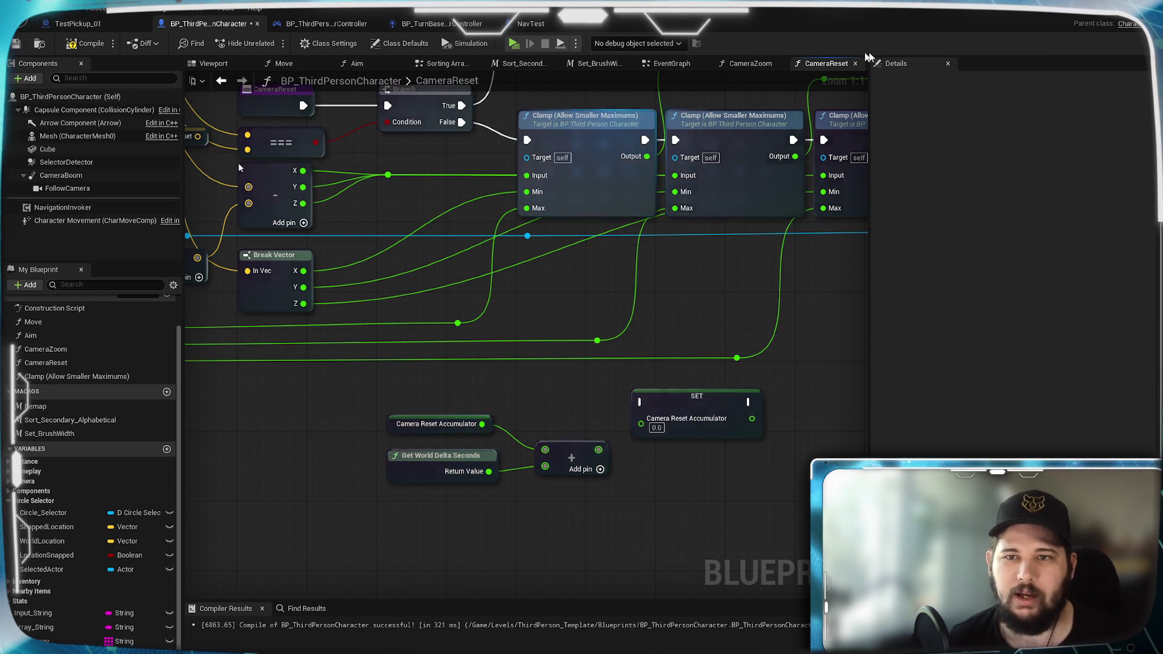
pyautogui.moveTo(595, 267); pyautogui.dragTo(692, 297)
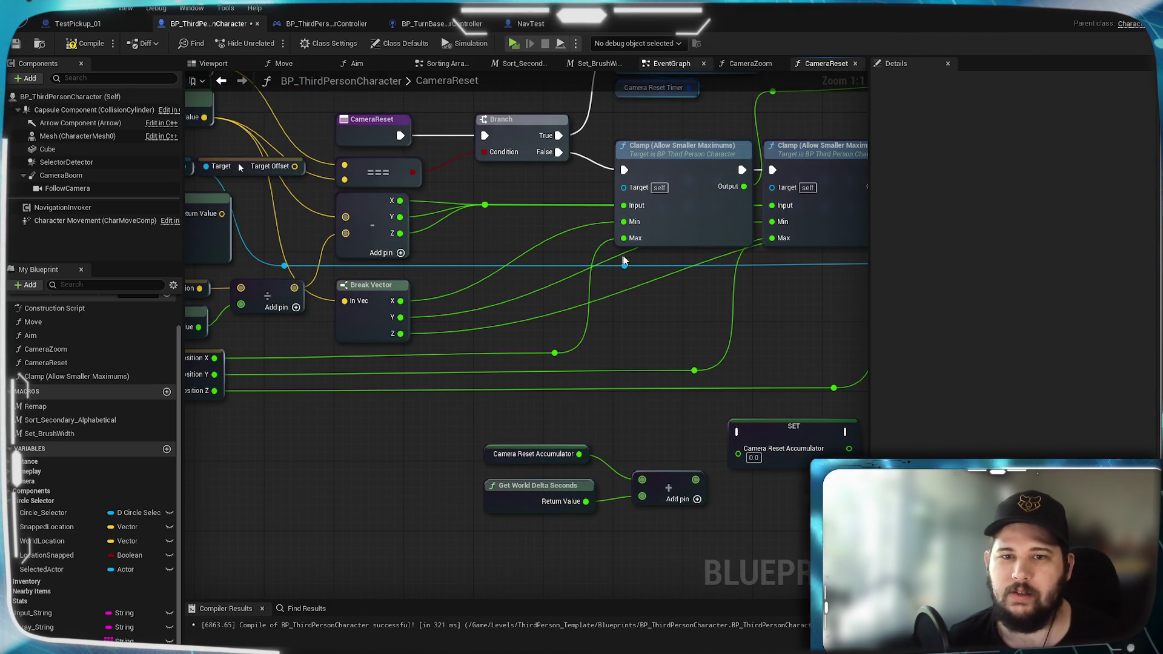
pyautogui.click(672, 63)
pyautogui.moveTo(446, 391)
pyautogui.mouseDown()
pyautogui.moveTo(562, 384)
pyautogui.moveTo(484, 300)
pyautogui.mouseUp()
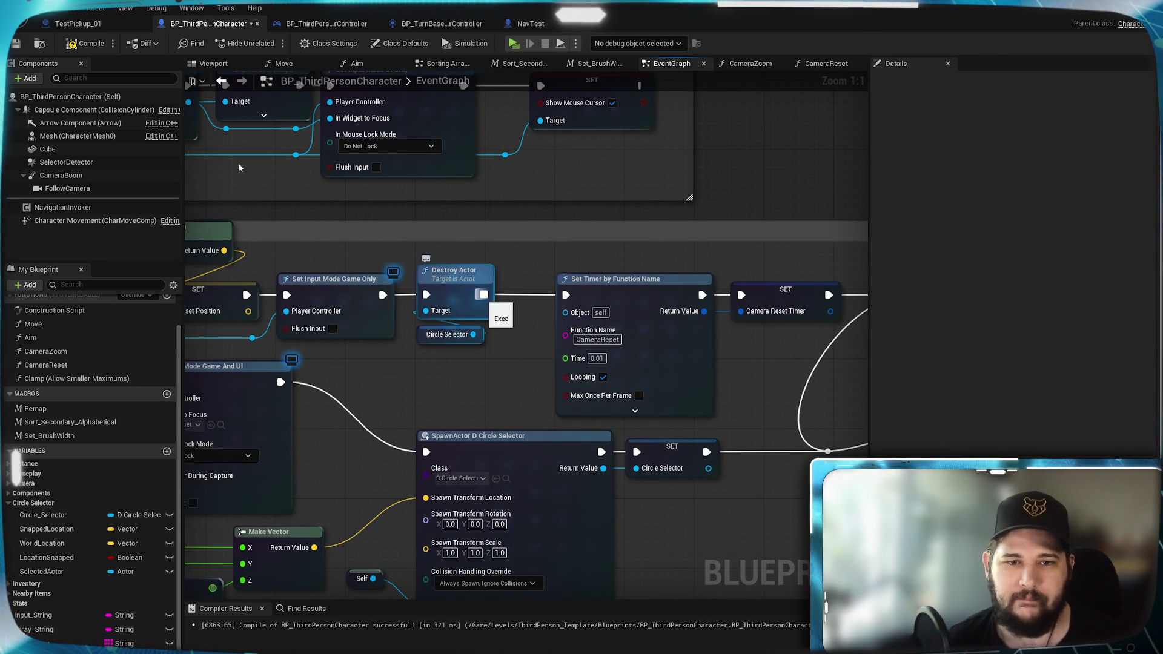
# Step: After Destroy Actor in the EventGraph, set Camera Reset Accumulator to 0.0 and compile the blueprint
pyautogui.moveTo(483, 295); pyautogui.dragTo(455, 383)
pyautogui.write('s')
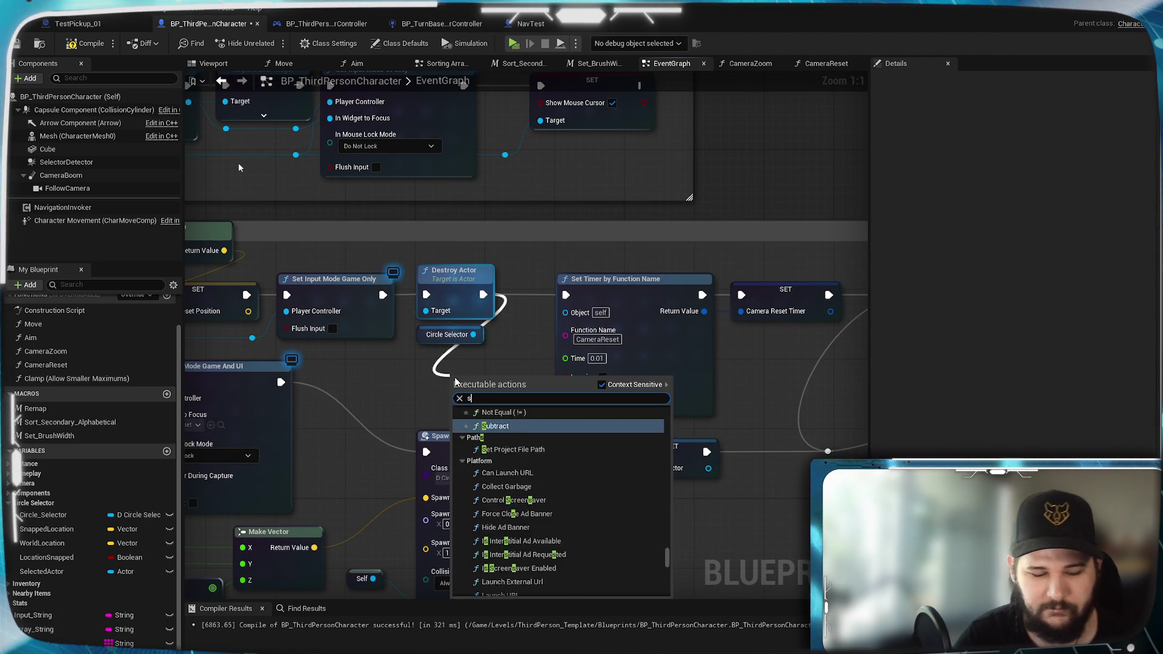
pyautogui.write('et accumulat')
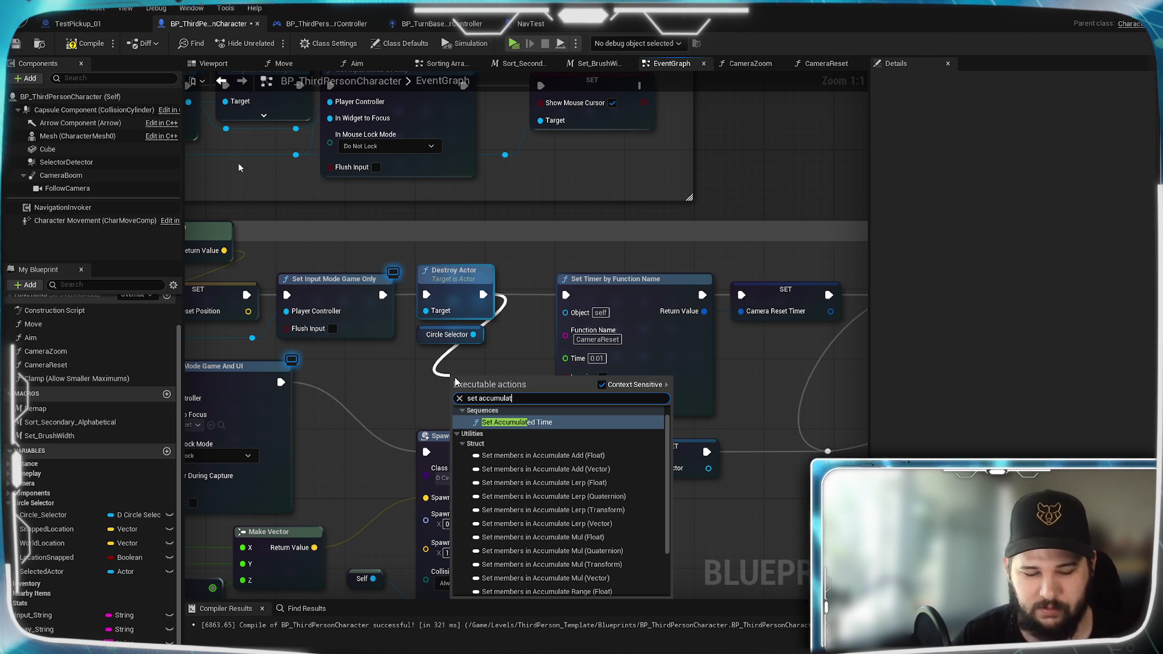
pyautogui.write('or')
pyautogui.press('Return')
pyautogui.moveTo(504, 383); pyautogui.dragTo(470, 382)
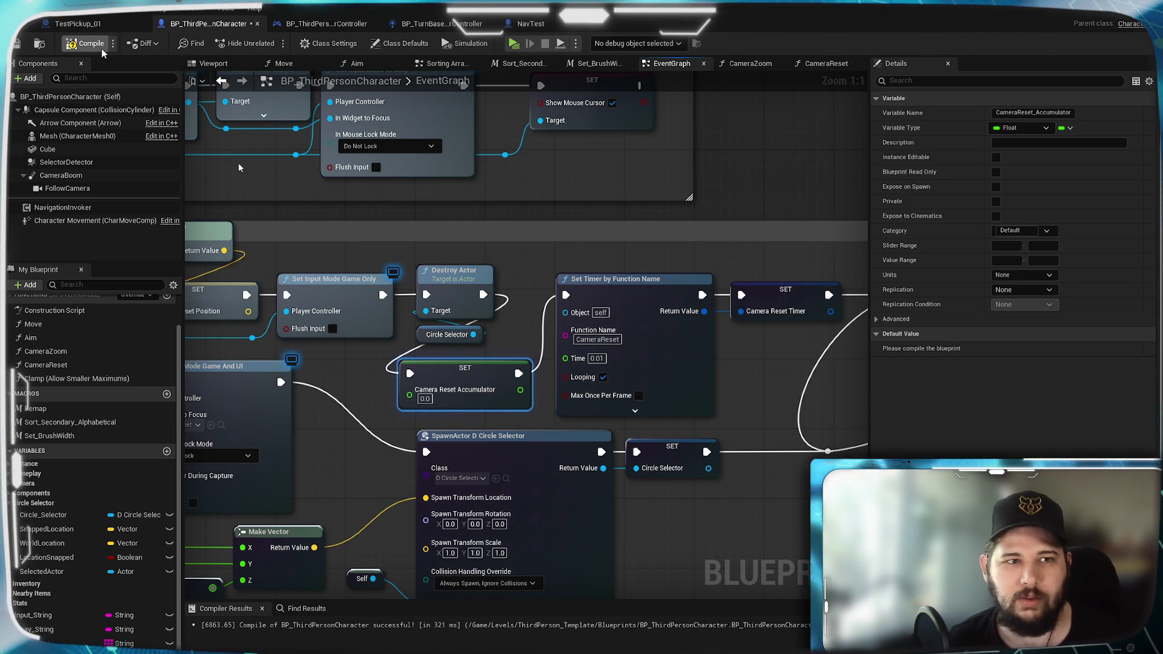
pyautogui.click(14, 45)
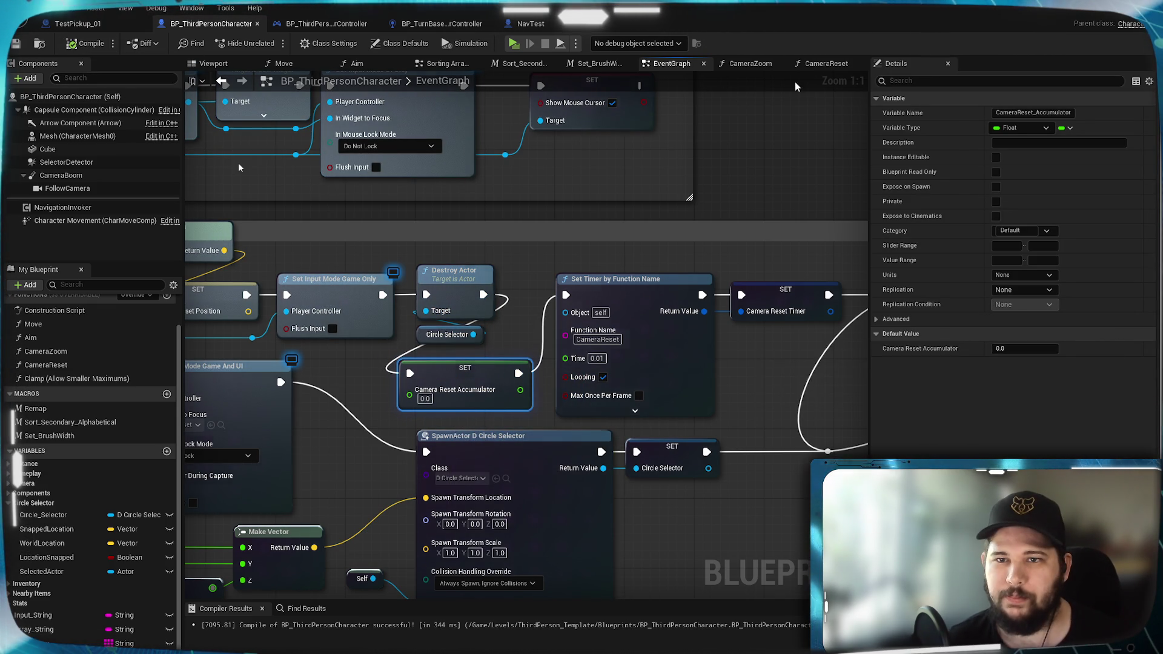
pyautogui.click(824, 63)
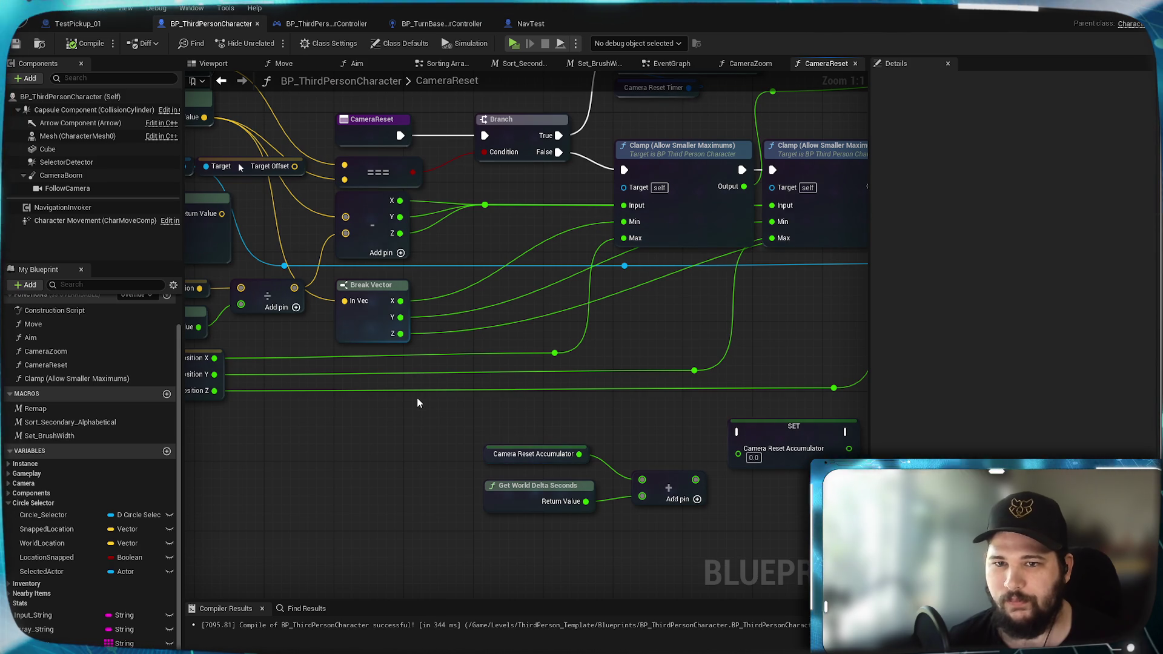
# Step: Feed the Add result into SET Camera Reset Accumulator and run it from the Branch's False path
pyautogui.moveTo(407, 405); pyautogui.dragTo(670, 409)
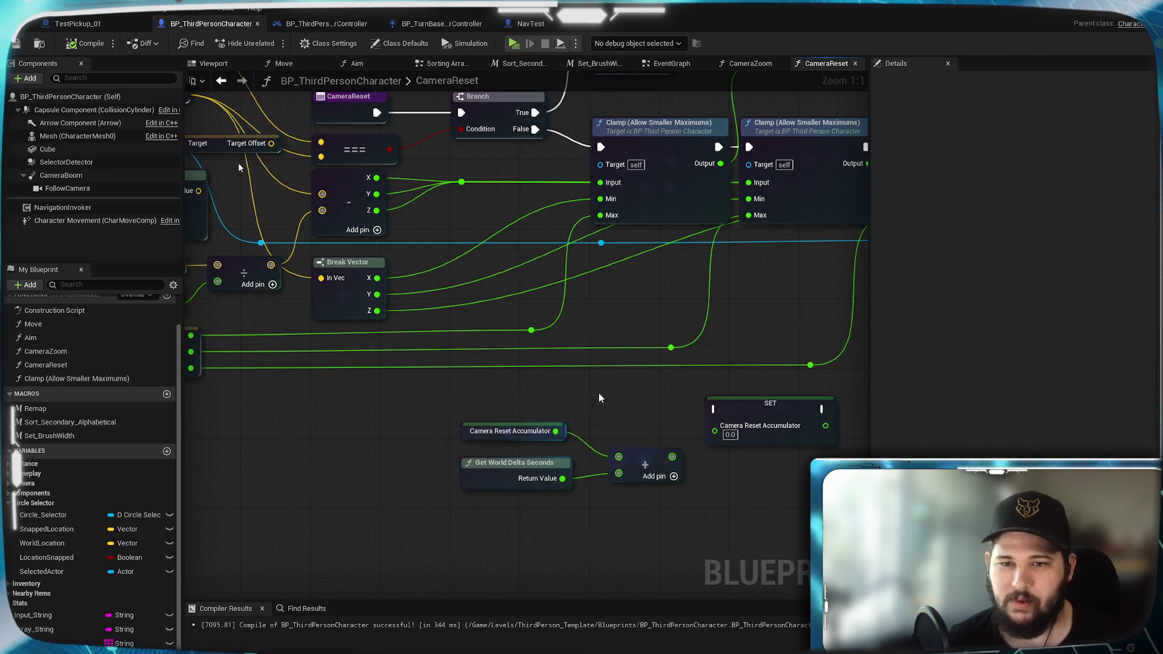
pyautogui.moveTo(599, 393); pyautogui.dragTo(449, 399)
pyautogui.moveTo(521, 449); pyautogui.dragTo(572, 424)
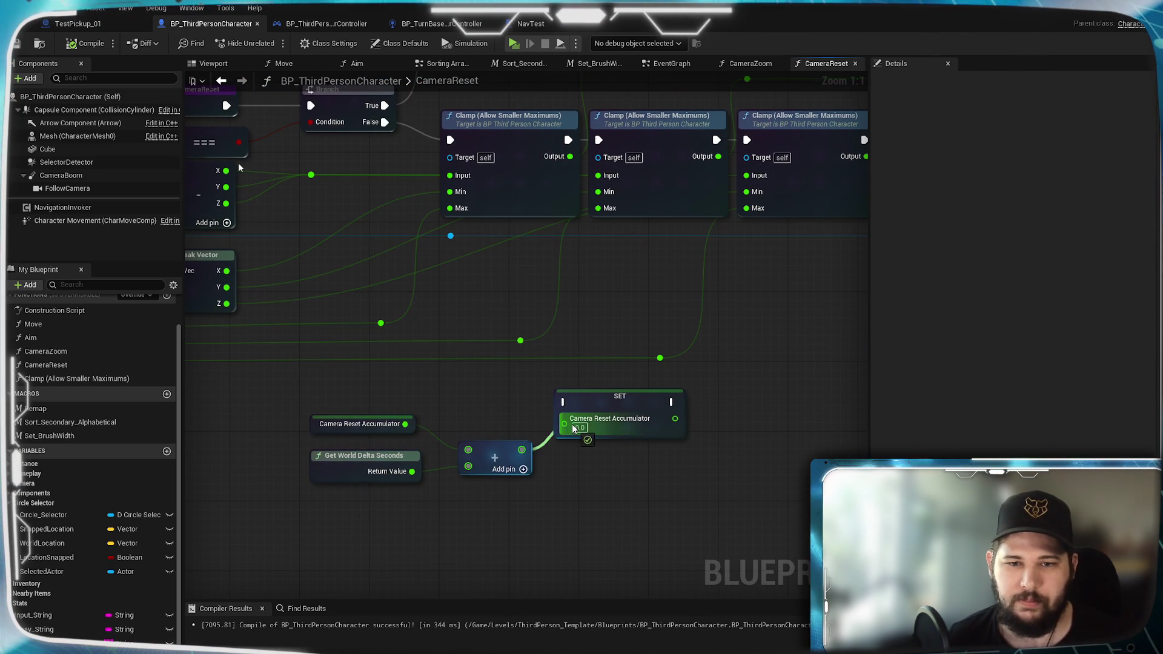
pyautogui.scroll(-2, 572, 425)
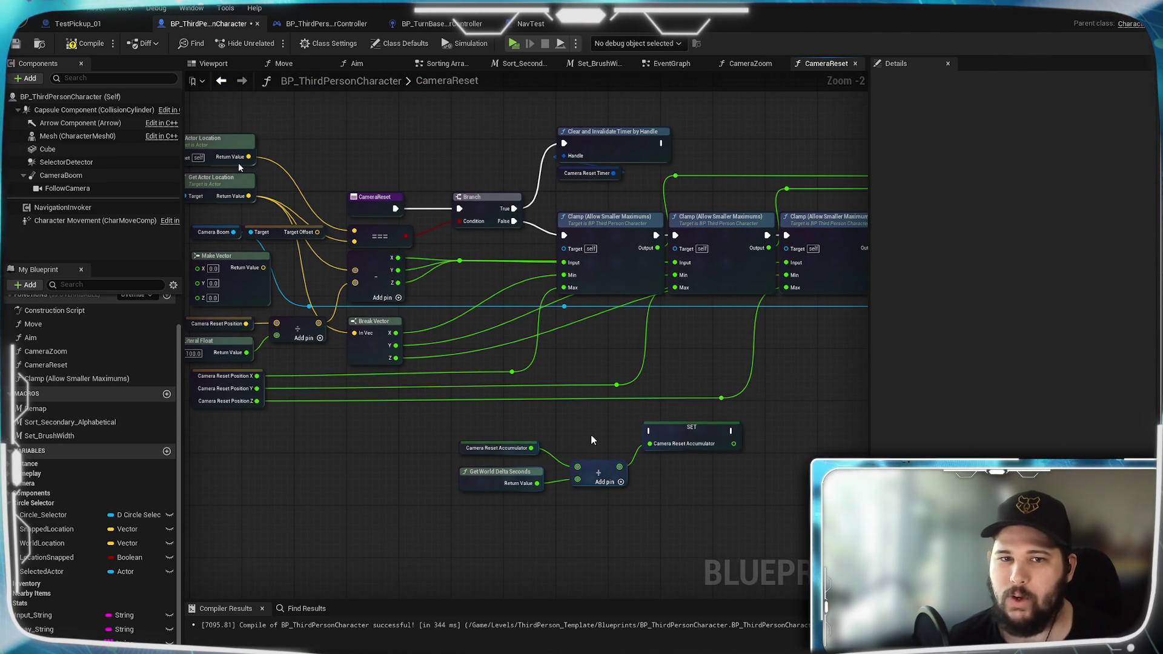
pyautogui.moveTo(459, 418); pyautogui.dragTo(741, 522)
pyautogui.moveTo(694, 434)
pyautogui.mouseDown()
pyautogui.moveTo(587, 434)
pyautogui.moveTo(614, 434)
pyautogui.mouseUp()
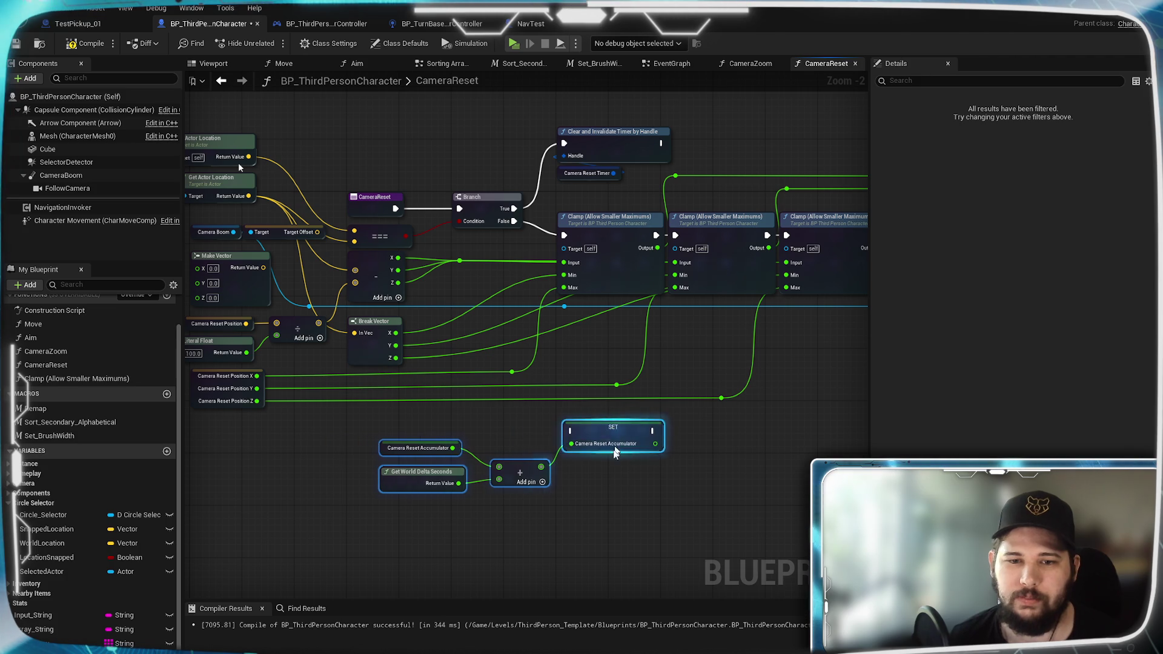
pyautogui.moveTo(514, 221)
pyautogui.mouseDown()
pyautogui.moveTo(569, 430)
pyautogui.moveTo(606, 455)
pyautogui.moveTo(800, 440)
pyautogui.mouseUp()
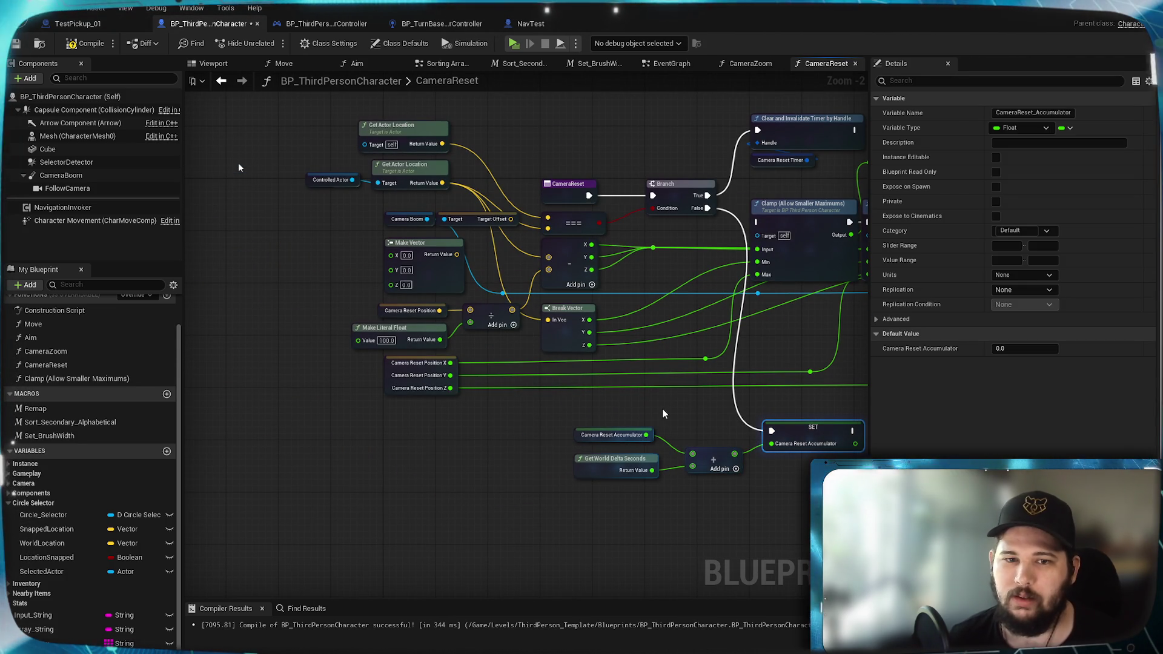
# Step: Copy both Get Actor Location nodes with Controlled Actor and paste them beside the accumulator setter
pyautogui.moveTo(662, 413); pyautogui.dragTo(686, 451)
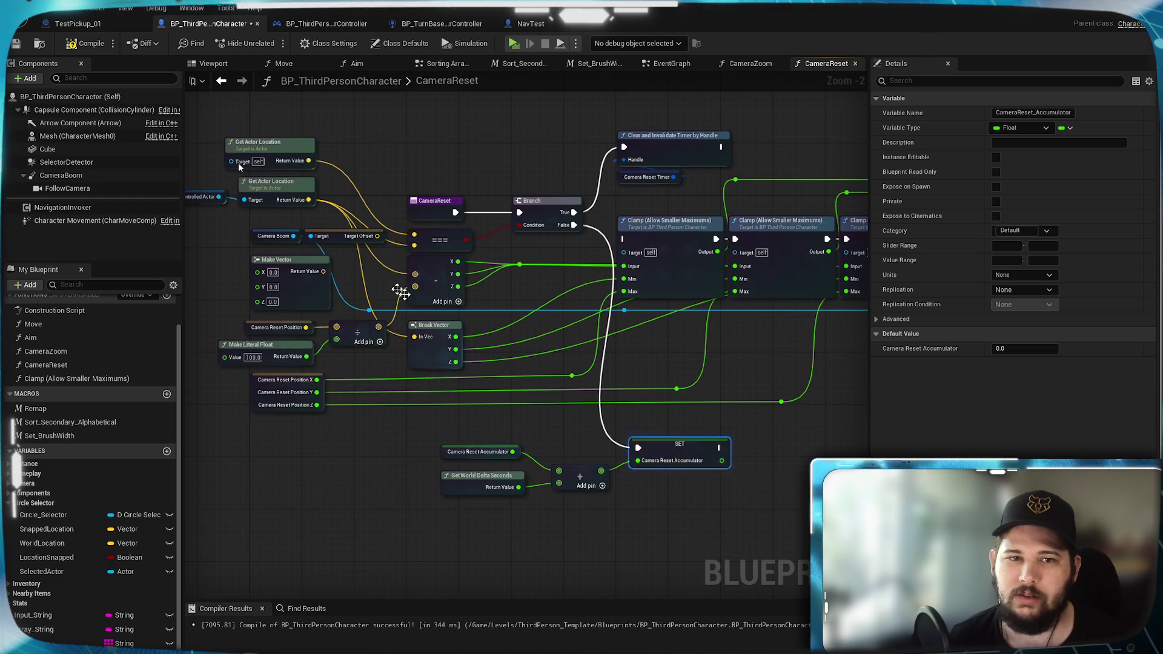
pyautogui.moveTo(289, 109); pyautogui.dragTo(451, 231)
pyautogui.scroll(2, 451, 231)
pyautogui.hotkey('ctrl', 'c')
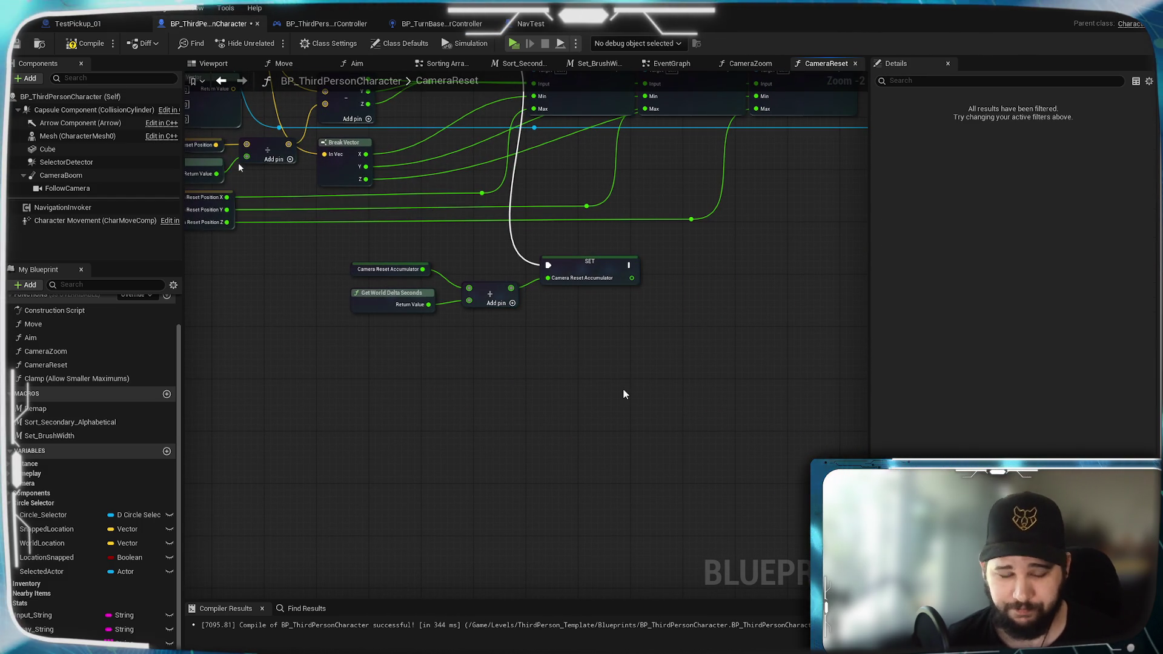
pyautogui.hotkey('ctrl', 'v')
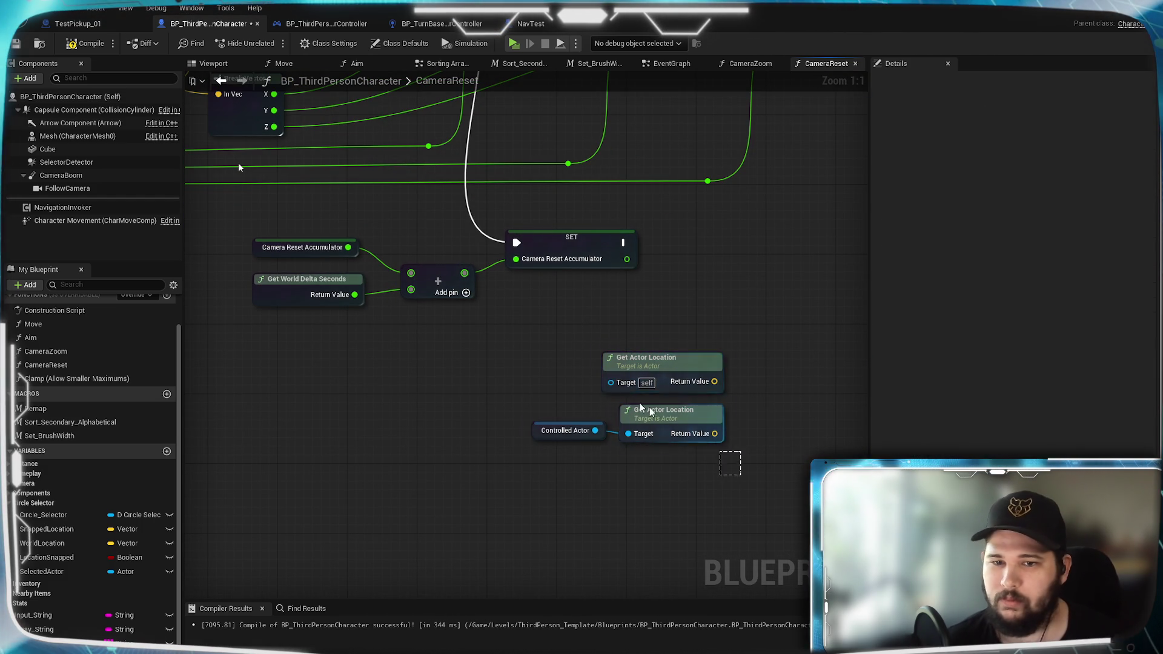
pyautogui.moveTo(716, 367); pyautogui.dragTo(635, 310)
pyautogui.click(647, 314)
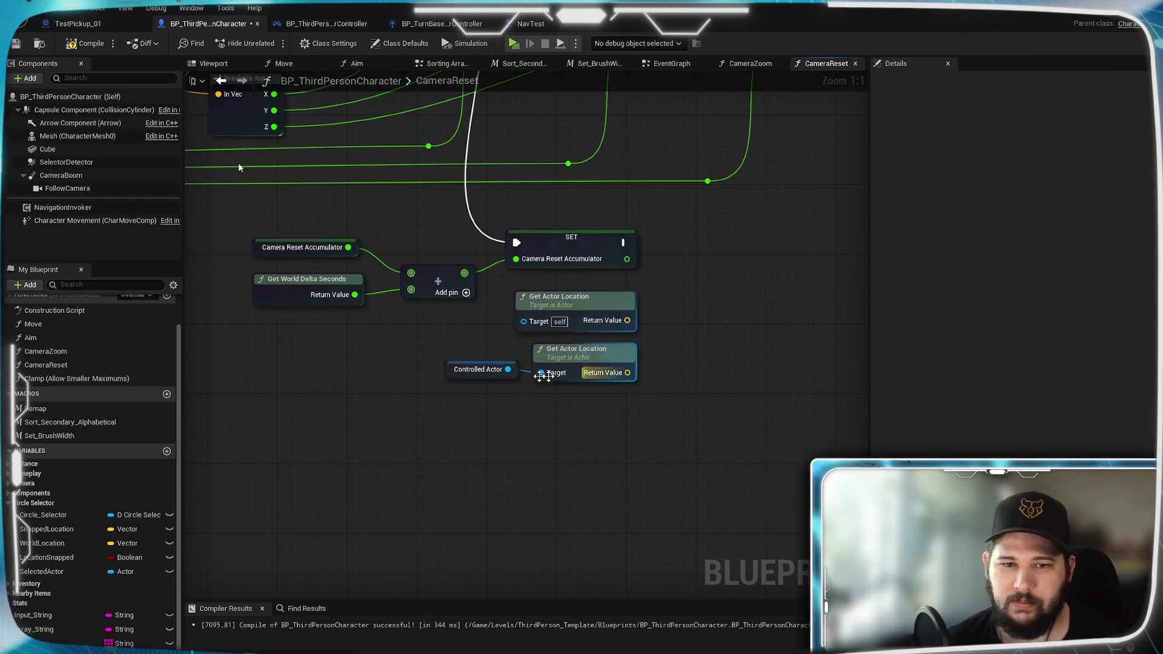
pyautogui.moveTo(734, 390); pyautogui.dragTo(573, 450)
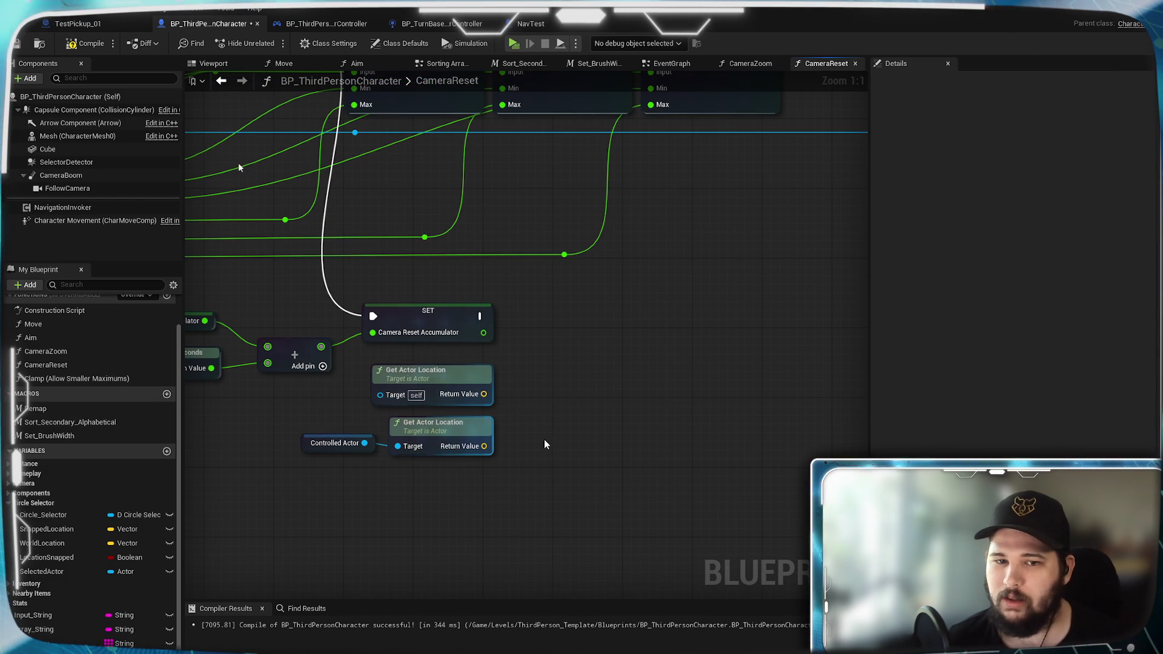
pyautogui.moveTo(484, 392); pyautogui.dragTo(587, 395)
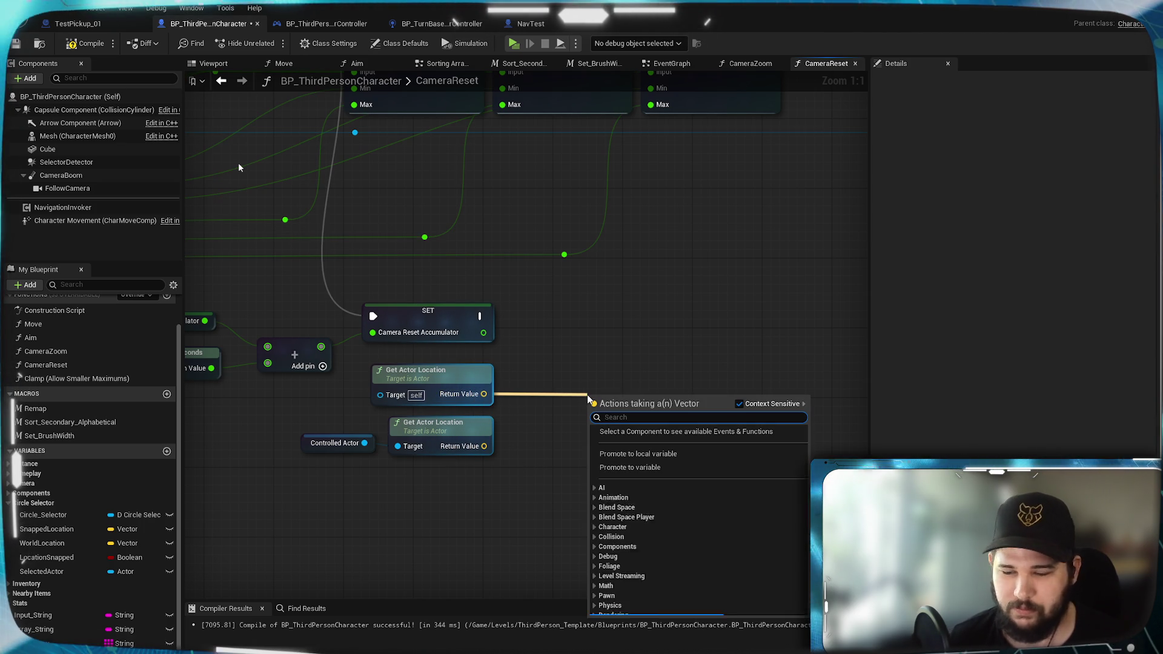
pyautogui.click(584, 340)
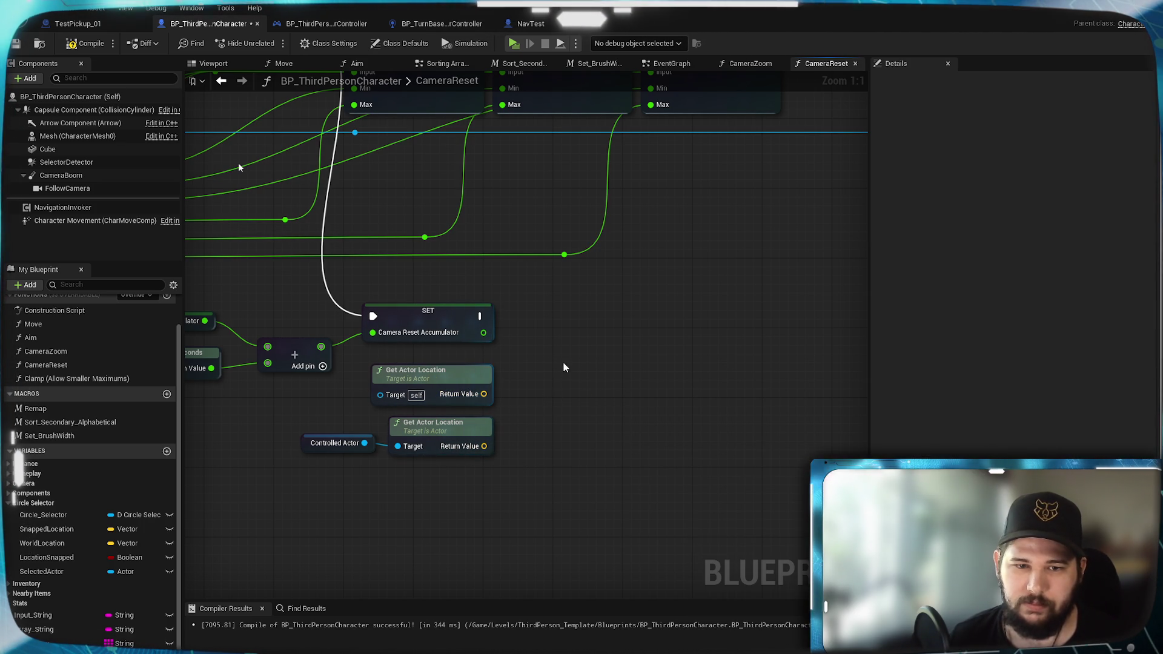
pyautogui.moveTo(524, 347)
pyautogui.mouseDown()
pyautogui.moveTo(677, 353)
pyautogui.moveTo(460, 482)
pyautogui.mouseUp()
# Step: Divide the stored accumulator value by 1.0 with a Divide node, tidy the location nodes, and save
pyautogui.moveTo(571, 427); pyautogui.dragTo(556, 474)
pyautogui.click(680, 438)
pyautogui.moveTo(636, 339); pyautogui.dragTo(688, 364)
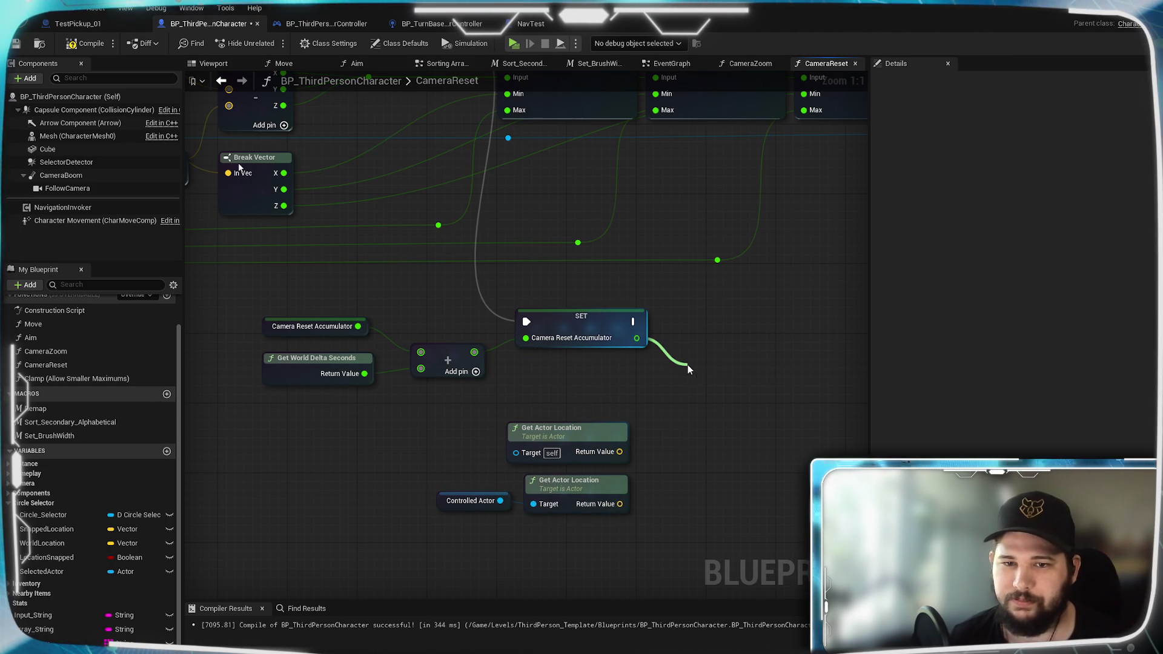
pyautogui.write('/')
pyautogui.press('Return')
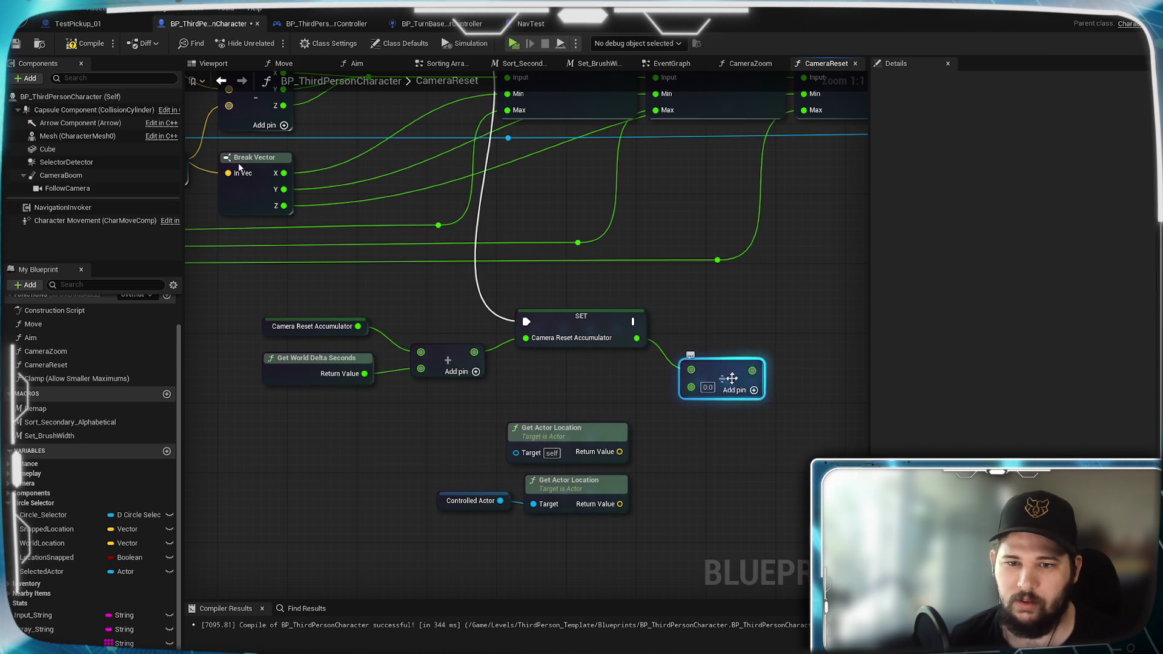
pyautogui.write('14')
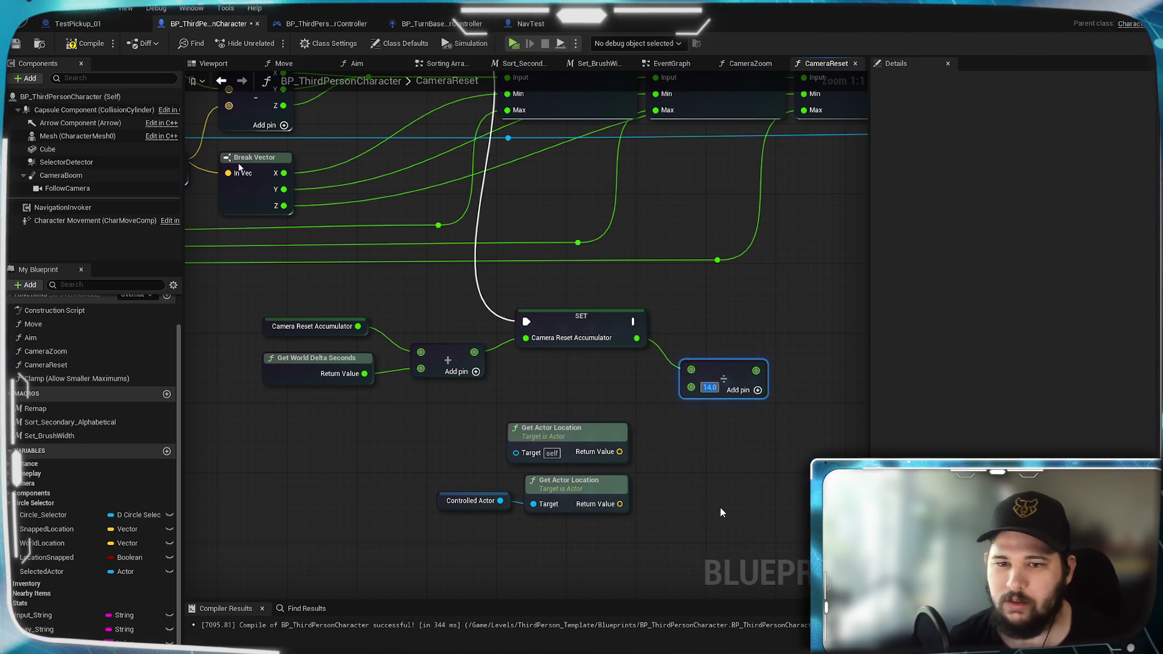
pyautogui.write('1')
pyautogui.press('Return')
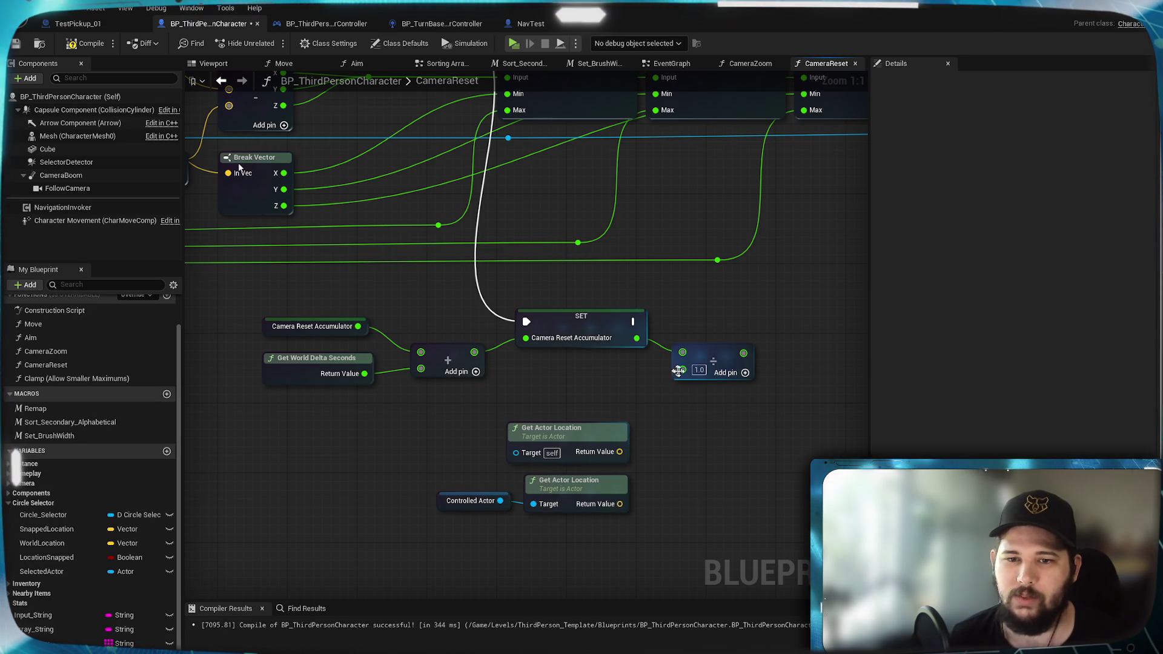
pyautogui.moveTo(758, 434); pyautogui.dragTo(506, 438)
pyautogui.moveTo(384, 394); pyautogui.dragTo(508, 379)
pyautogui.click(636, 403)
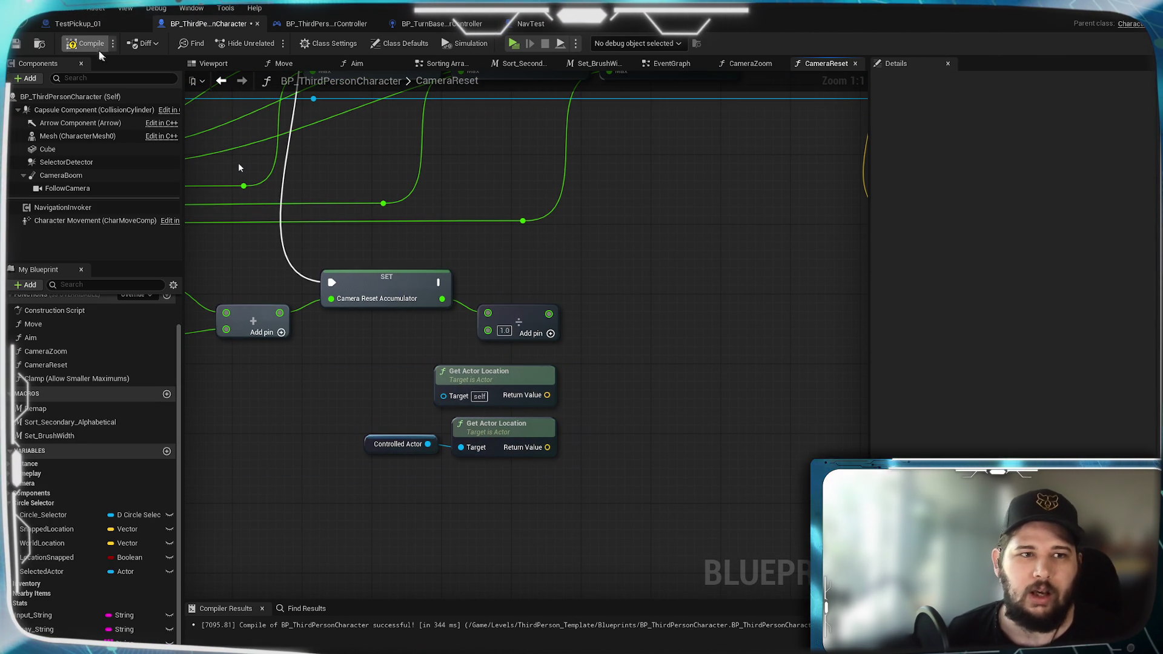
pyautogui.click(15, 44)
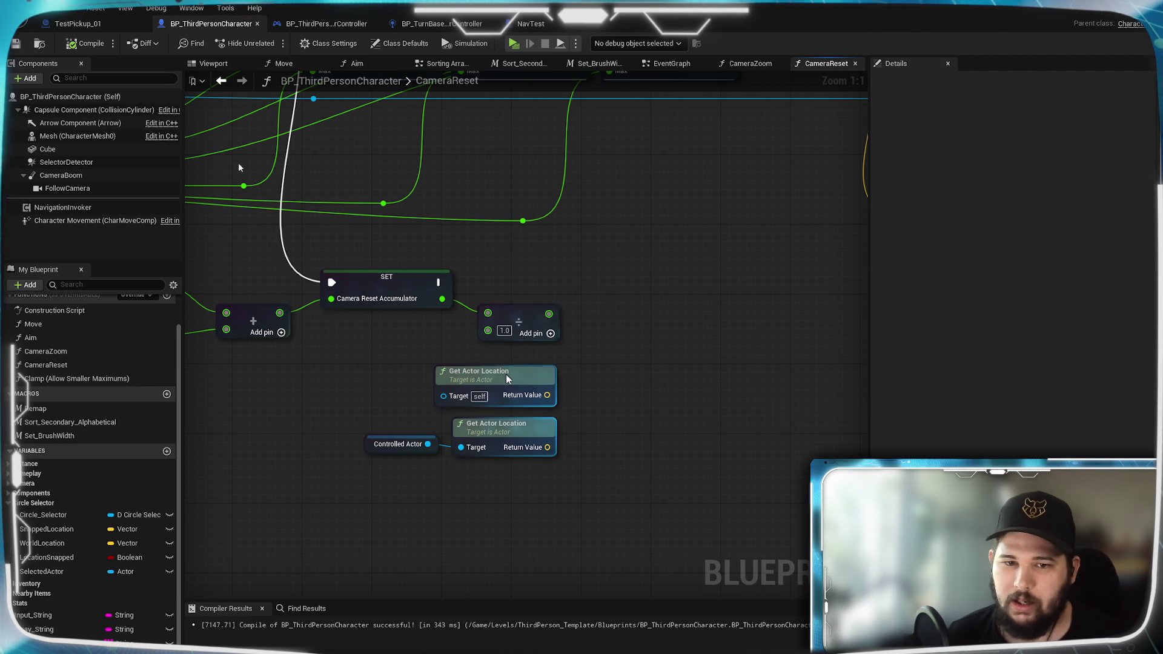
# Step: Add a Lerp (Vector) blending the self location (A) with the Controlled Actor location (B)
pyautogui.moveTo(548, 394); pyautogui.dragTo(637, 396)
pyautogui.write('lerp')
pyautogui.click(712, 452)
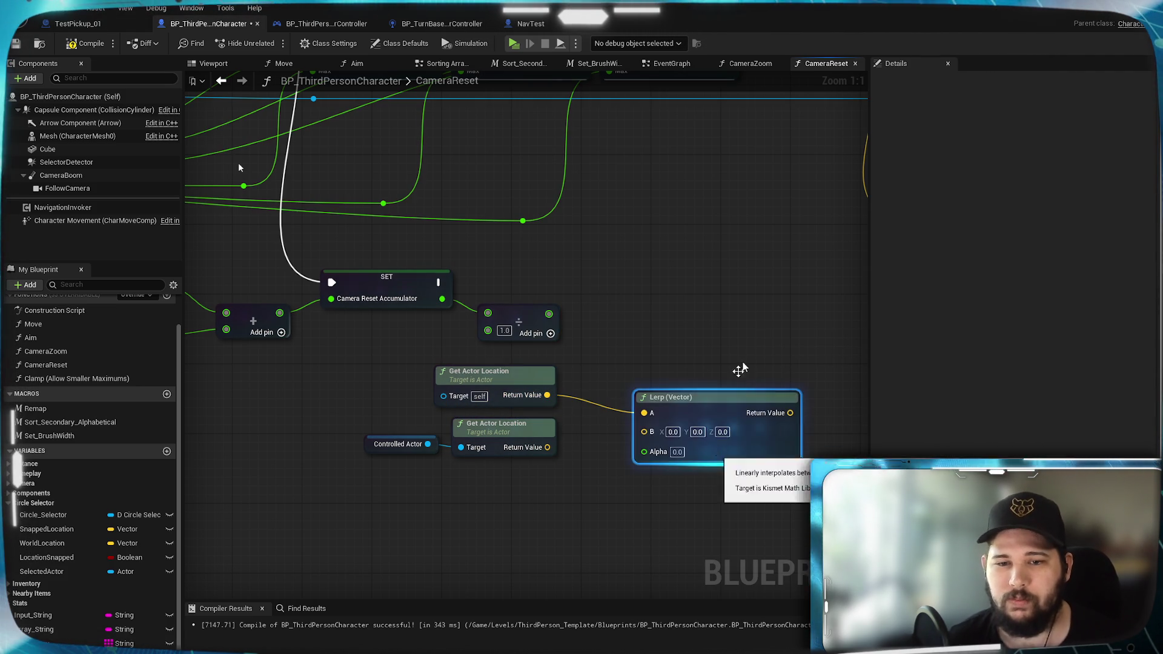
pyautogui.moveTo(548, 447)
pyautogui.mouseDown()
pyautogui.moveTo(645, 432)
pyautogui.moveTo(677, 354)
pyautogui.mouseUp()
pyautogui.moveTo(549, 314); pyautogui.dragTo(644, 403)
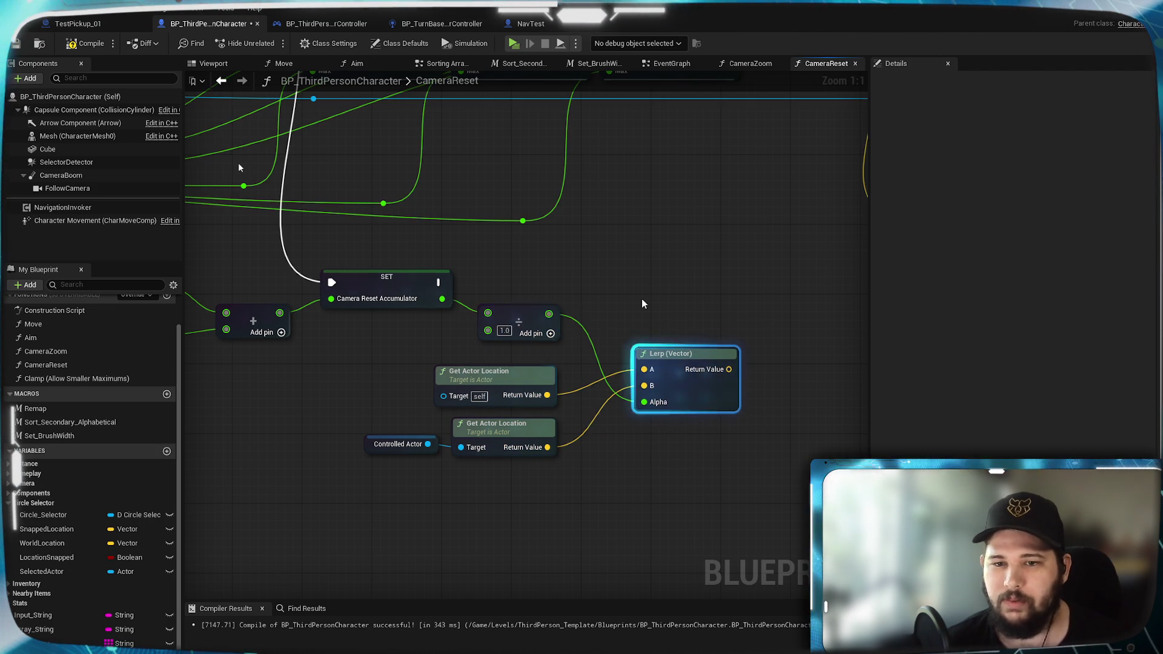
pyautogui.scroll(-2, 679, 283)
# Step: Feed the Lerp result into Set Actor Location after the accumulator update and compile
pyautogui.moveTo(490, 427); pyautogui.dragTo(586, 285)
pyautogui.moveTo(689, 185); pyautogui.dragTo(684, 180)
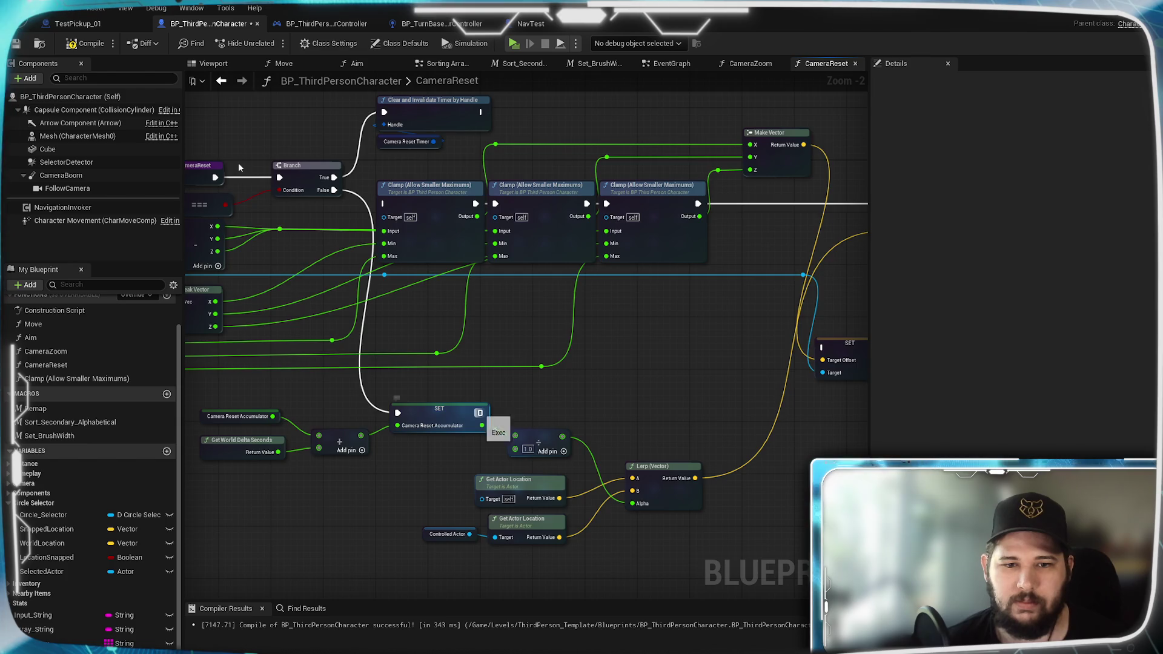
pyautogui.moveTo(346, 413); pyautogui.dragTo(751, 203)
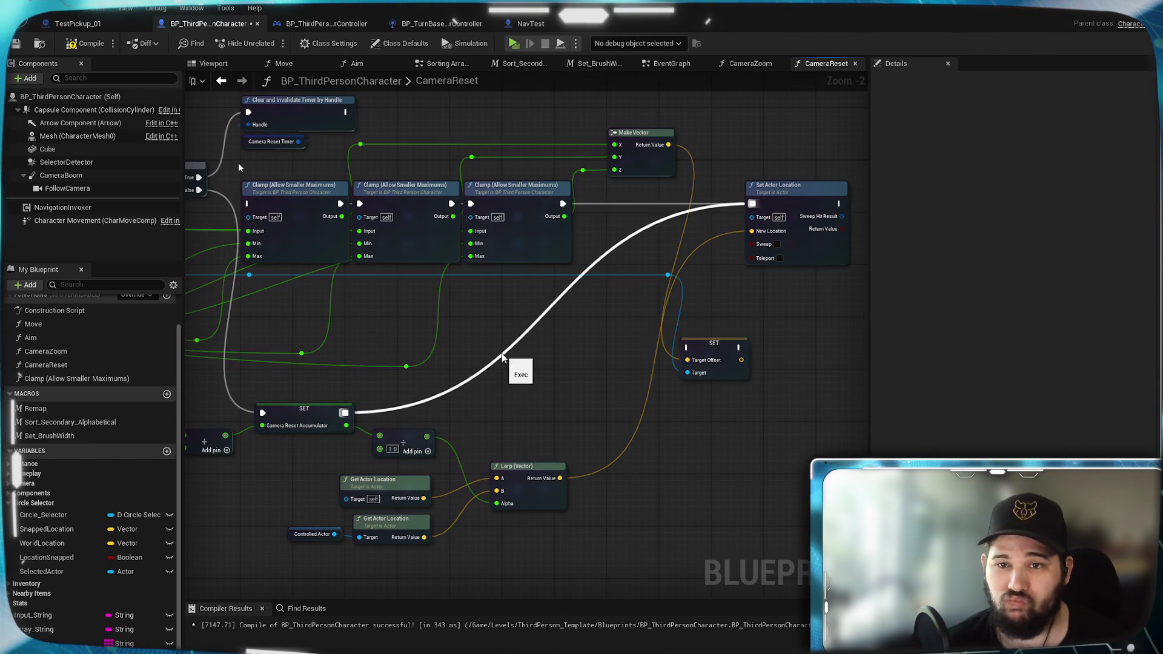
pyautogui.moveTo(553, 364); pyautogui.dragTo(195, 101)
pyautogui.click(79, 48)
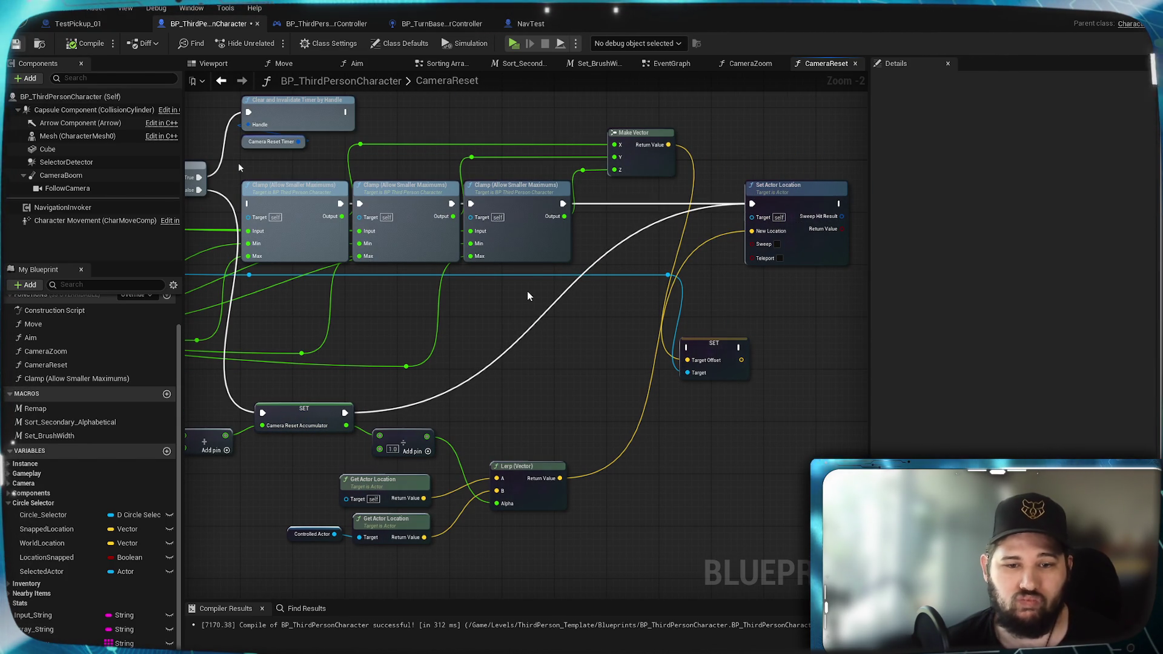
pyautogui.click(528, 291)
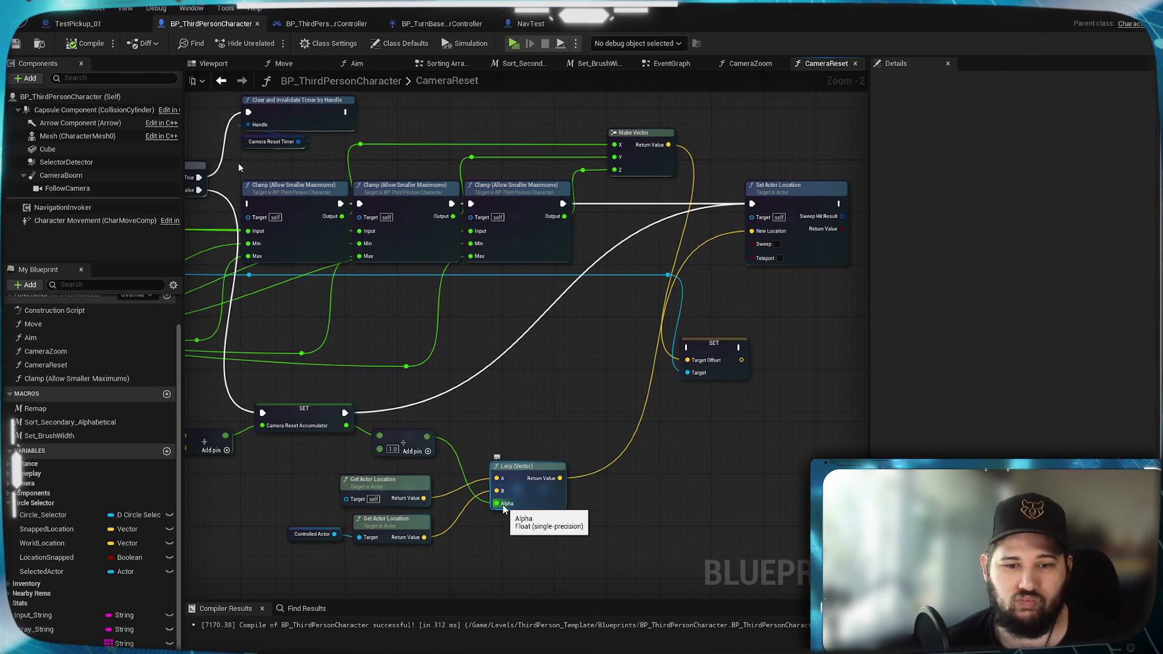
pyautogui.scroll(2, 501, 511)
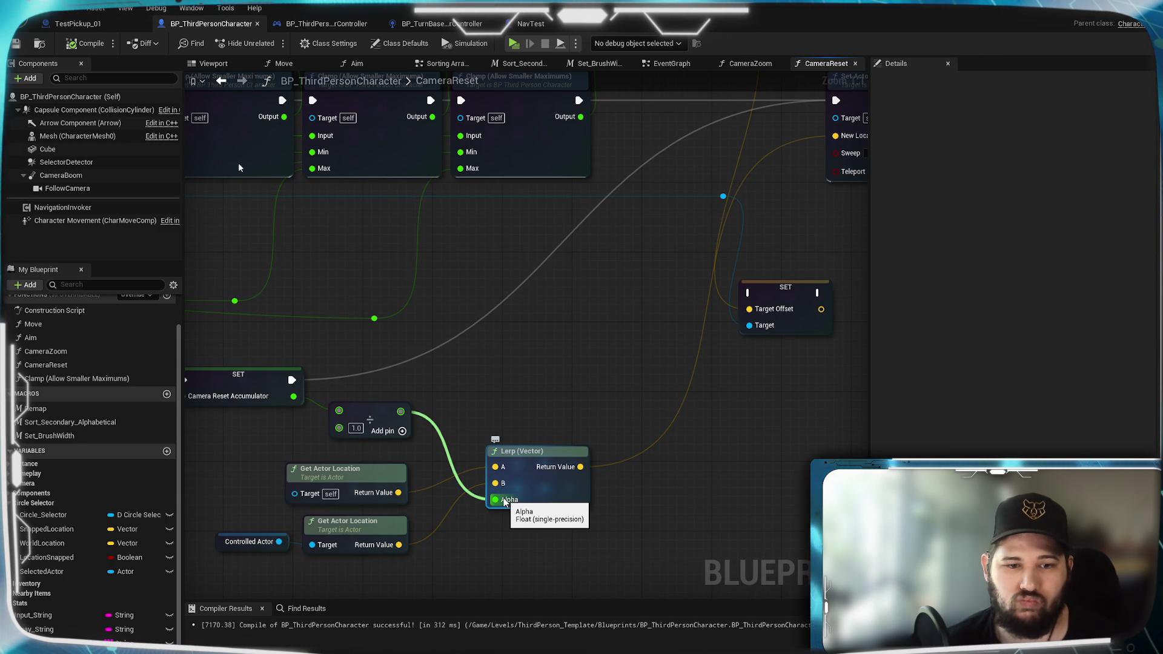
pyautogui.moveTo(448, 512); pyautogui.dragTo(385, 519)
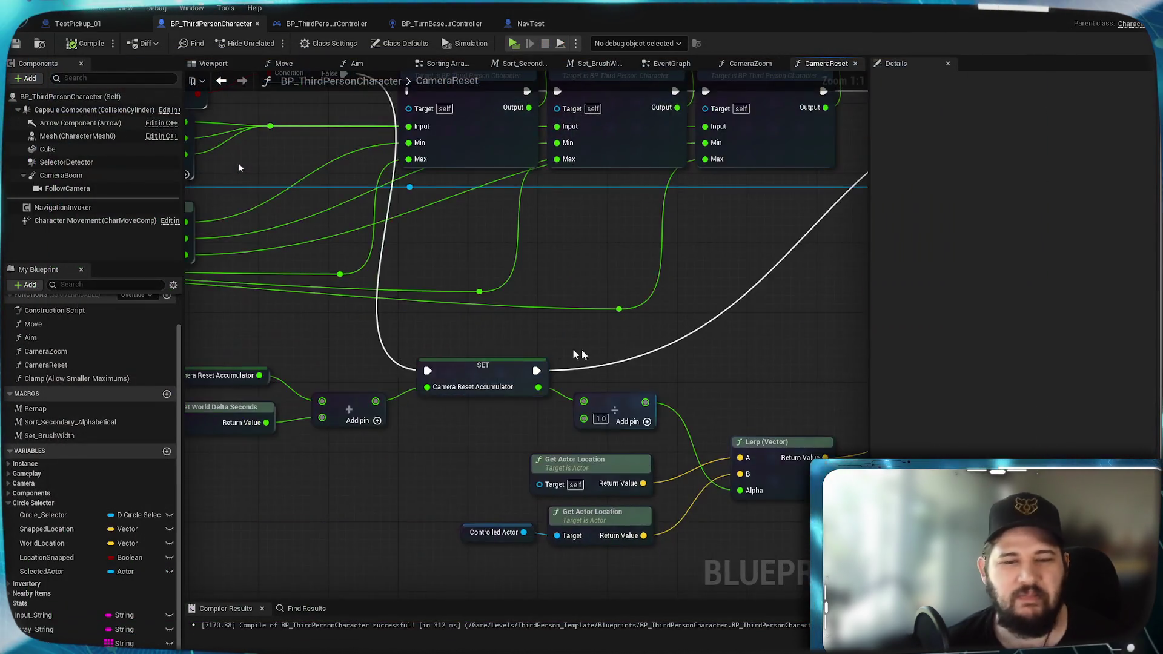
pyautogui.scroll(-3, 574, 350)
pyautogui.scroll(2, 571, 331)
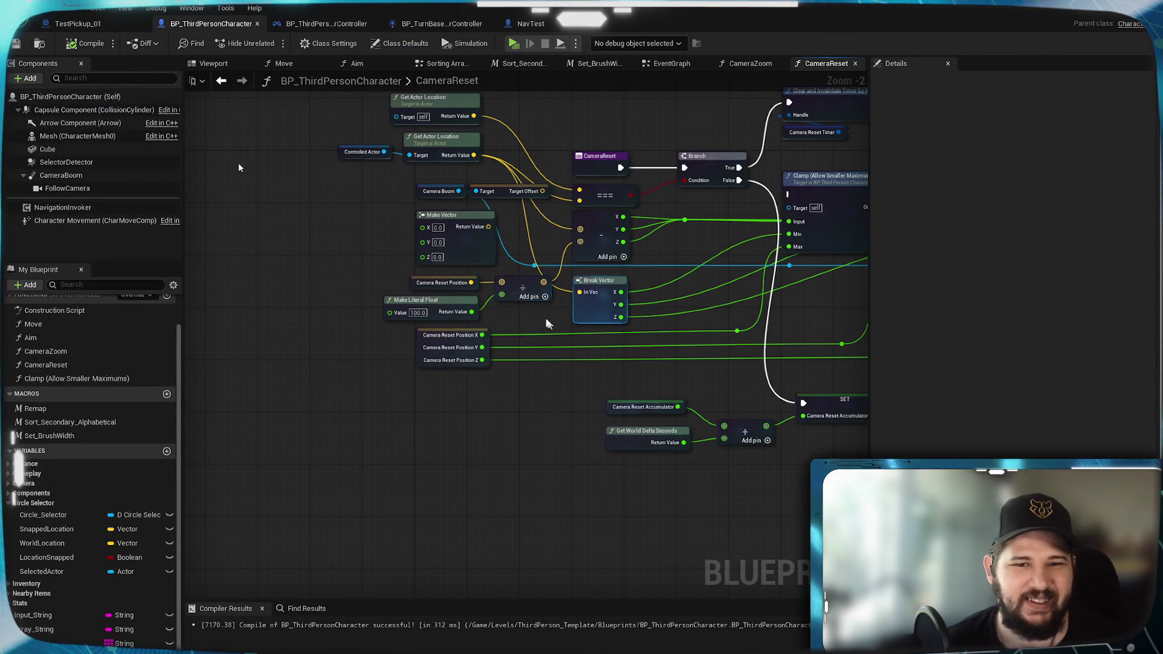
# Step: Duplicate the Camera Reset Position getter and use it as the Lerp's A input
pyautogui.click(465, 284)
pyautogui.scroll(2, 522, 356)
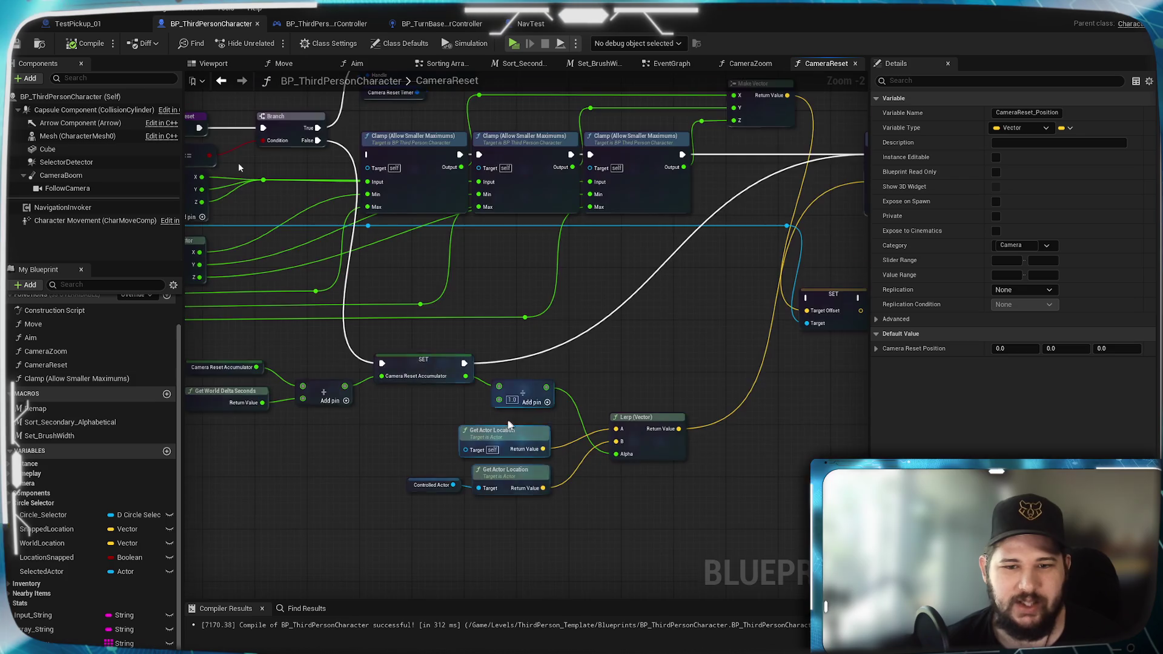
pyautogui.hotkey('ctrl', 'v')
pyautogui.moveTo(519, 503); pyautogui.dragTo(544, 401)
pyautogui.moveTo(507, 504)
pyautogui.mouseDown()
pyautogui.moveTo(483, 487)
pyautogui.moveTo(426, 378)
pyautogui.mouseUp()
pyautogui.moveTo(552, 335); pyautogui.dragTo(402, 361)
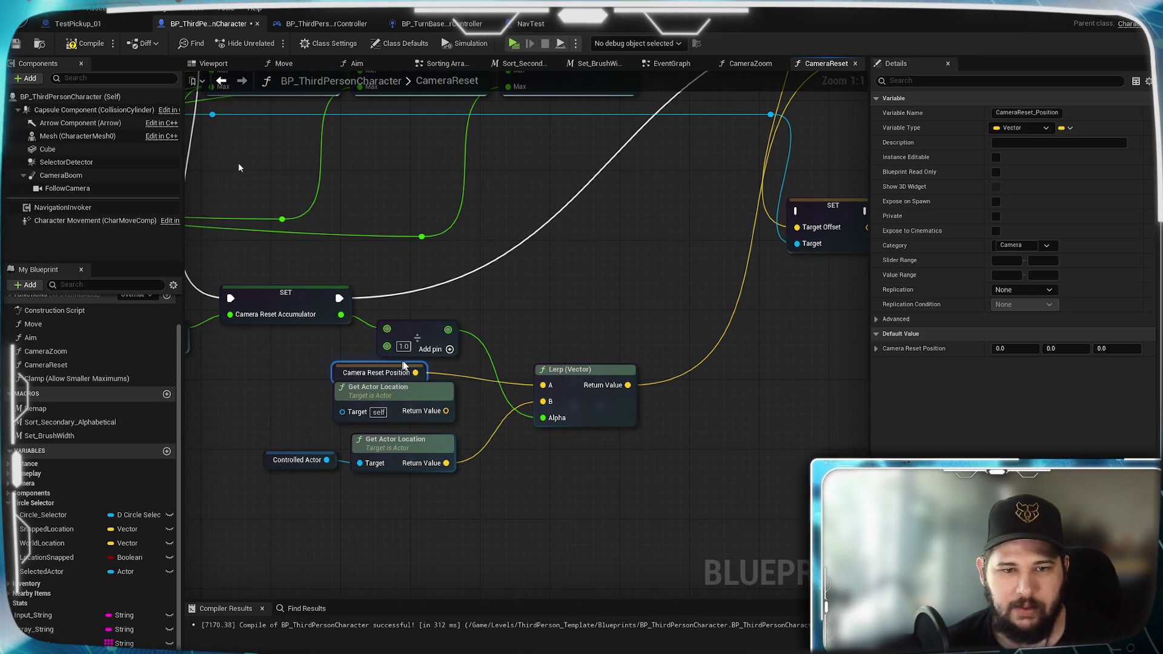
pyautogui.click(560, 291)
# Step: Check the EventGraph where the reset position is stored, return to CameraReset and start a play test
pyautogui.click(671, 63)
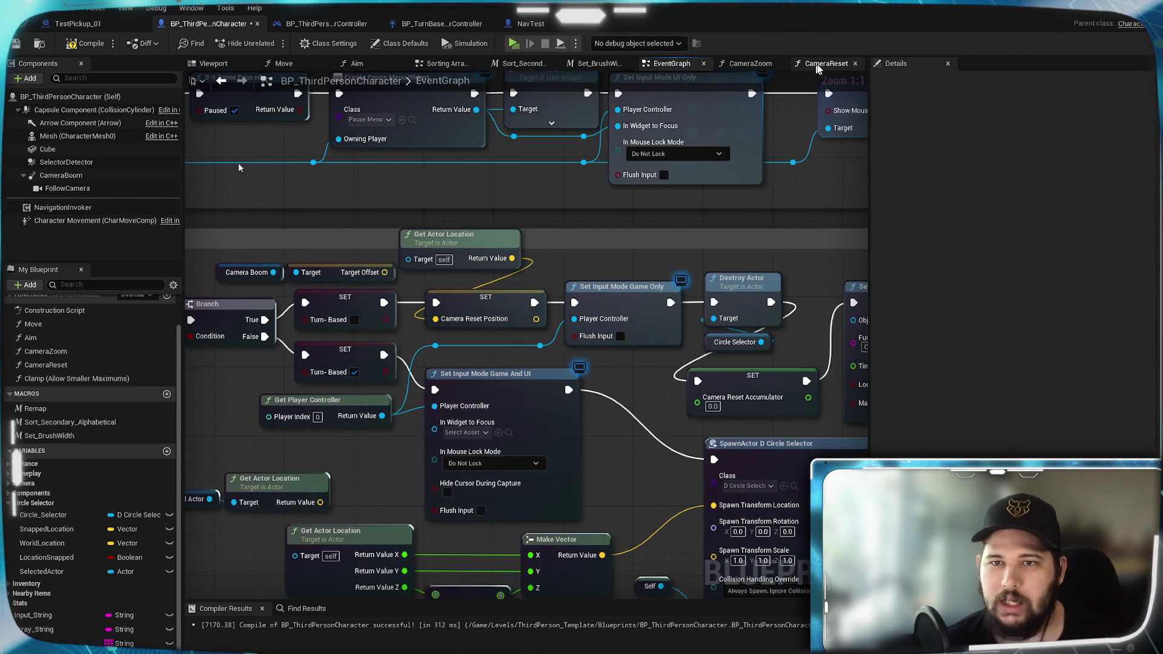
pyautogui.click(810, 64)
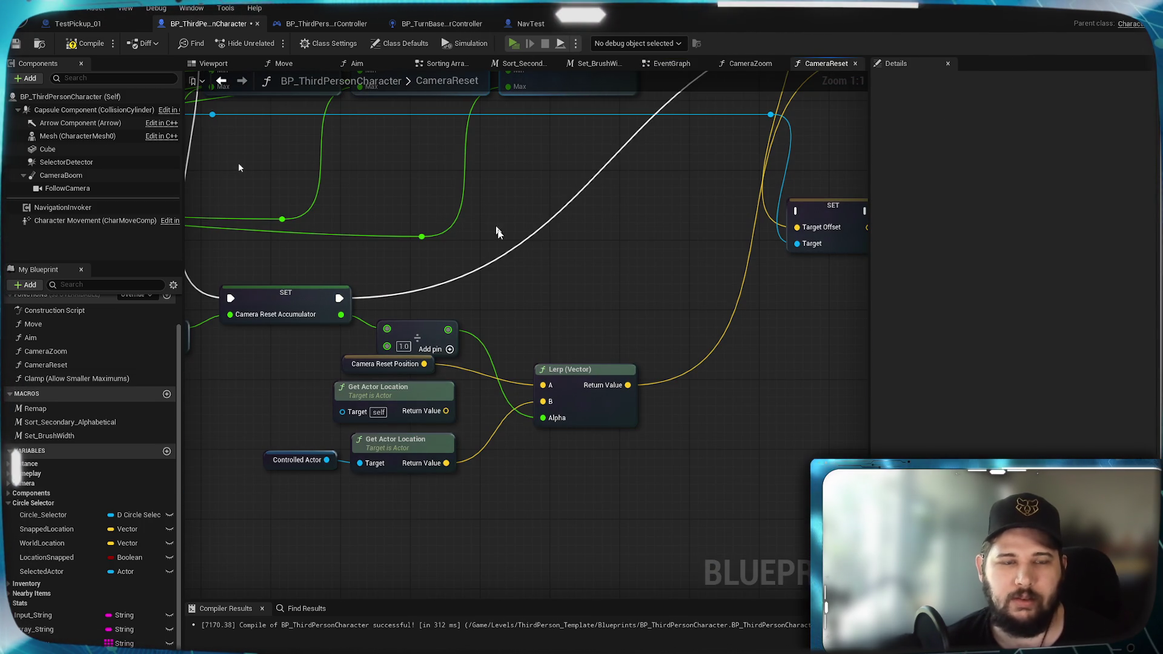
pyautogui.hotkey('alt', 'p')
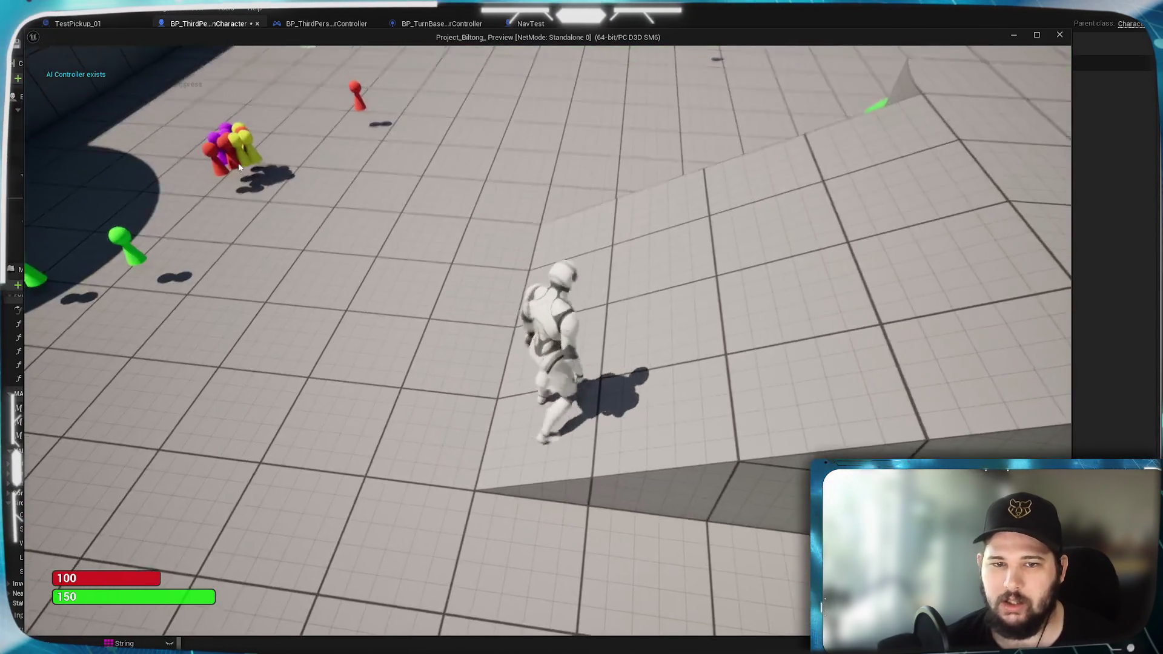
# Step: Move the character to test the camera reset, then end the play session
pyautogui.press('w')
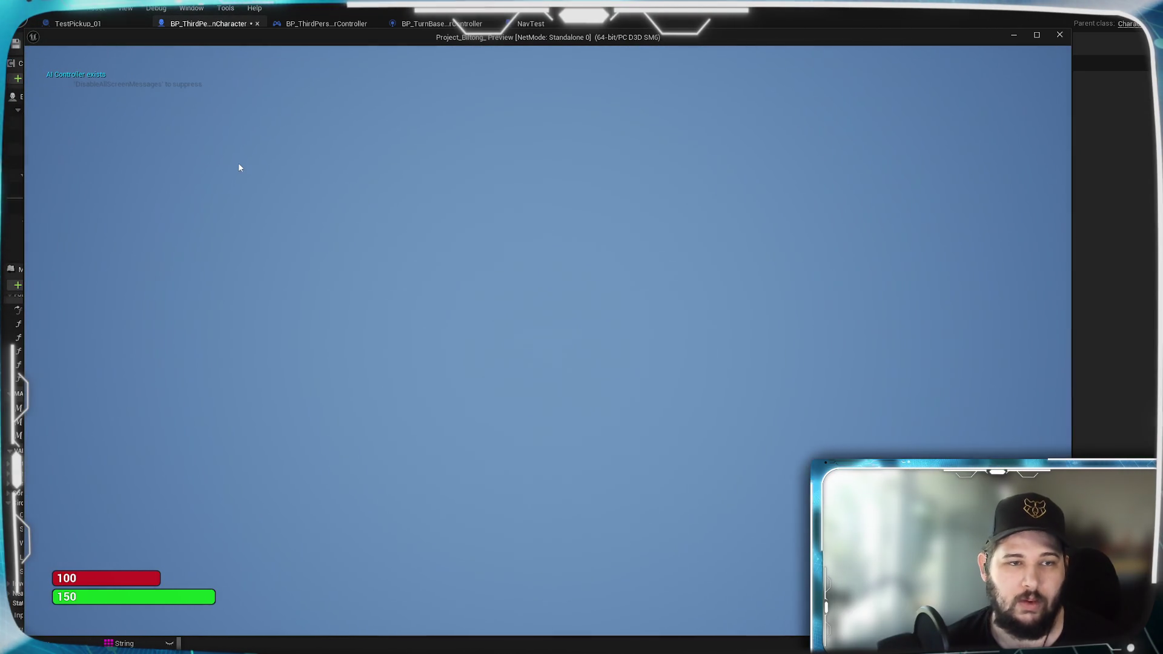
pyautogui.press('Escape')
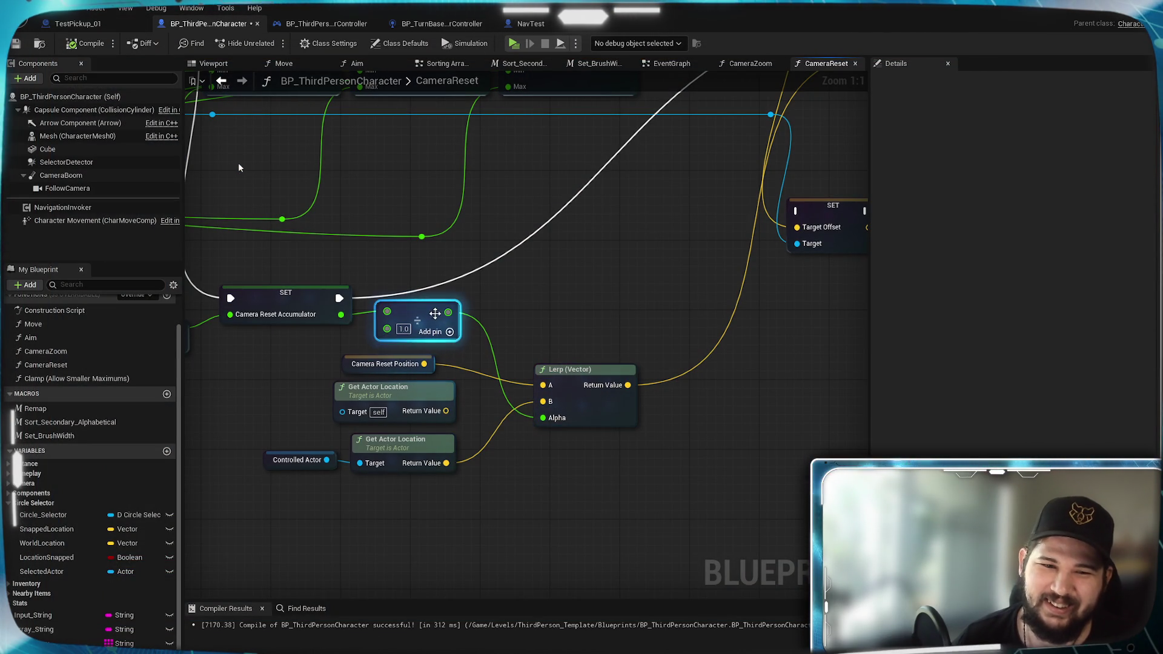
pyautogui.scroll(-2, 541, 301)
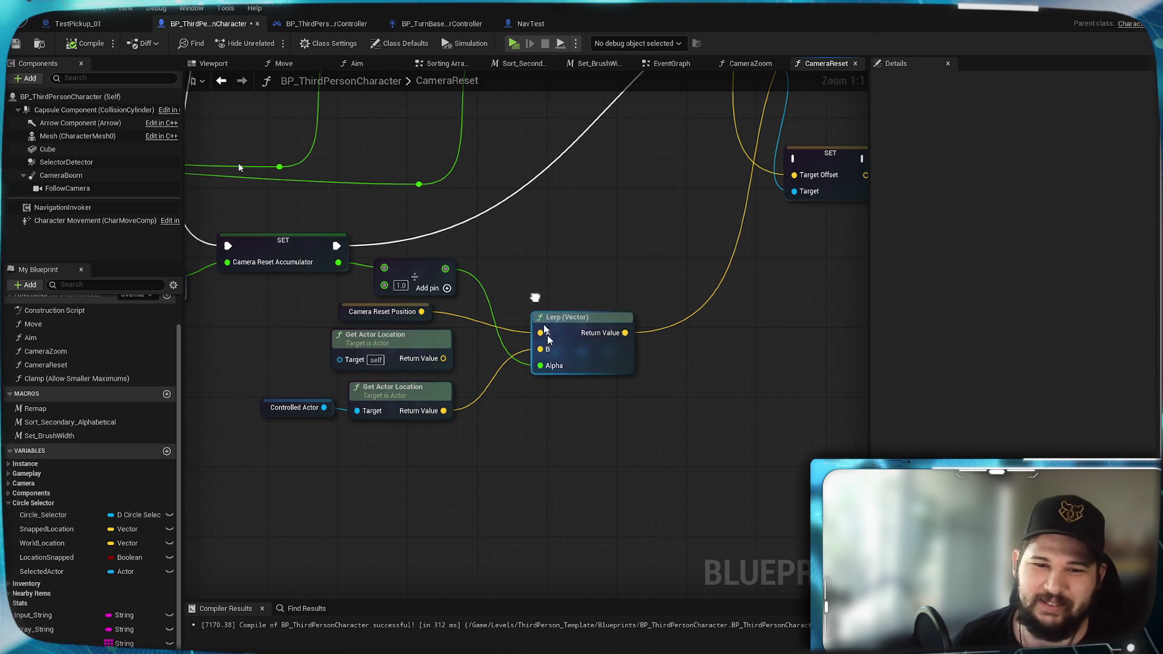
# Step: Move the Lerp group lower and discard a wrongly placed Clamp Axis node on the divide result
pyautogui.moveTo(623, 431); pyautogui.dragTo(224, 306)
pyautogui.moveTo(567, 325); pyautogui.dragTo(567, 436)
pyautogui.click(414, 277)
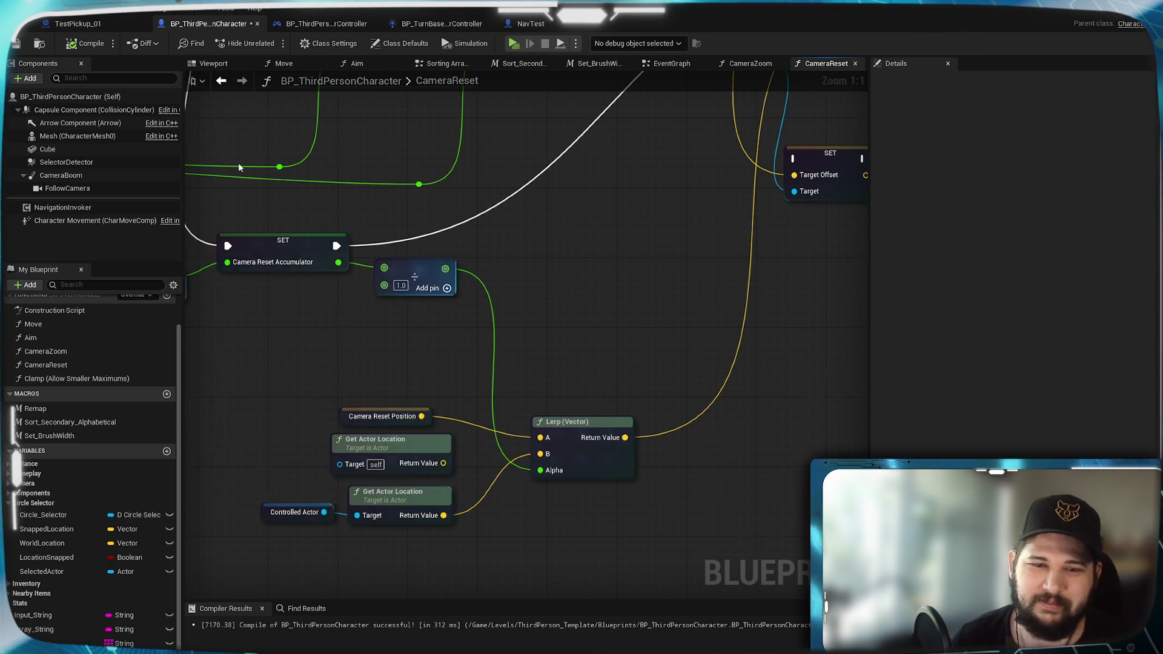
pyautogui.moveTo(472, 341); pyautogui.dragTo(577, 348)
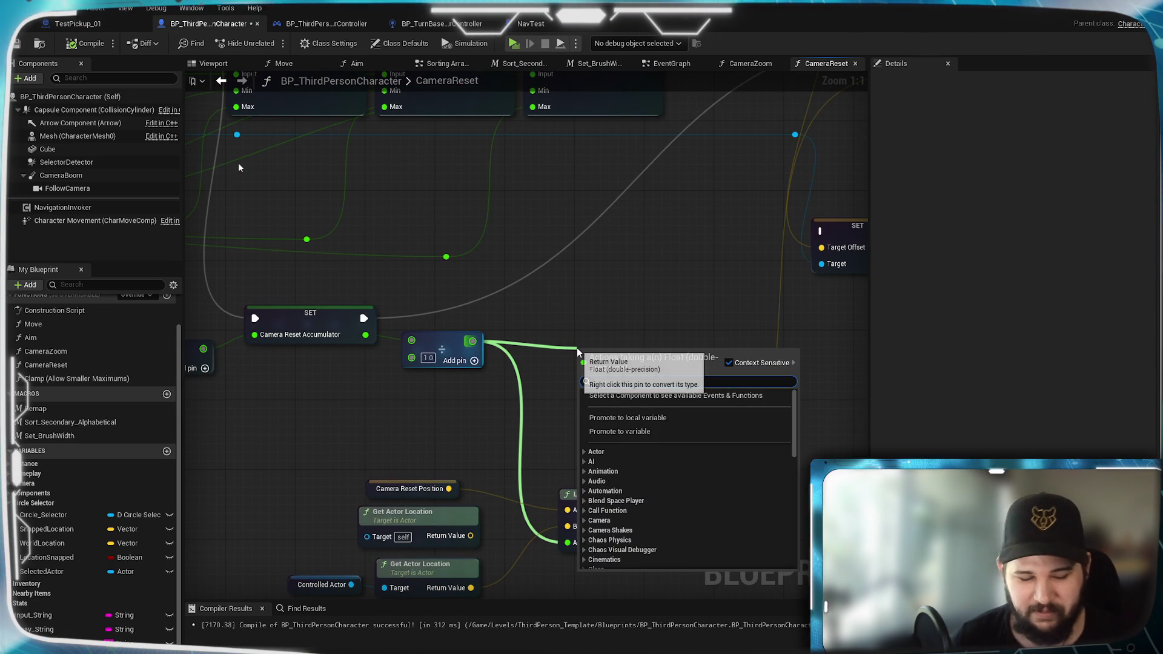
pyautogui.write('clamp ax')
pyautogui.press('Return')
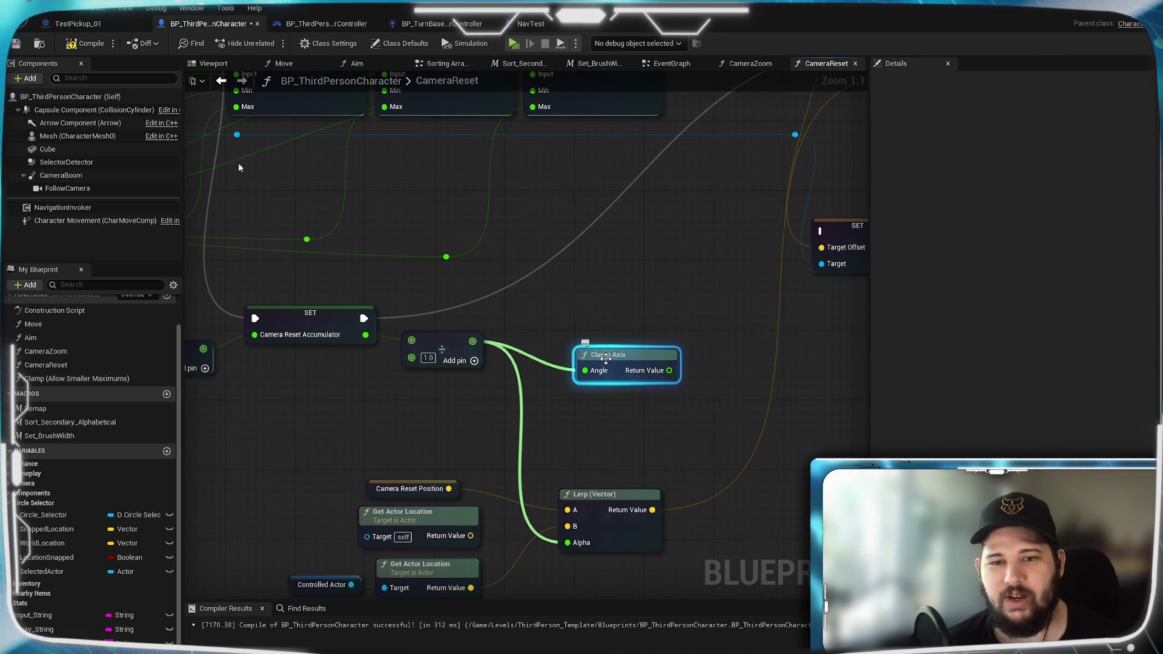
pyautogui.press('Delete')
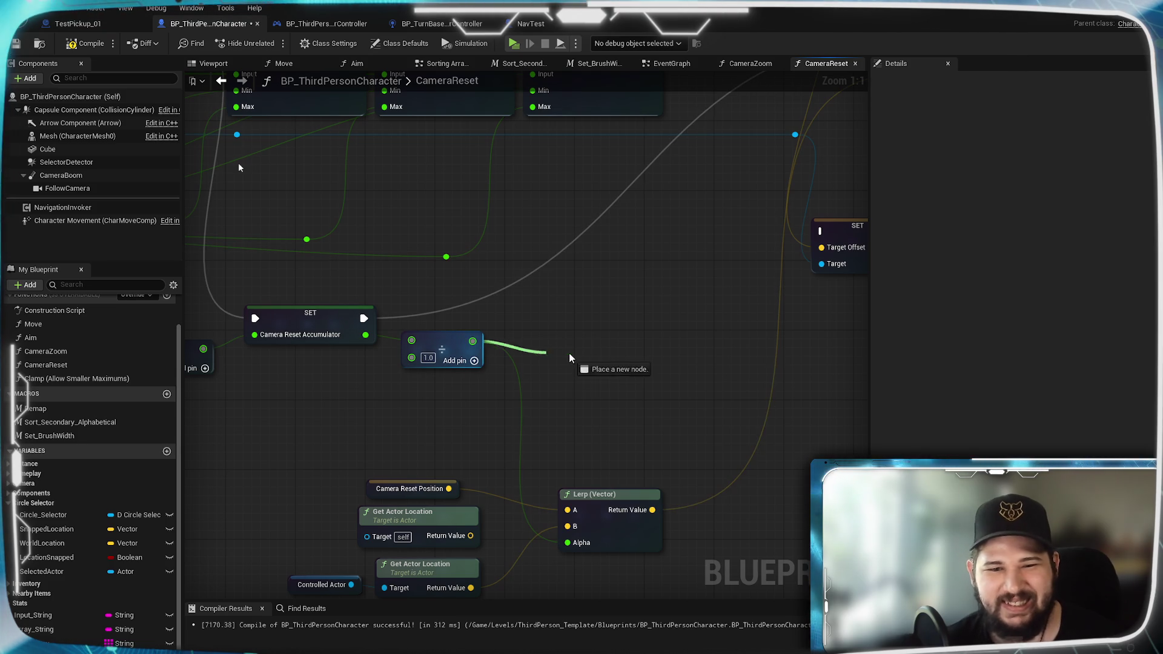
# Step: Add a Clamp (Float) with Min 0.0 and Max 1.0 taking the divide result
pyautogui.moveTo(475, 343); pyautogui.dragTo(574, 355)
pyautogui.write('clamp')
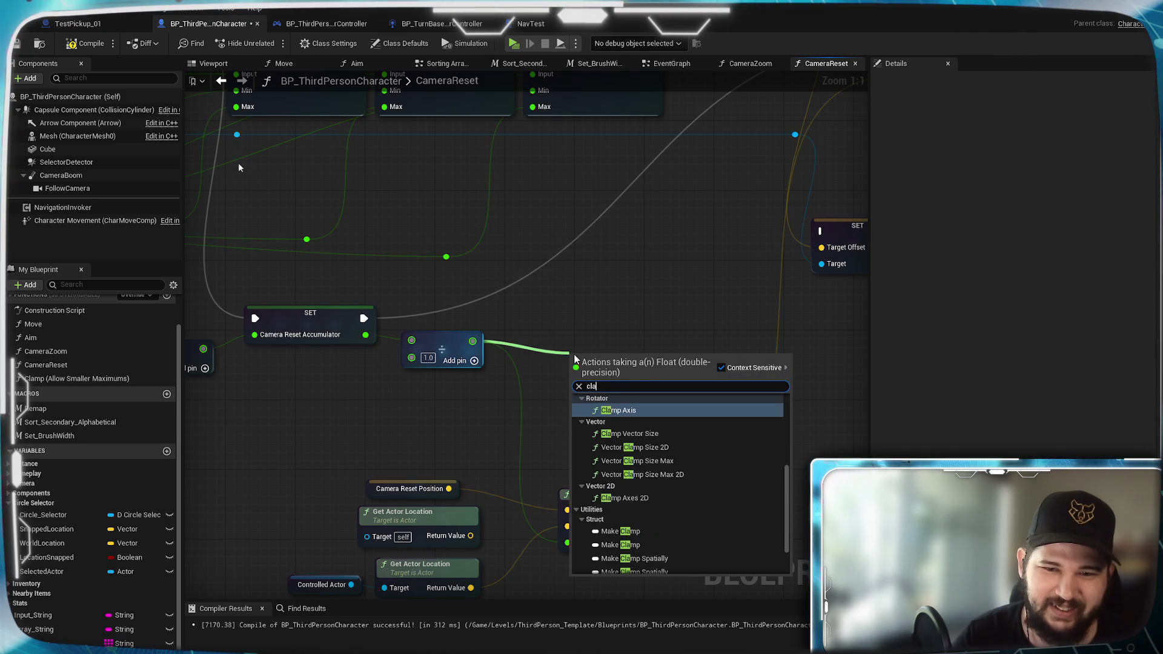
pyautogui.scroll(5, 632, 510)
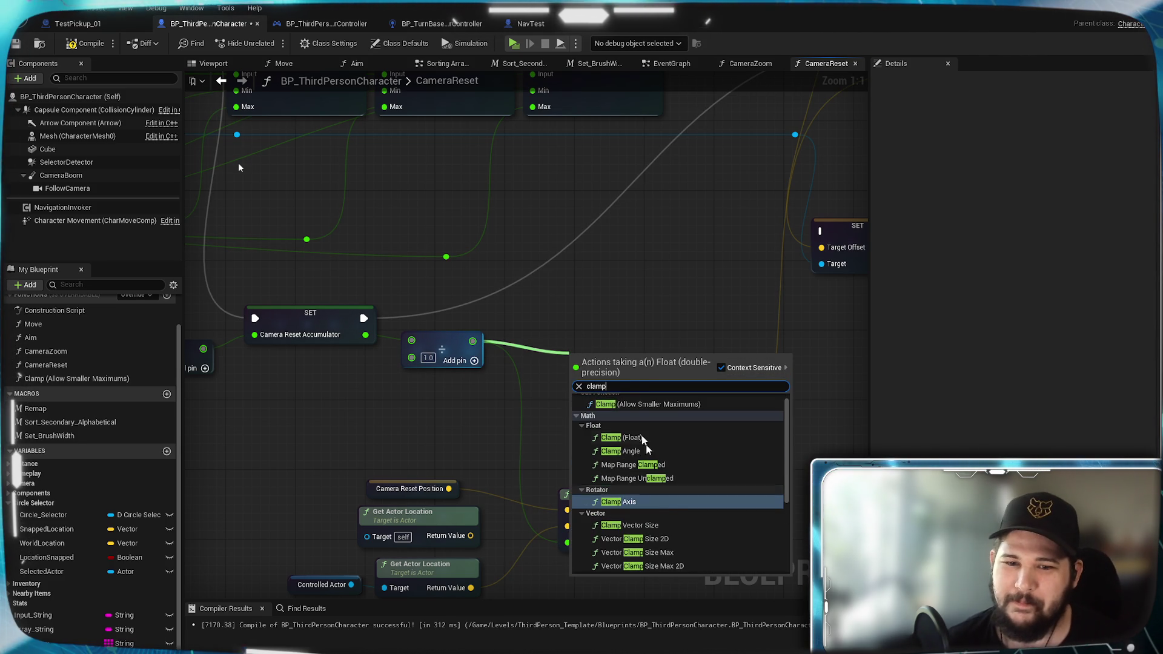
pyautogui.click(663, 491)
pyautogui.moveTo(671, 370); pyautogui.dragTo(673, 374)
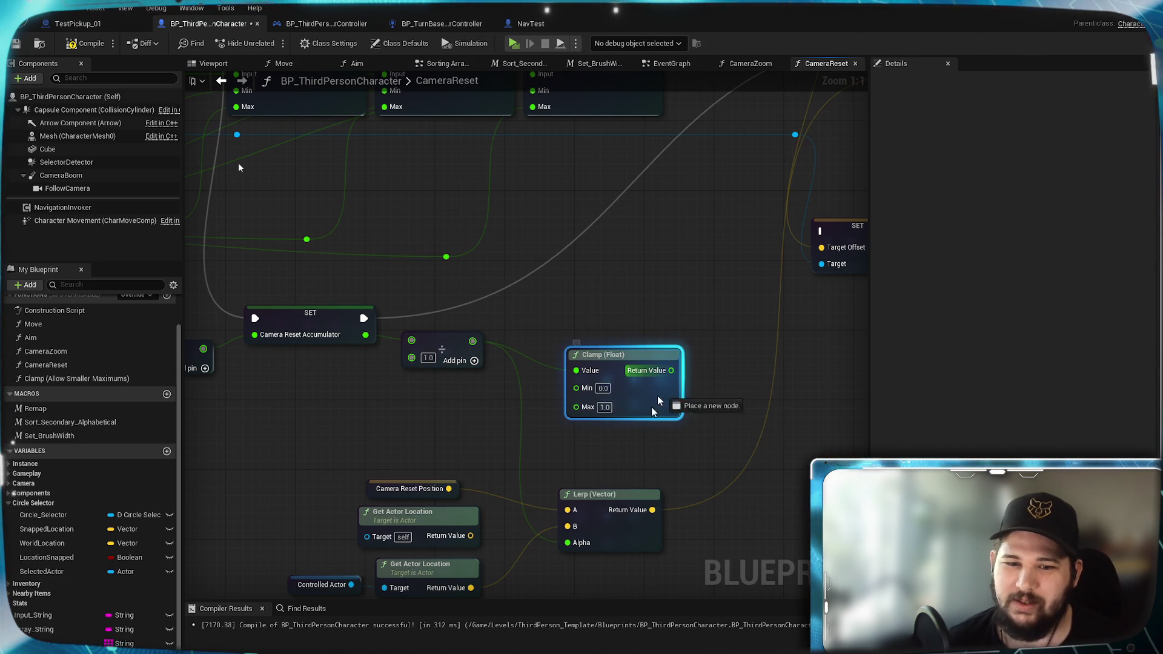
# Step: Drive the Lerp's Alpha from the clamped value, compile, and run a quick play test
pyautogui.moveTo(565, 545); pyautogui.dragTo(567, 543)
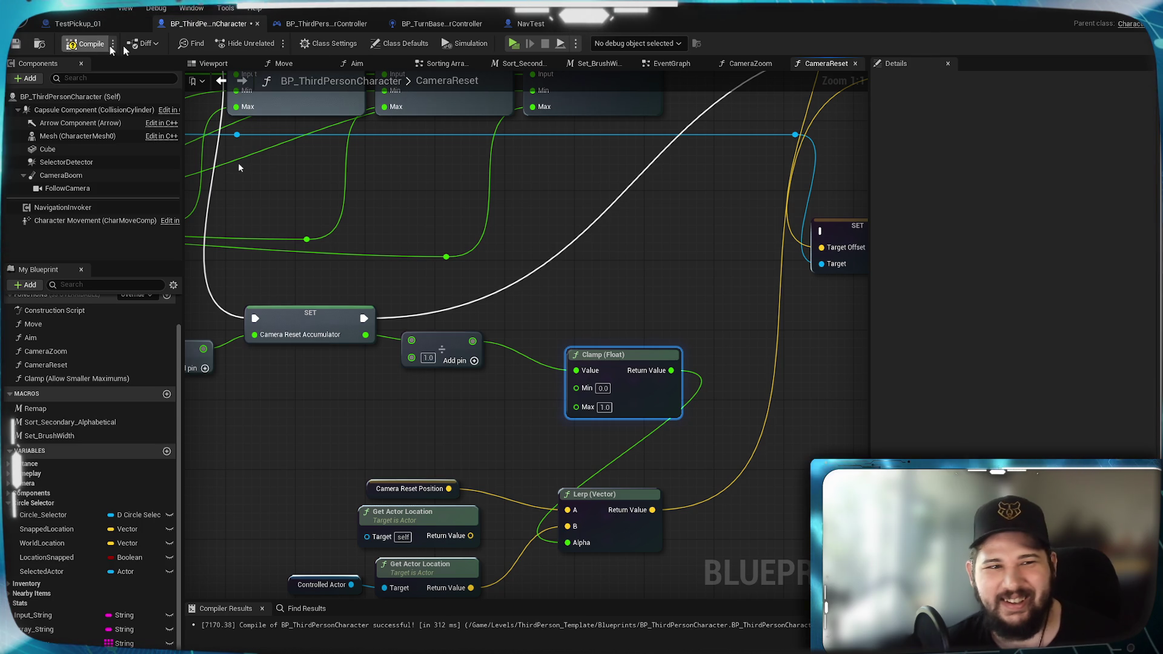
pyautogui.click(84, 44)
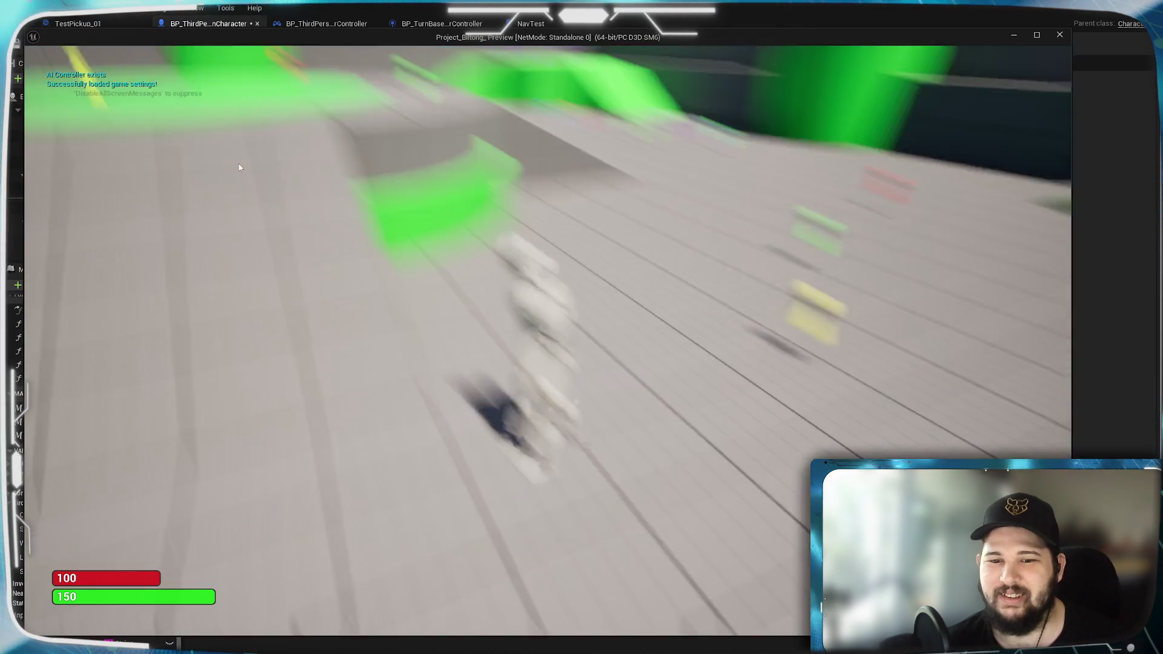
pyautogui.press('w')
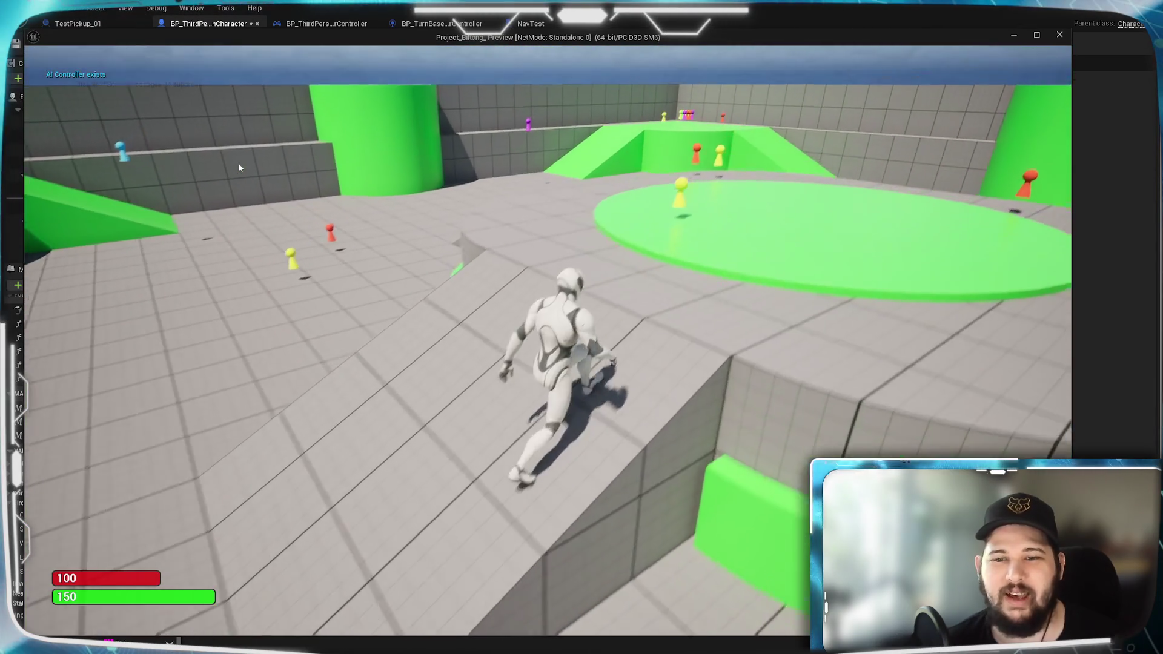
pyautogui.scroll(-5, 358, 289)
pyautogui.scroll(5, 358, 289)
pyautogui.press('Escape')
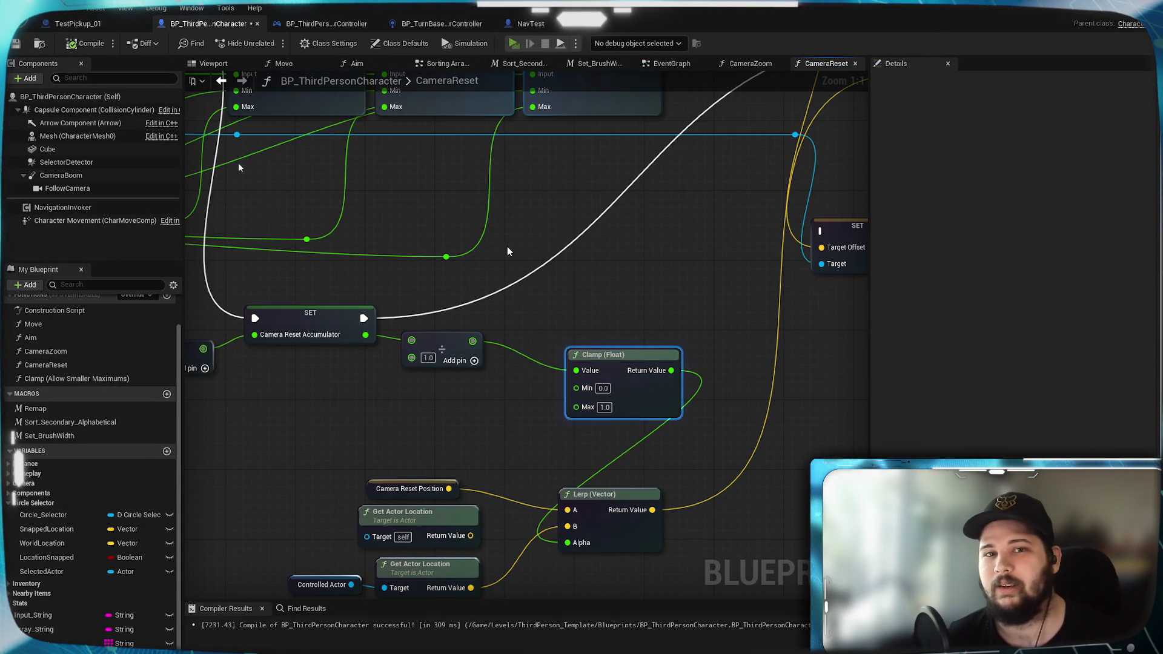
# Step: Play again, sending the character to two spots in the arena to test the camera reset
pyautogui.hotkey('alt', 'p')
pyautogui.scroll(-5, 417, 338)
pyautogui.scroll(-5, 416, 337)
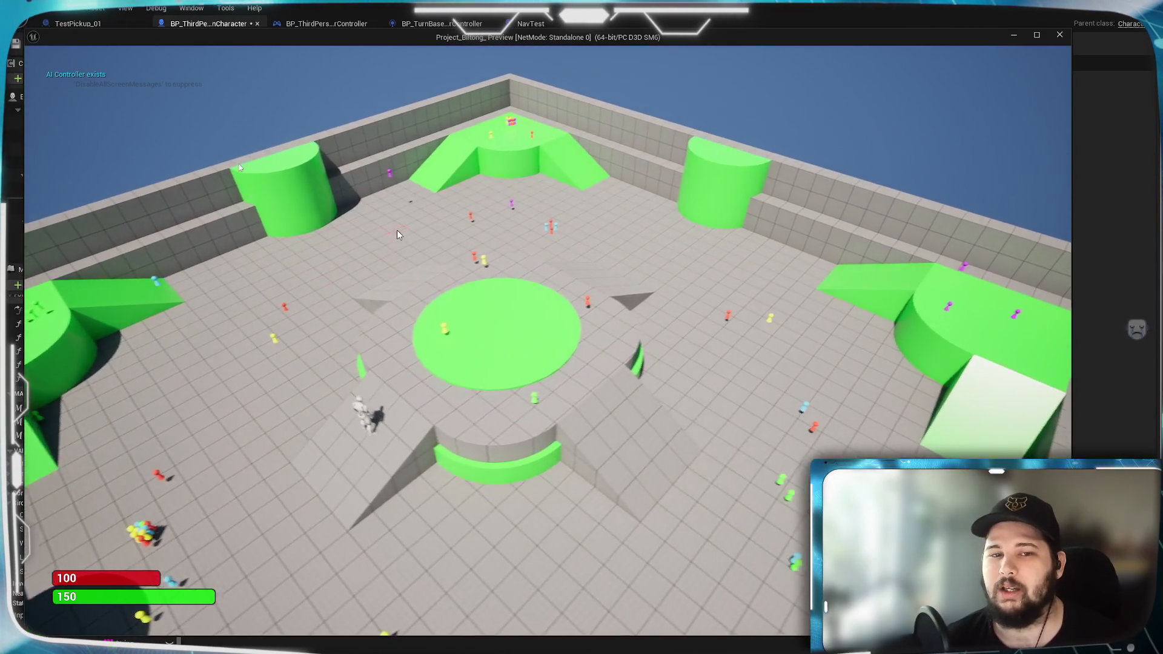
pyautogui.click(398, 235)
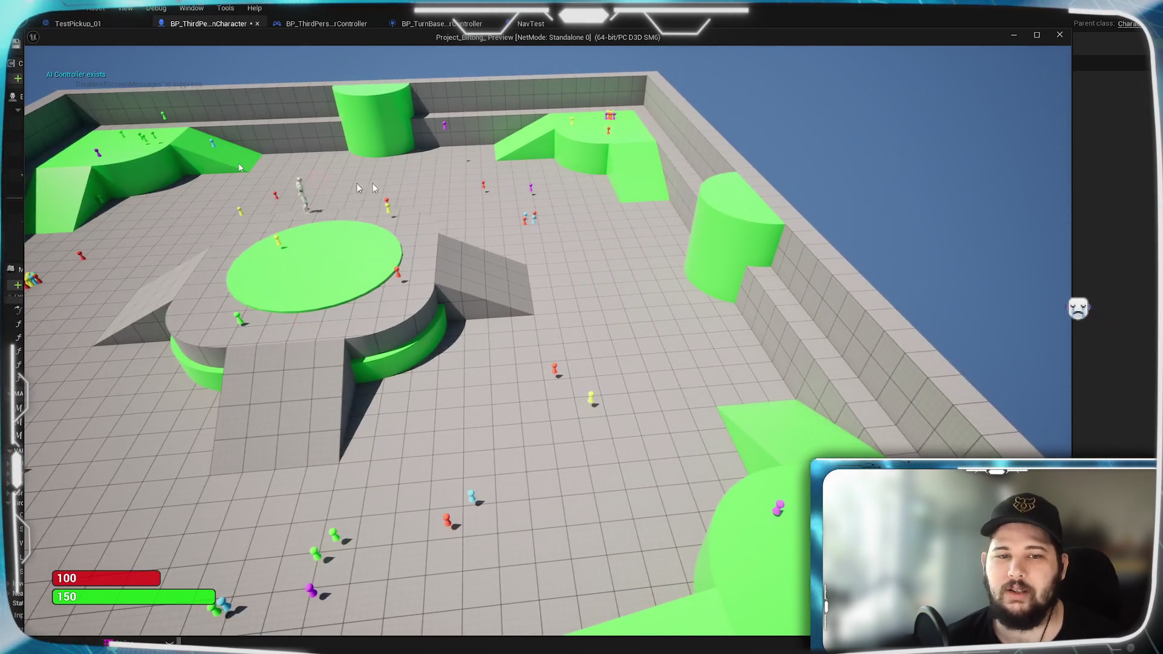
pyautogui.click(132, 270)
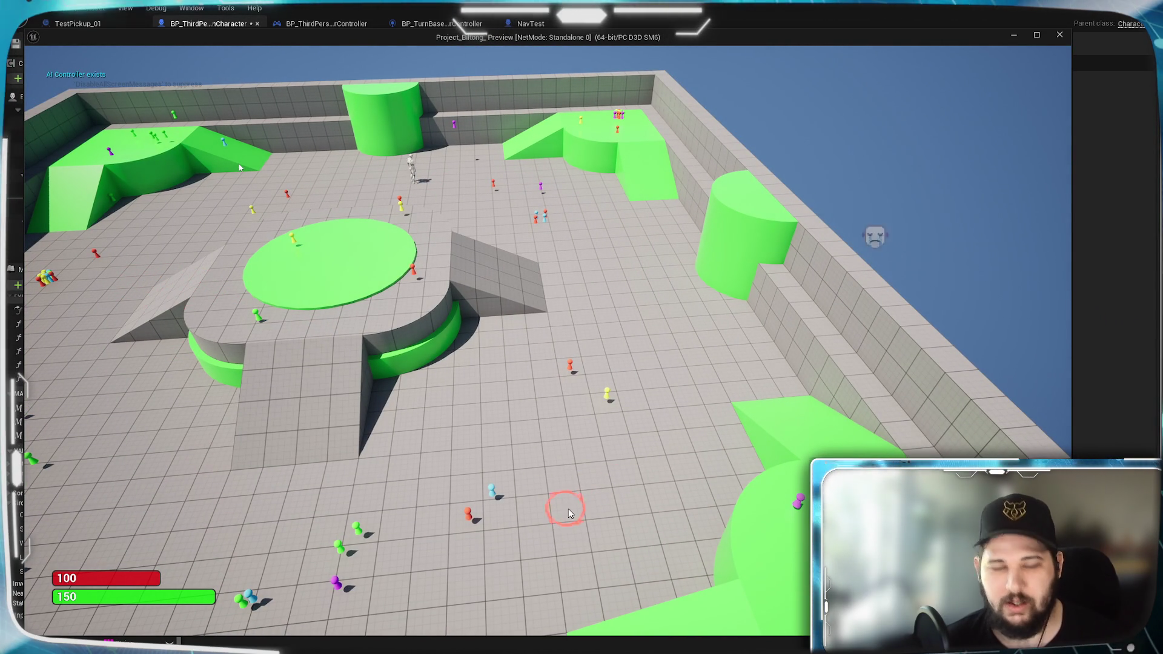
pyautogui.scroll(5, 240, 168)
pyautogui.scroll(5, 240, 168)
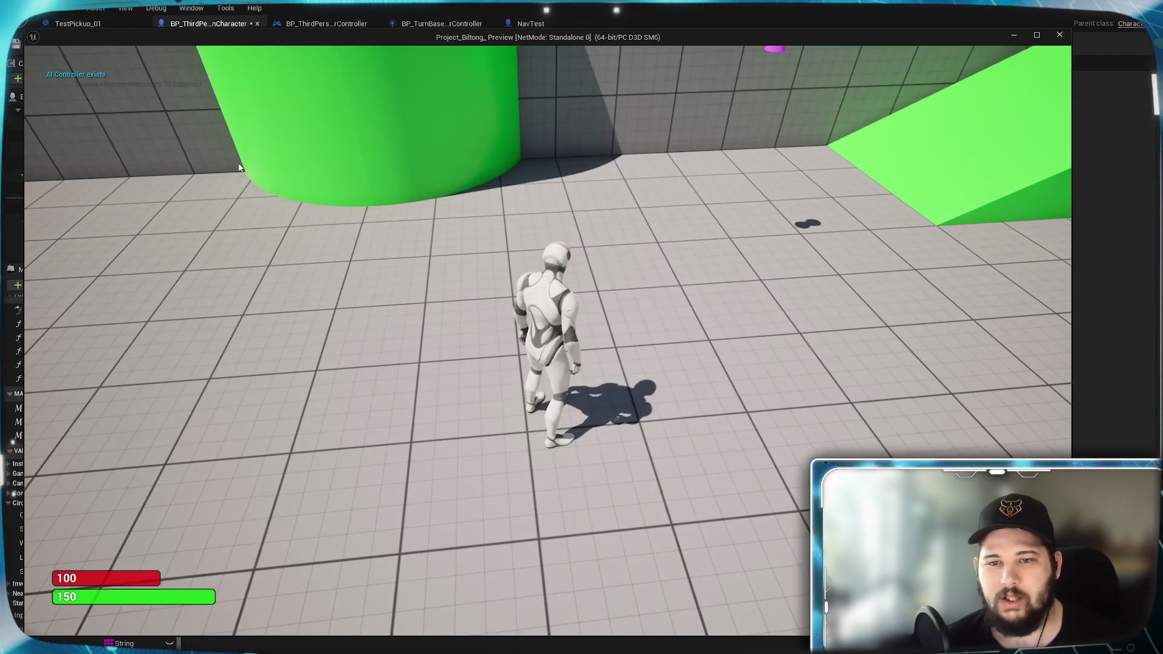
pyautogui.press('Escape')
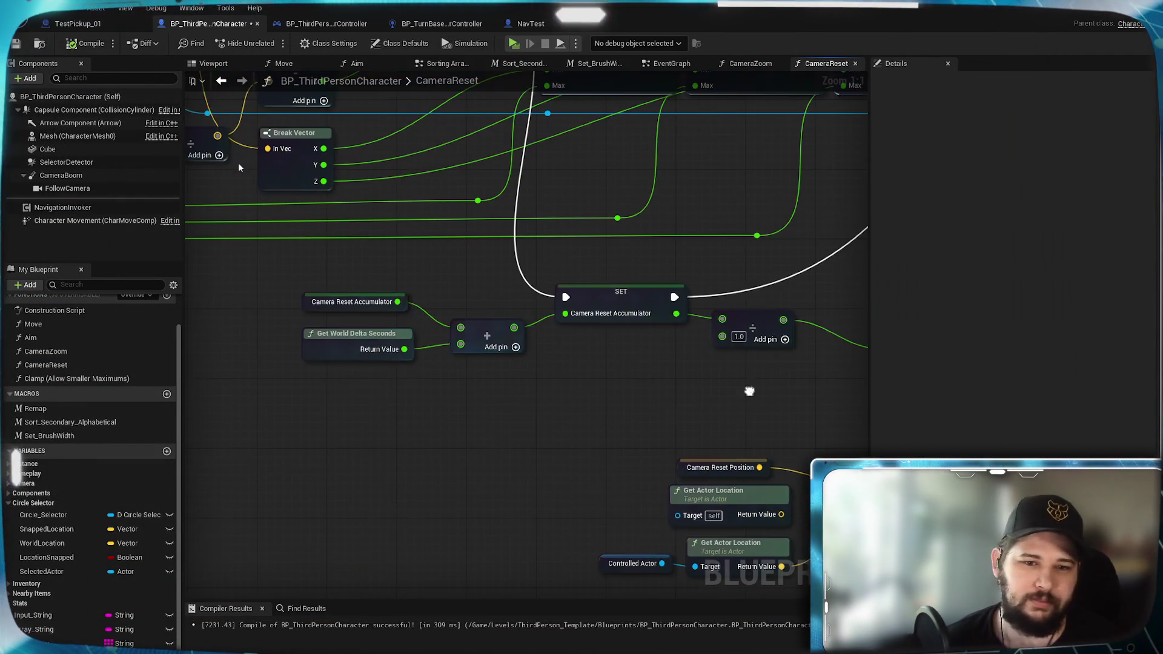
pyautogui.moveTo(744, 398); pyautogui.dragTo(524, 412)
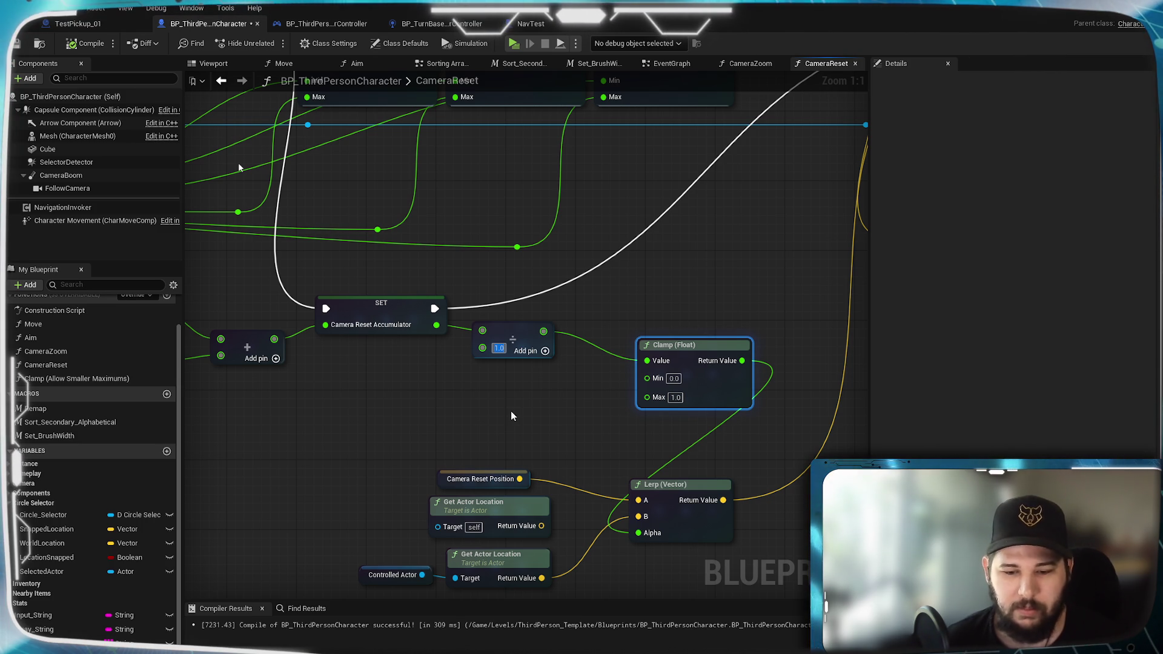
pyautogui.click(512, 411)
pyautogui.moveTo(594, 378); pyautogui.dragTo(419, 403)
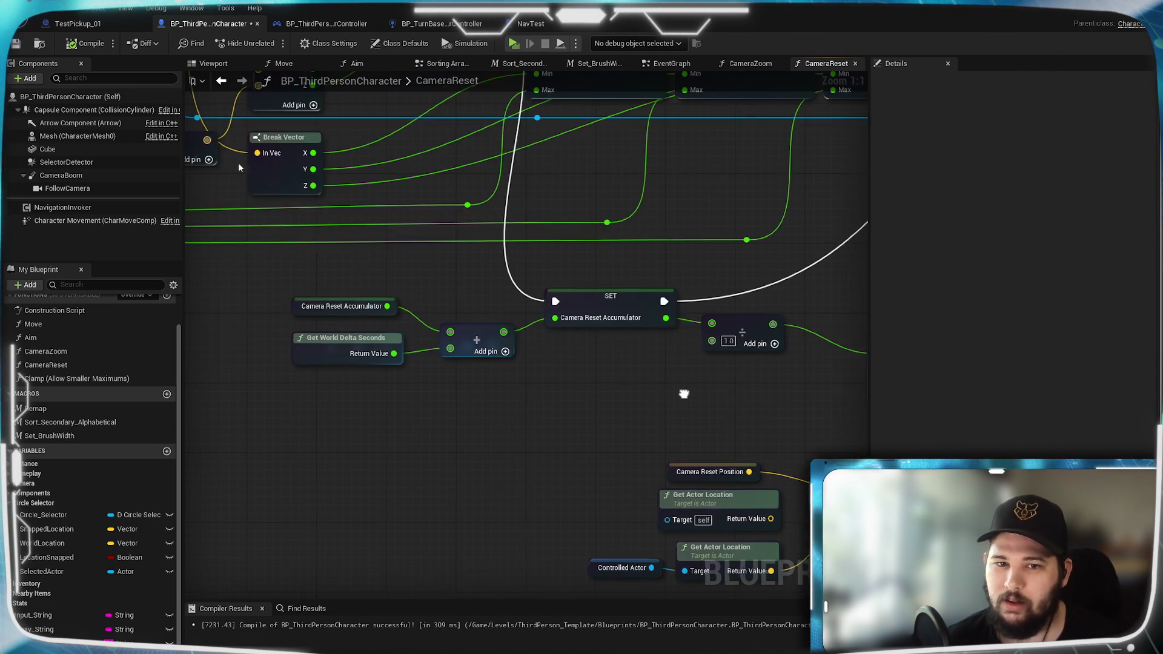
pyautogui.click(514, 346)
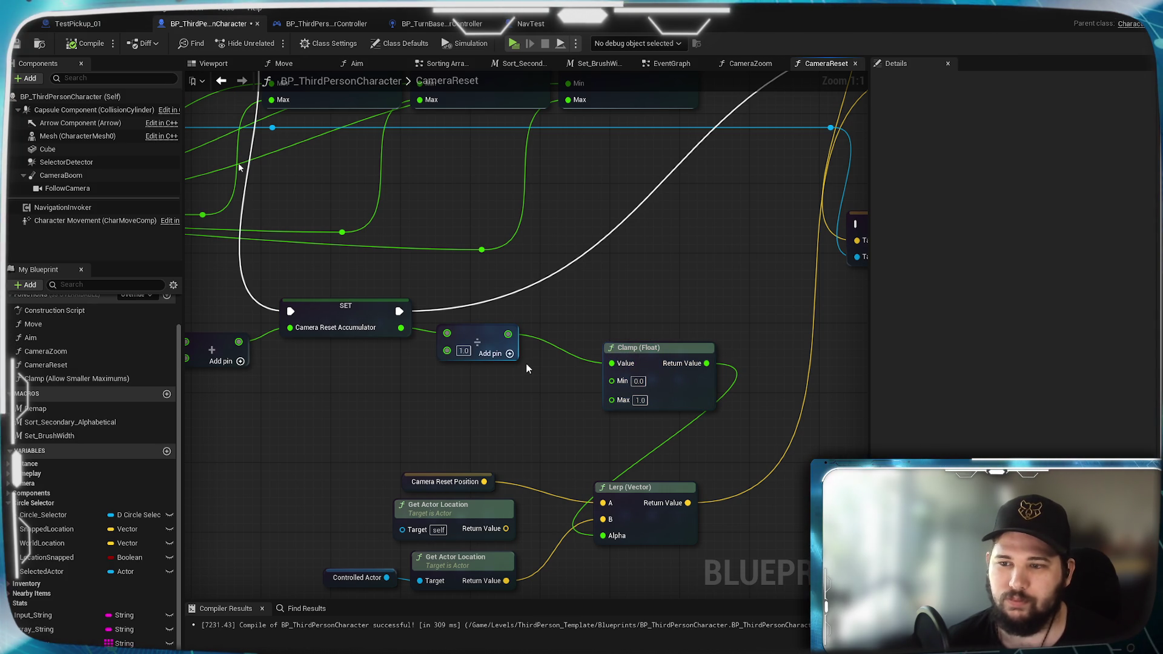
pyautogui.rightClick(519, 406)
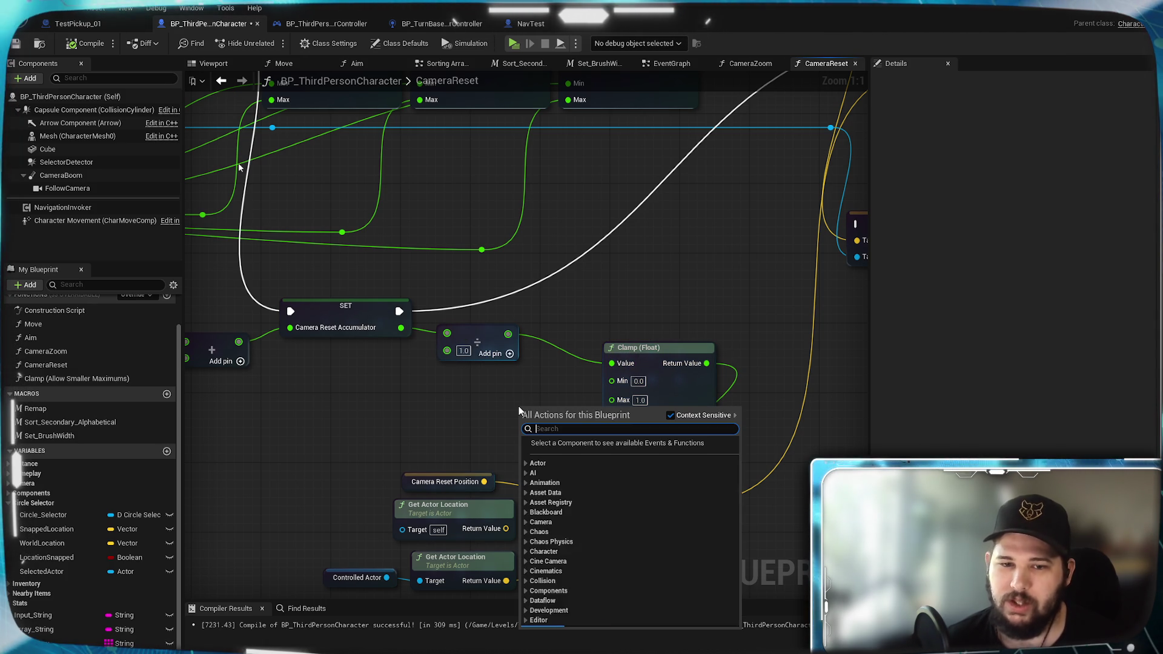
pyautogui.write('saturate')
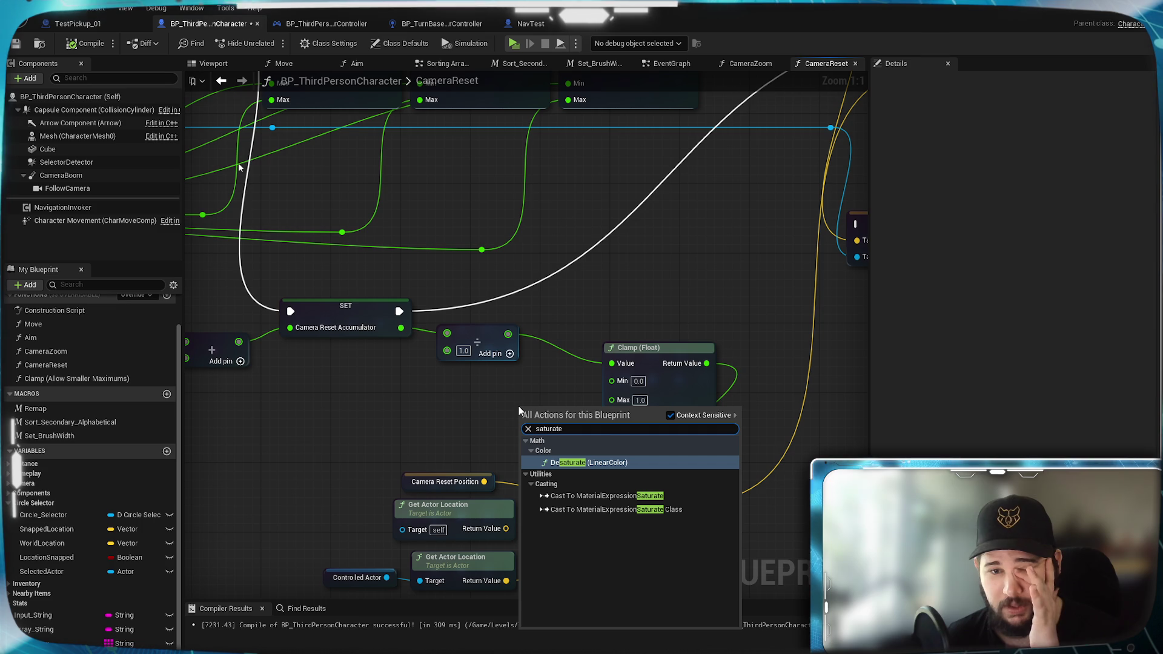
pyautogui.click(675, 415)
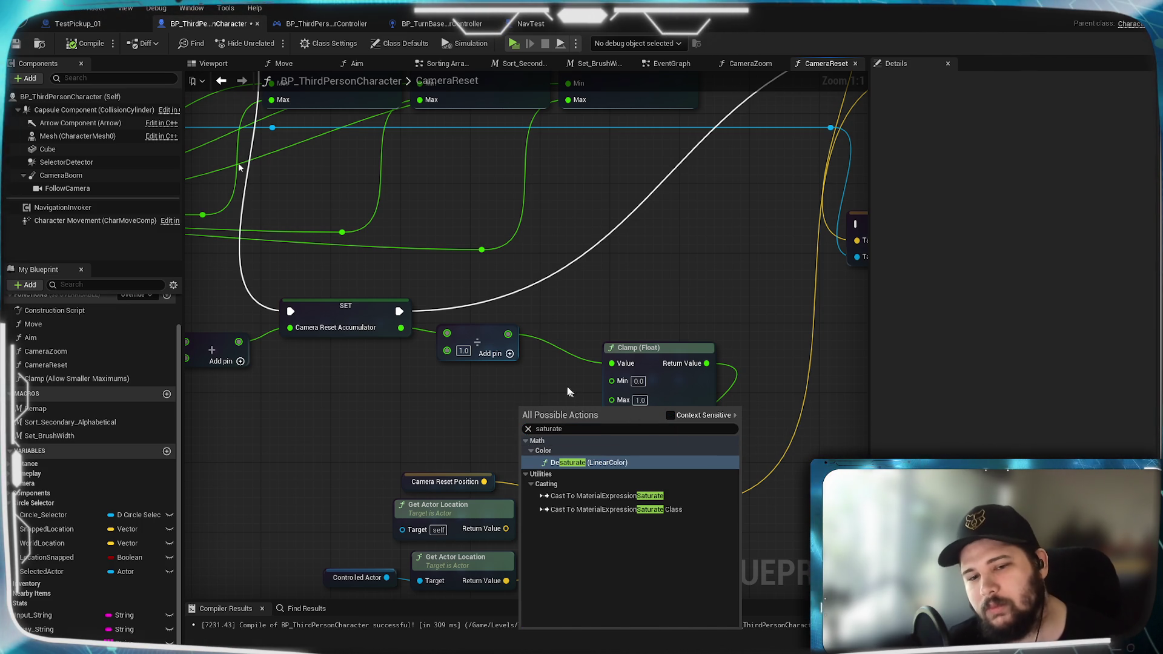
pyautogui.click(545, 387)
pyautogui.moveTo(507, 334)
pyautogui.mouseDown()
pyautogui.moveTo(519, 351)
pyautogui.moveTo(513, 420)
pyautogui.mouseUp()
pyautogui.write('saturate')
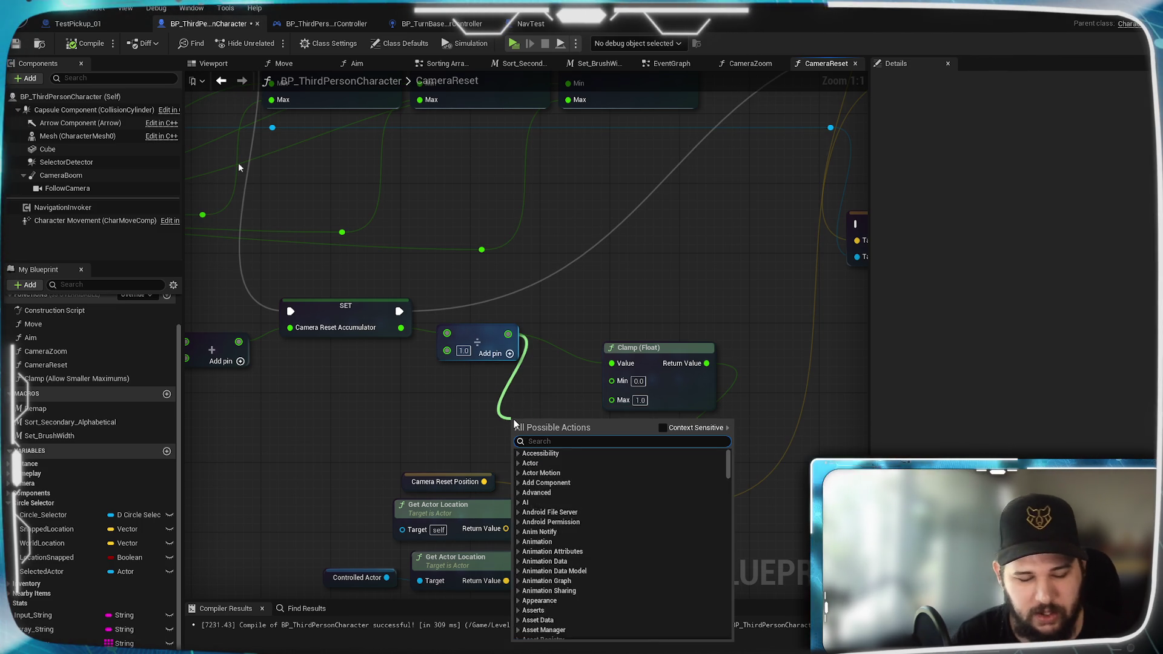
pyautogui.click(401, 418)
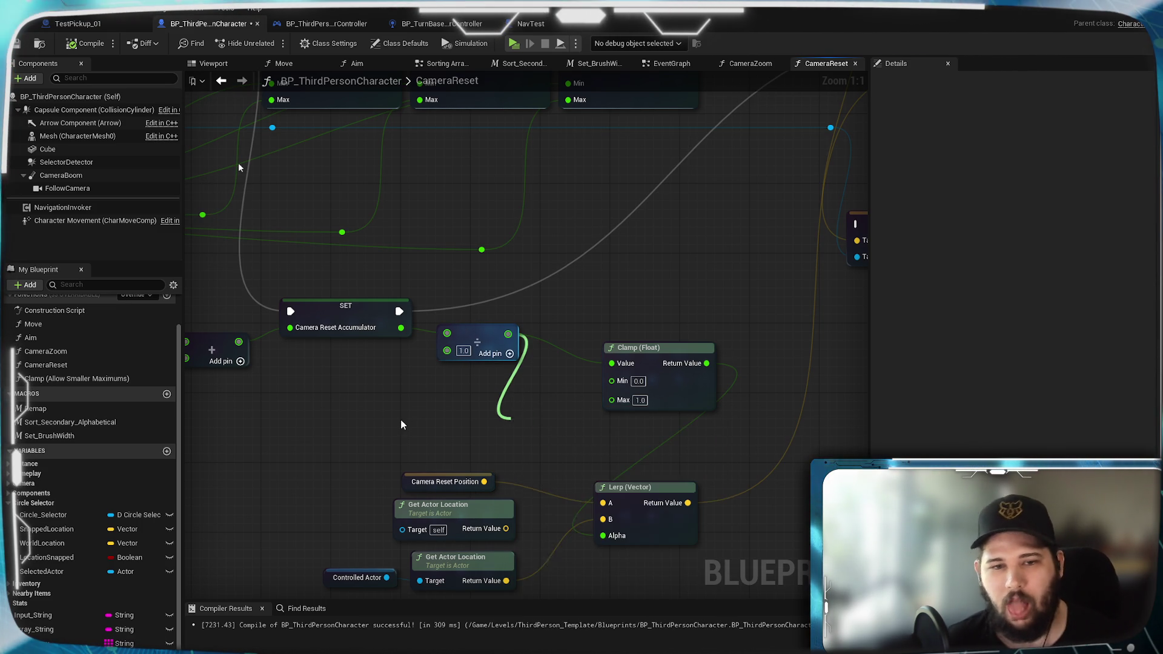
pyautogui.moveTo(430, 409)
pyautogui.mouseDown()
pyautogui.moveTo(492, 455)
pyautogui.moveTo(562, 429)
pyautogui.mouseUp()
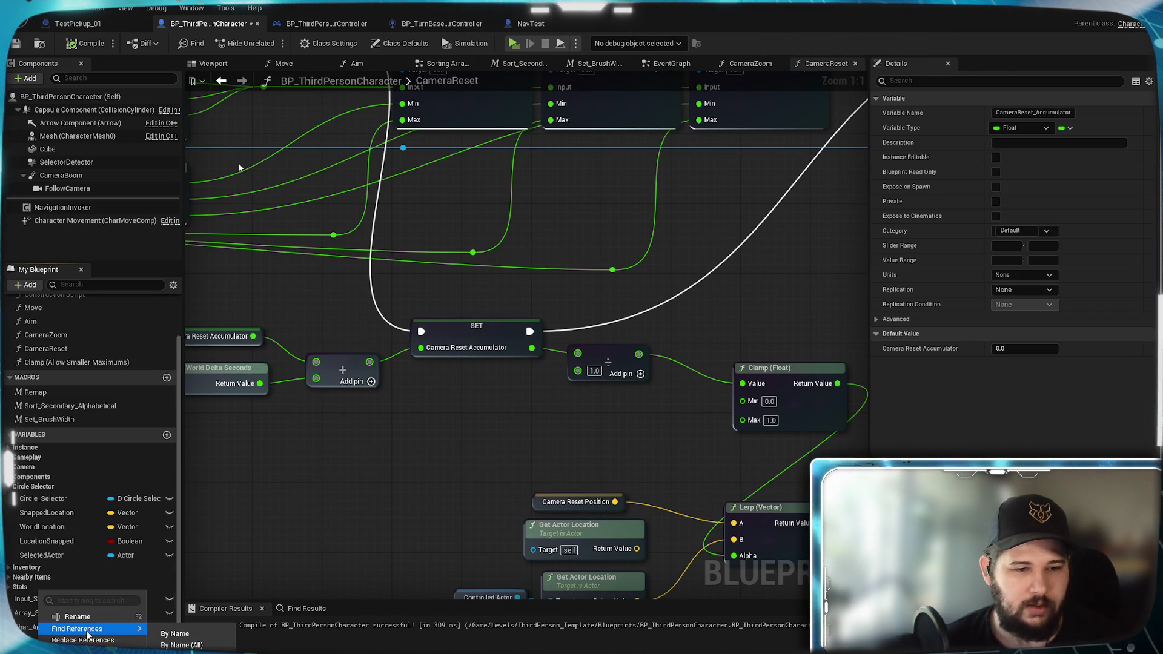
# Step: Duplicate CameraReset_Accumulator in the Camera variables group to create CameraReset_Duration
pyautogui.hotkey('ctrl', 'w')
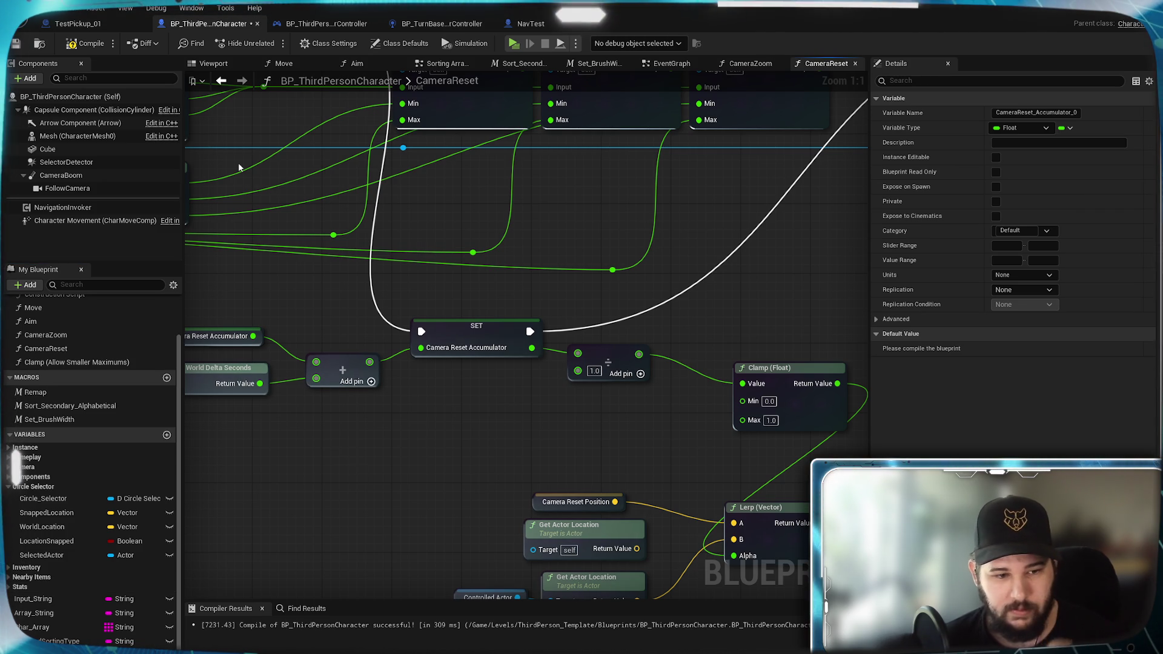
pyautogui.click(394, 523)
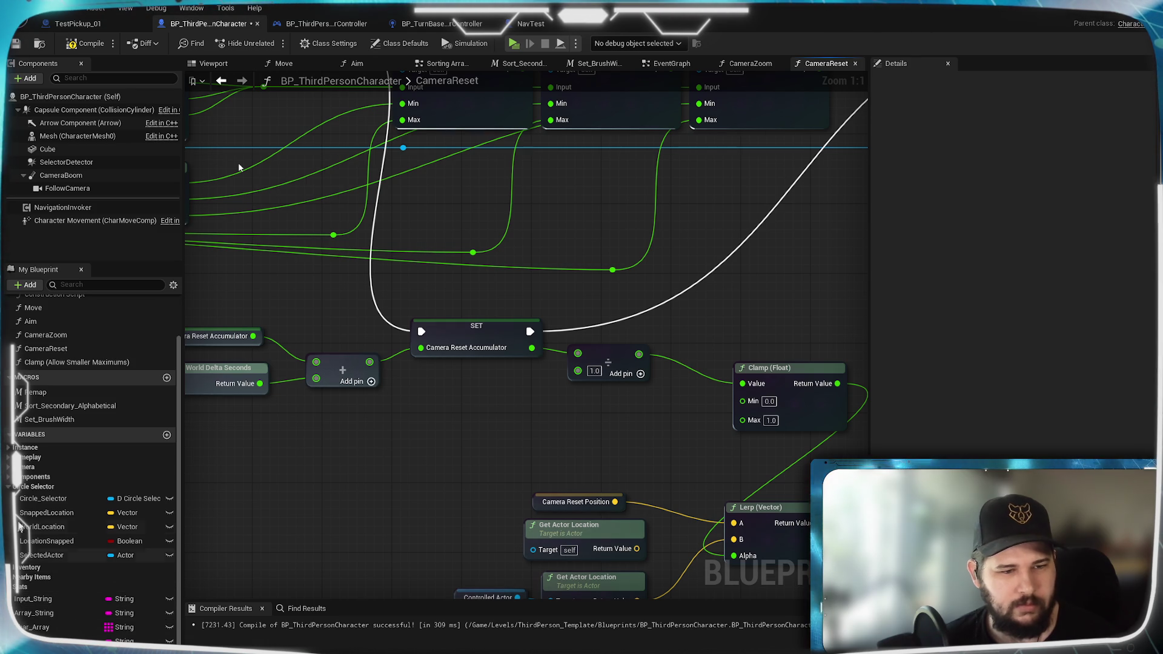
pyautogui.click(14, 467)
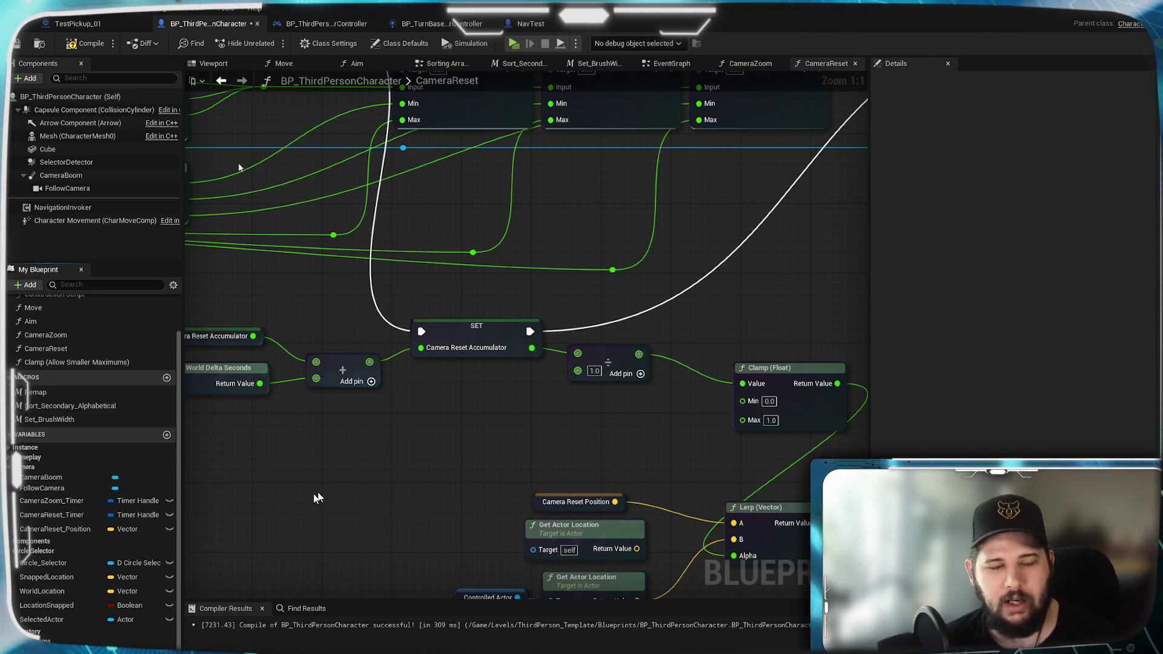
pyautogui.scroll(-3, 92, 528)
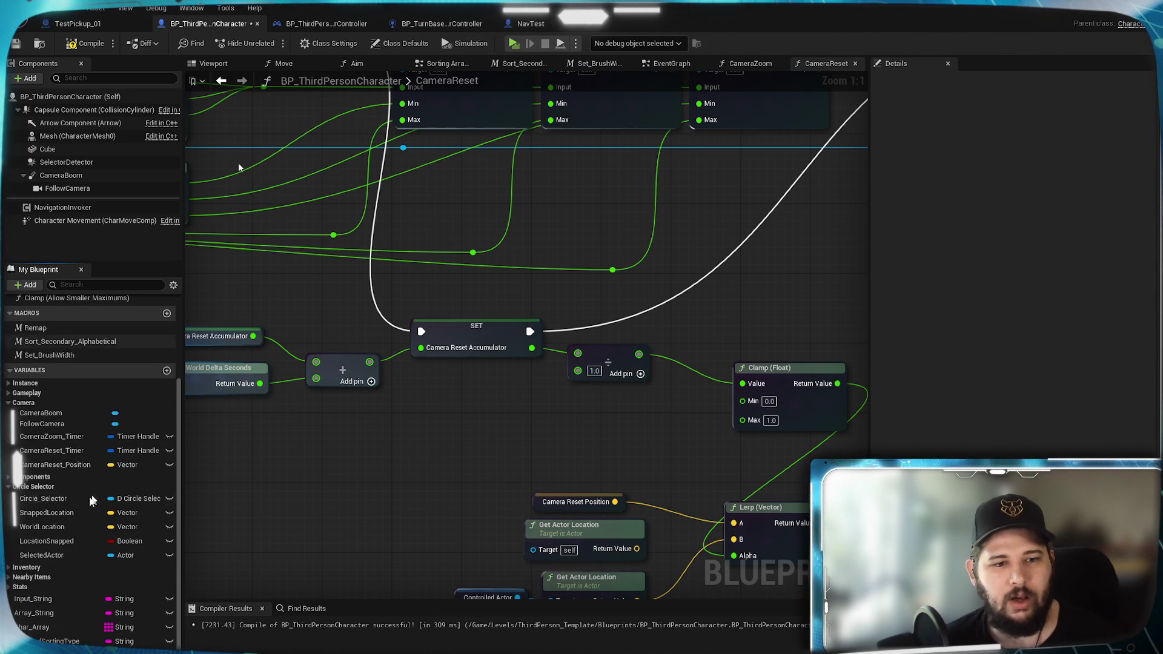
pyautogui.rightClick(54, 600)
pyautogui.hotkey('ctrl', 'w')
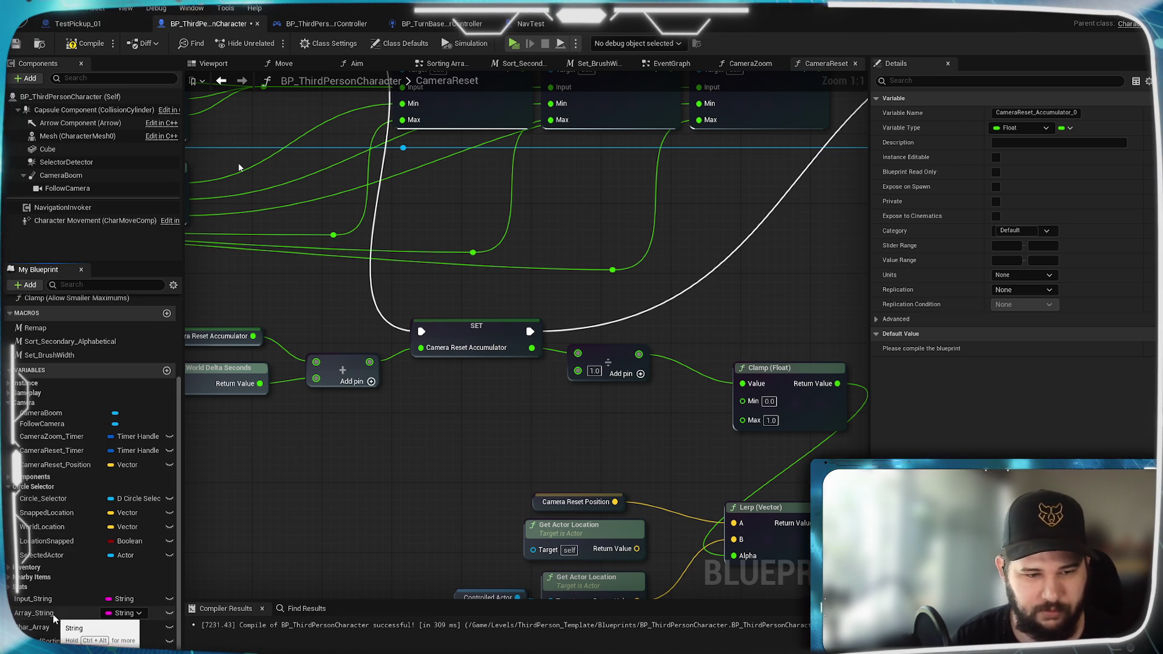
# Step: Compile and give CameraReset_Duration a default value of 5.0
pyautogui.click(80, 48)
pyautogui.click(1008, 348)
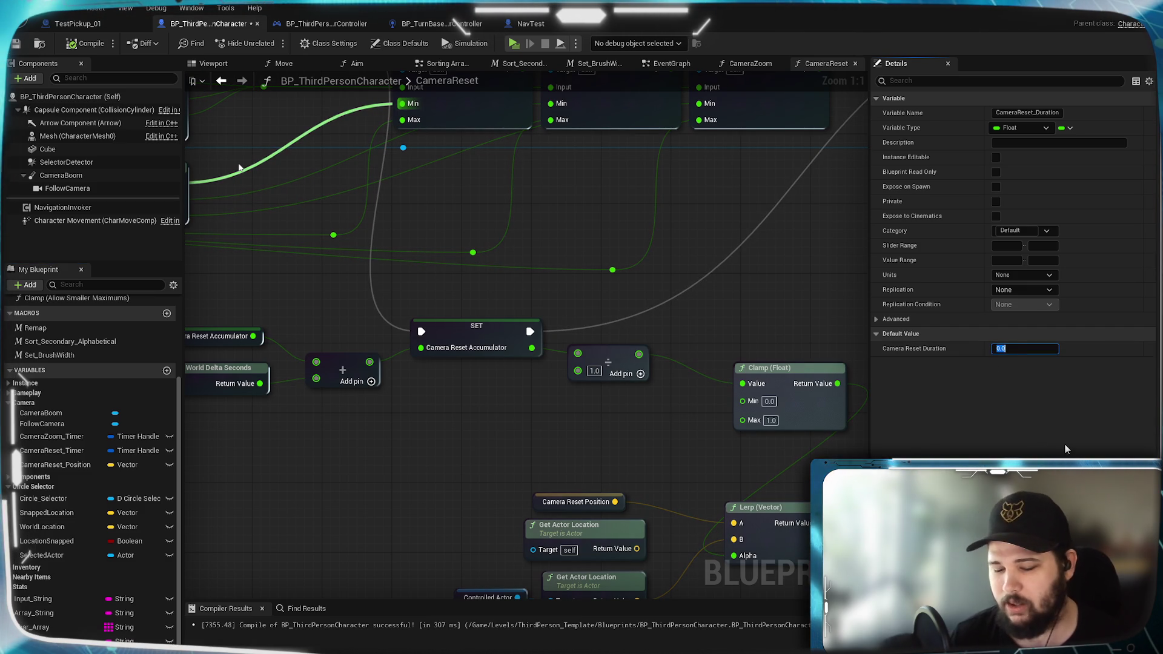
pyautogui.write('5')
pyautogui.press('Return')
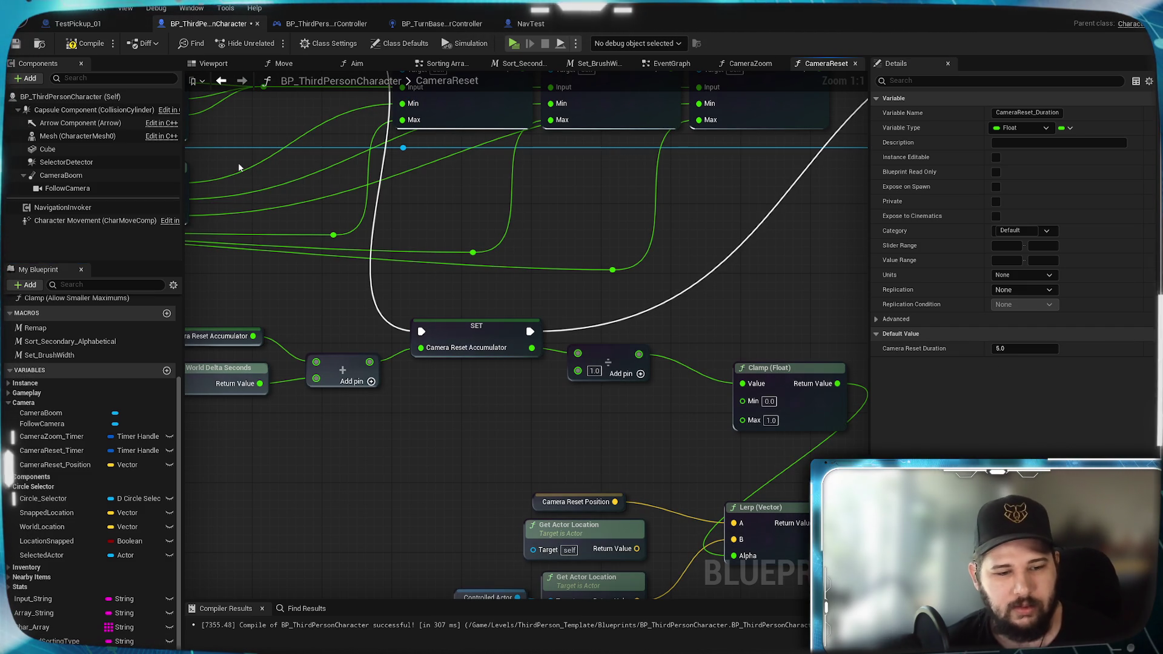
# Step: Place a CameraReset_Duration getter and use it as the divide node's divisor
pyautogui.moveTo(240, 166); pyautogui.dragTo(455, 391)
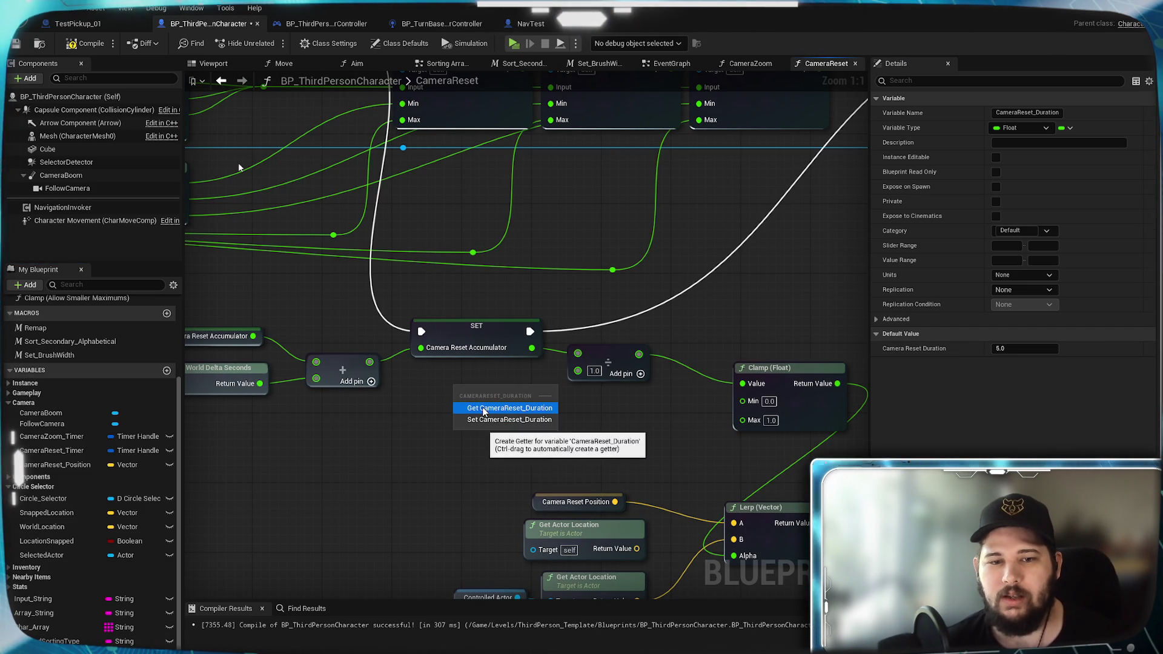
pyautogui.click(483, 408)
pyautogui.moveTo(536, 389)
pyautogui.mouseDown()
pyautogui.moveTo(579, 370)
pyautogui.moveTo(673, 406)
pyautogui.mouseUp()
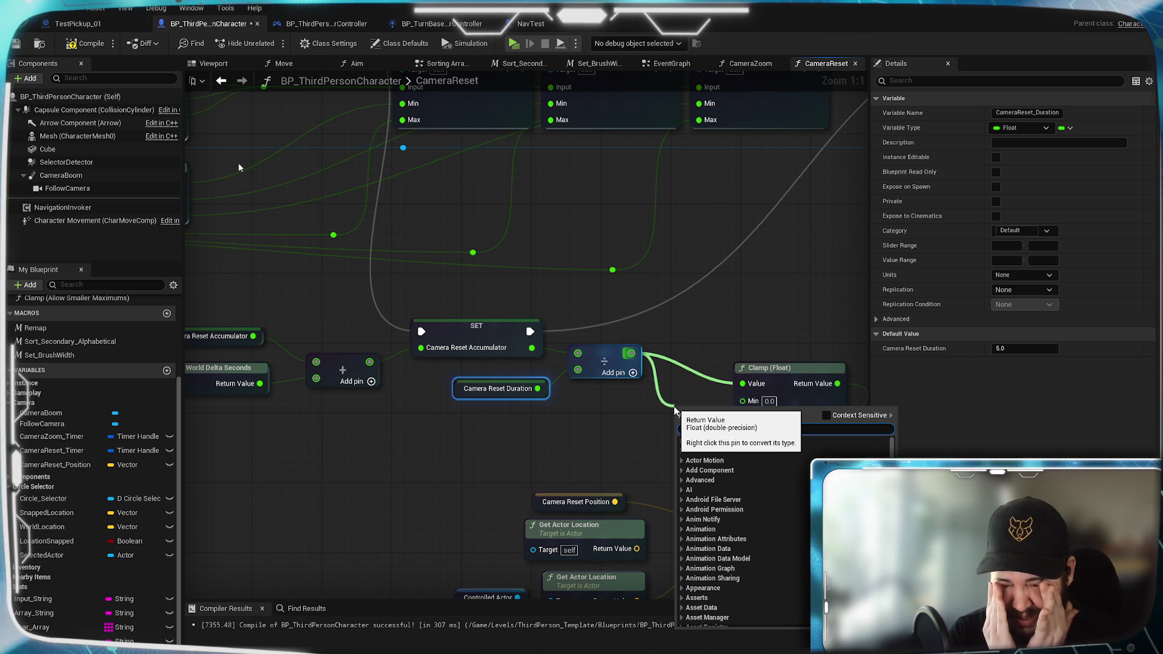
pyautogui.click(585, 414)
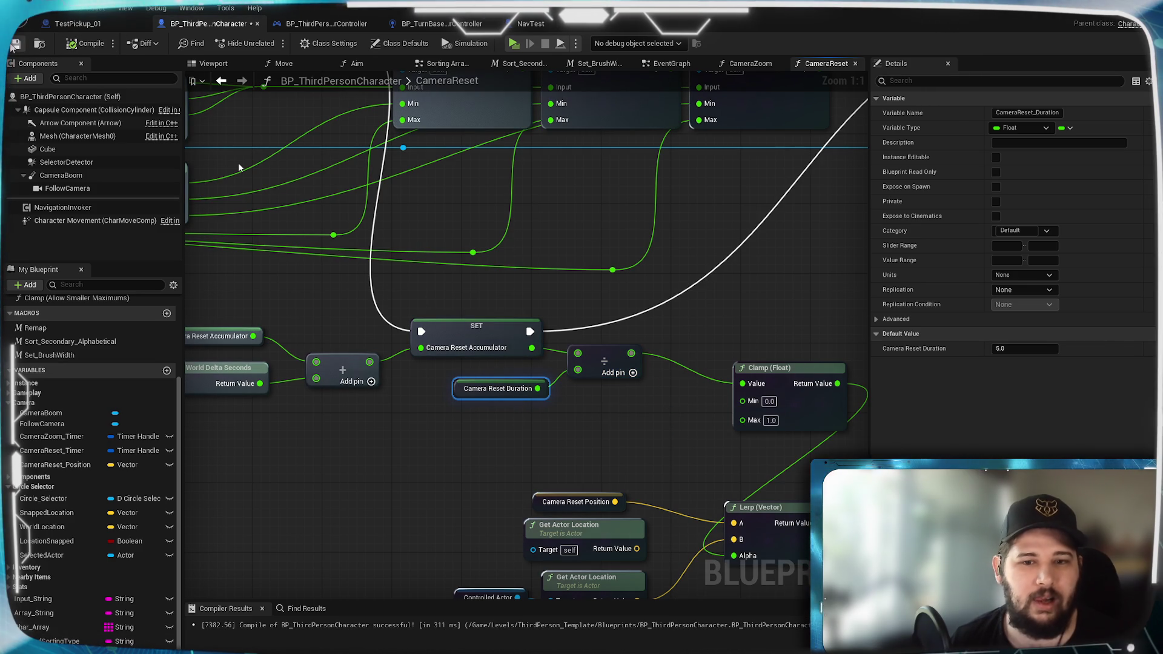
# Step: Wire Camera Reset Duration into the Clamp's Max and move the Clamp node closer to the divide
pyautogui.moveTo(498, 427)
pyautogui.mouseDown()
pyautogui.moveTo(600, 421)
pyautogui.moveTo(802, 444)
pyautogui.moveTo(507, 445)
pyautogui.moveTo(670, 445)
pyautogui.moveTo(518, 450)
pyautogui.moveTo(552, 419)
pyautogui.moveTo(402, 454)
pyautogui.mouseUp()
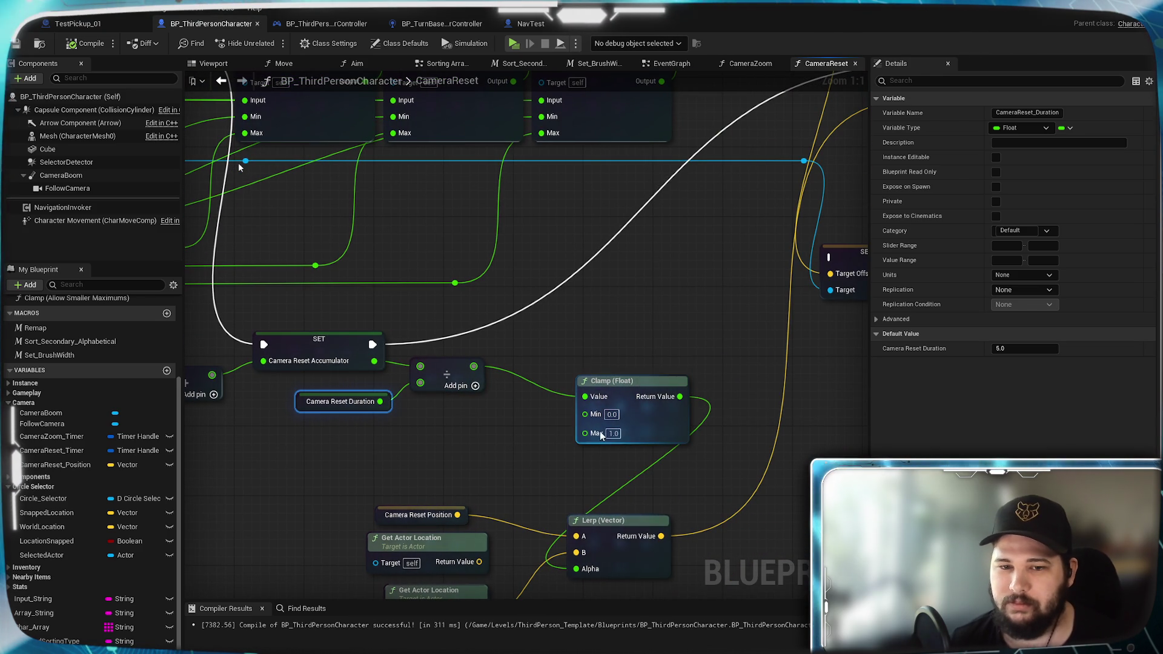
pyautogui.moveTo(521, 420); pyautogui.dragTo(542, 395)
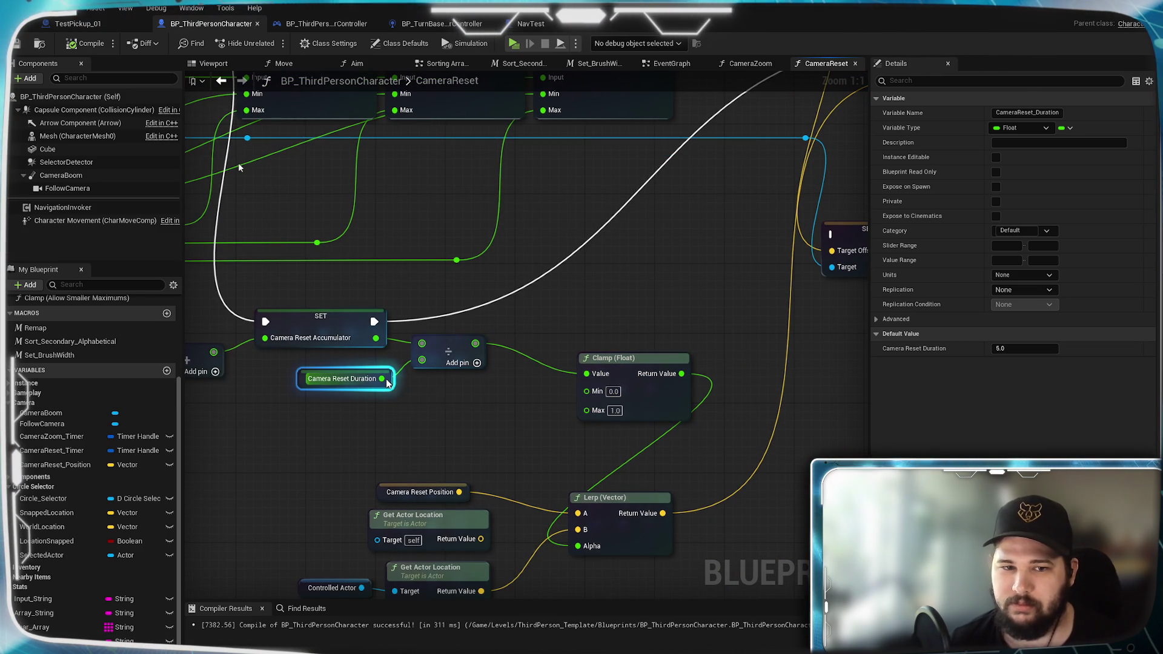
pyautogui.moveTo(386, 382); pyautogui.dragTo(587, 410)
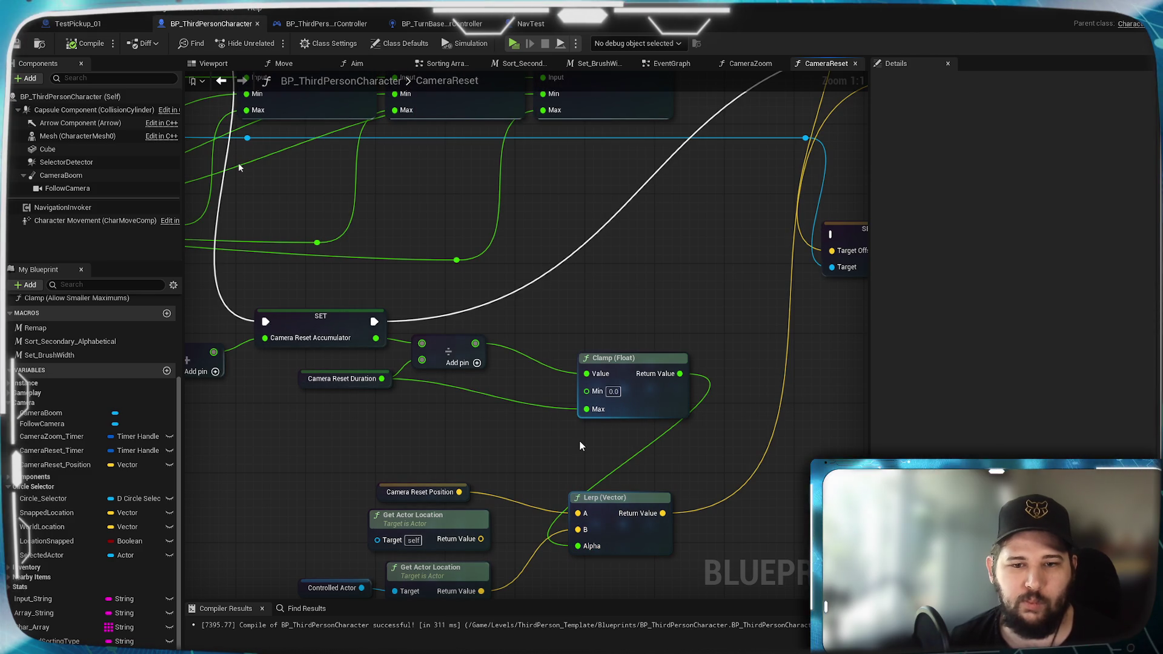
pyautogui.moveTo(634, 369); pyautogui.dragTo(570, 348)
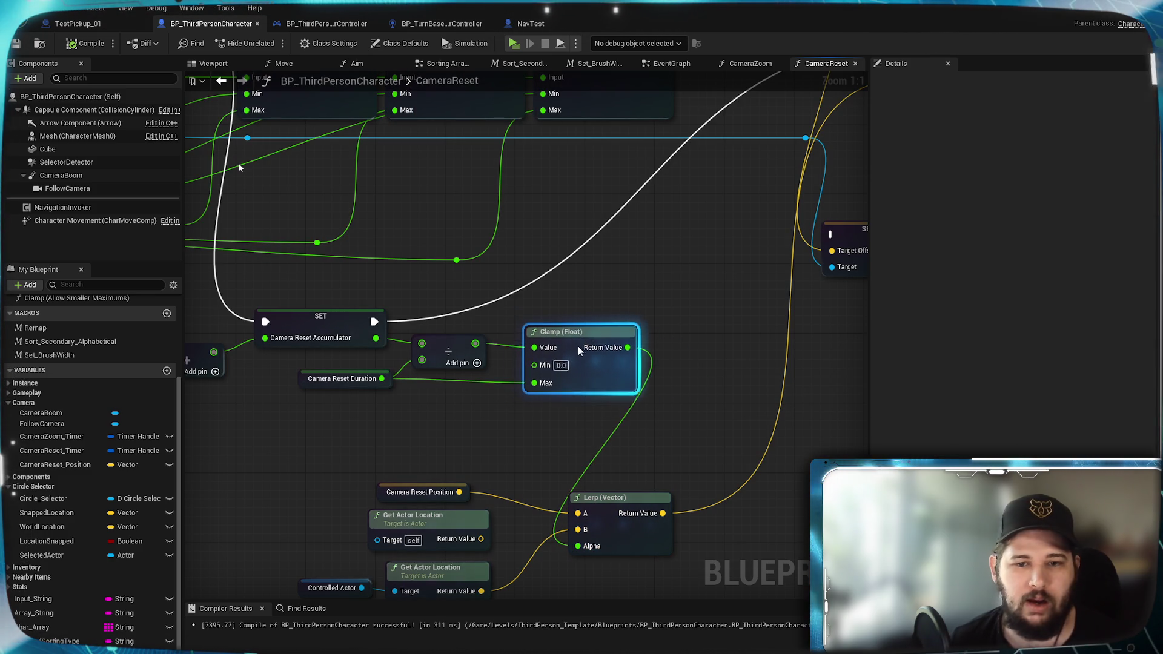
pyautogui.click(689, 366)
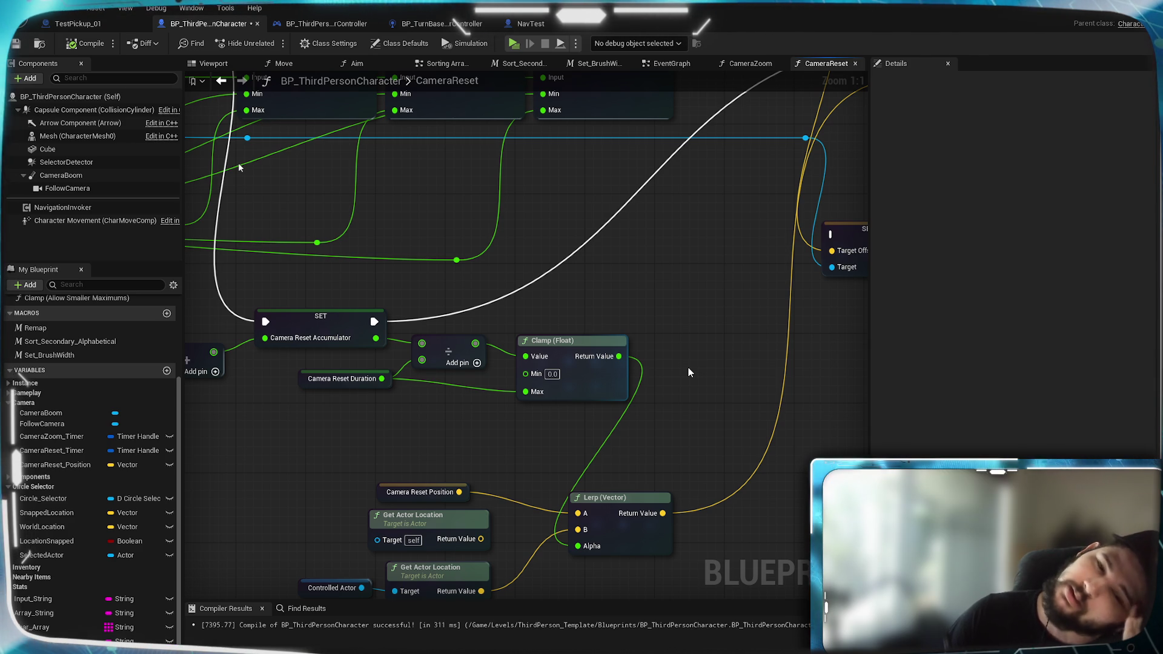
# Step: Break the duration link so the Clamp's Max returns to 1.0
pyautogui.moveTo(410, 416); pyautogui.dragTo(521, 421)
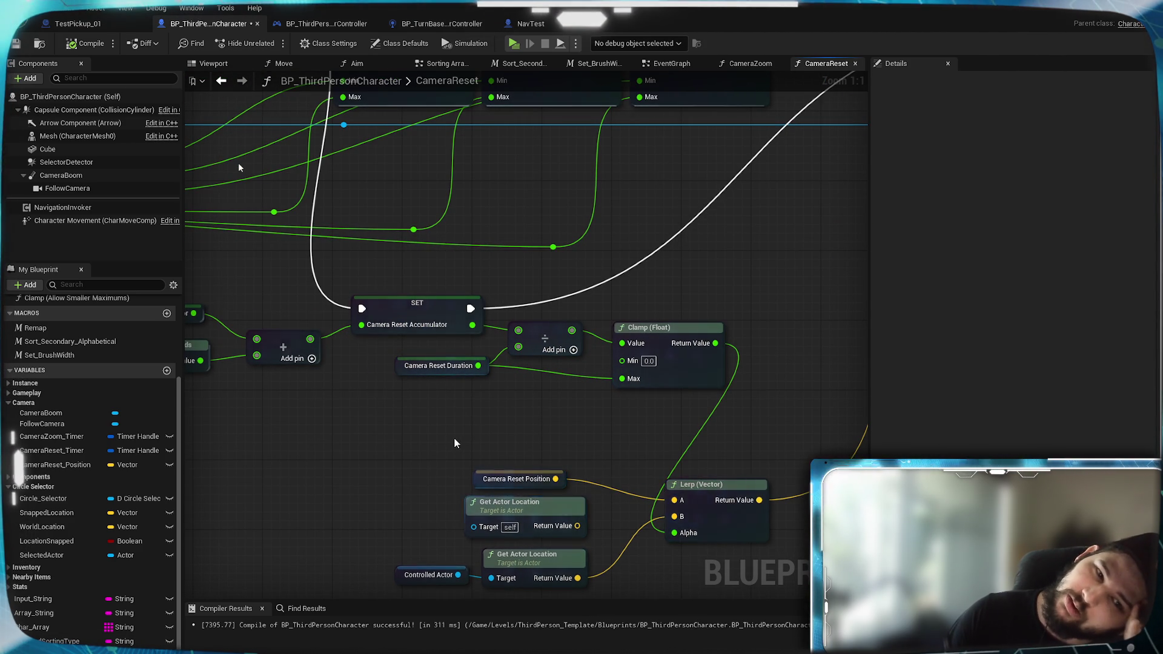
pyautogui.moveTo(454, 437); pyautogui.dragTo(640, 410)
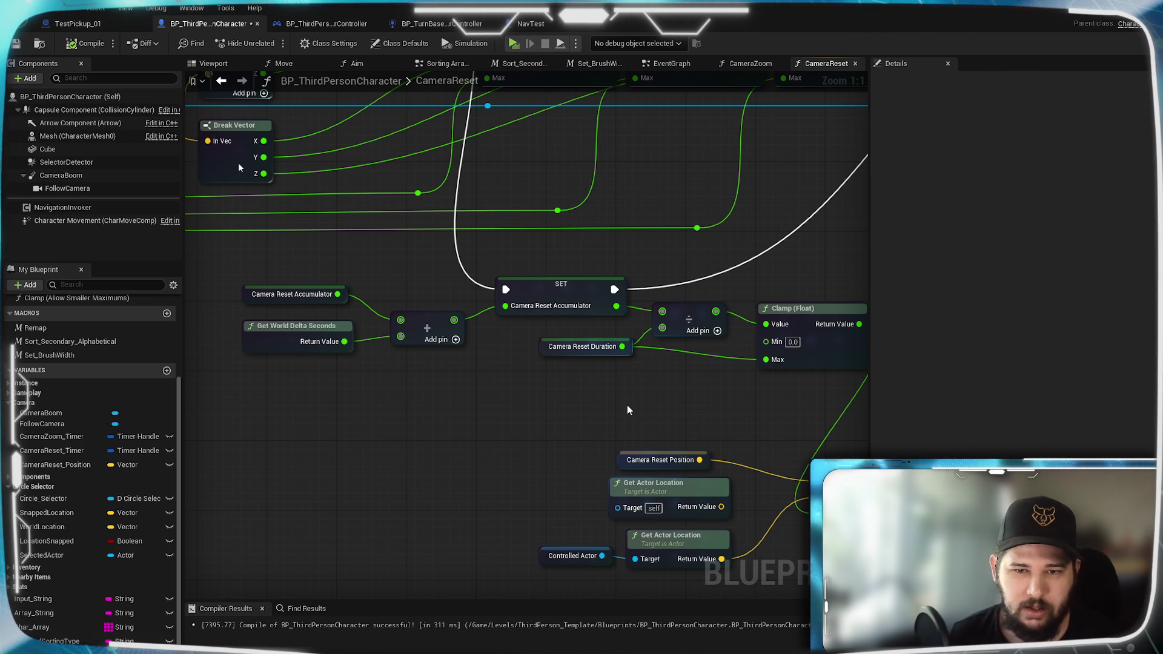
pyautogui.moveTo(627, 410); pyautogui.dragTo(585, 418)
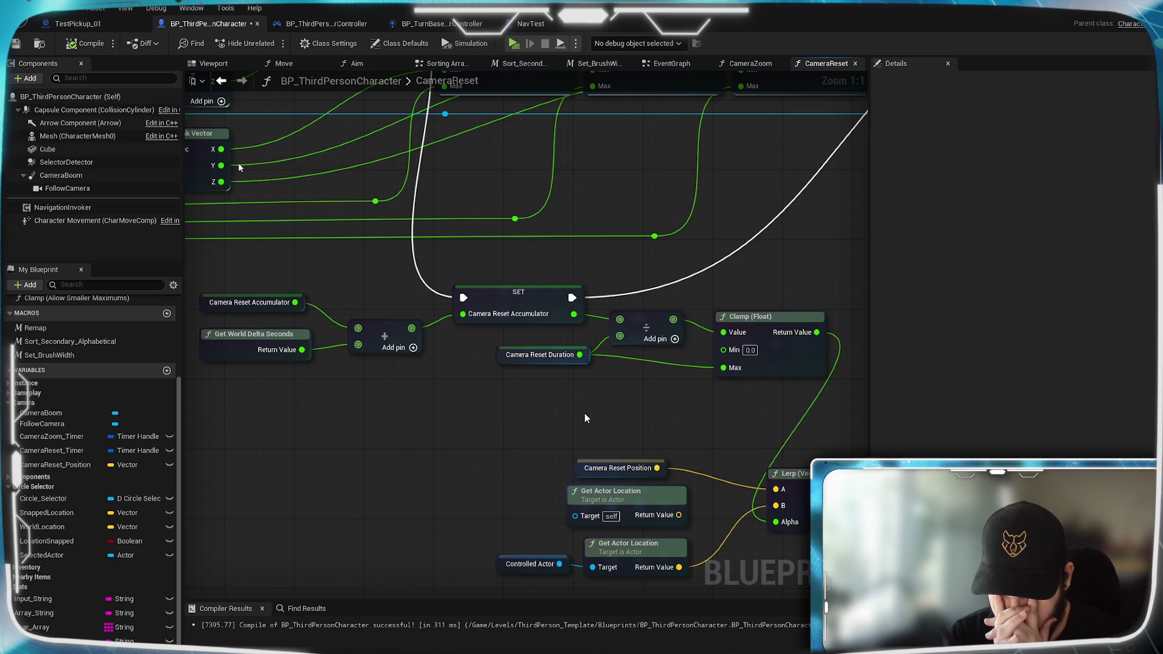
pyautogui.keyDown('alt'); pyautogui.click(723, 368); pyautogui.keyUp('alt')
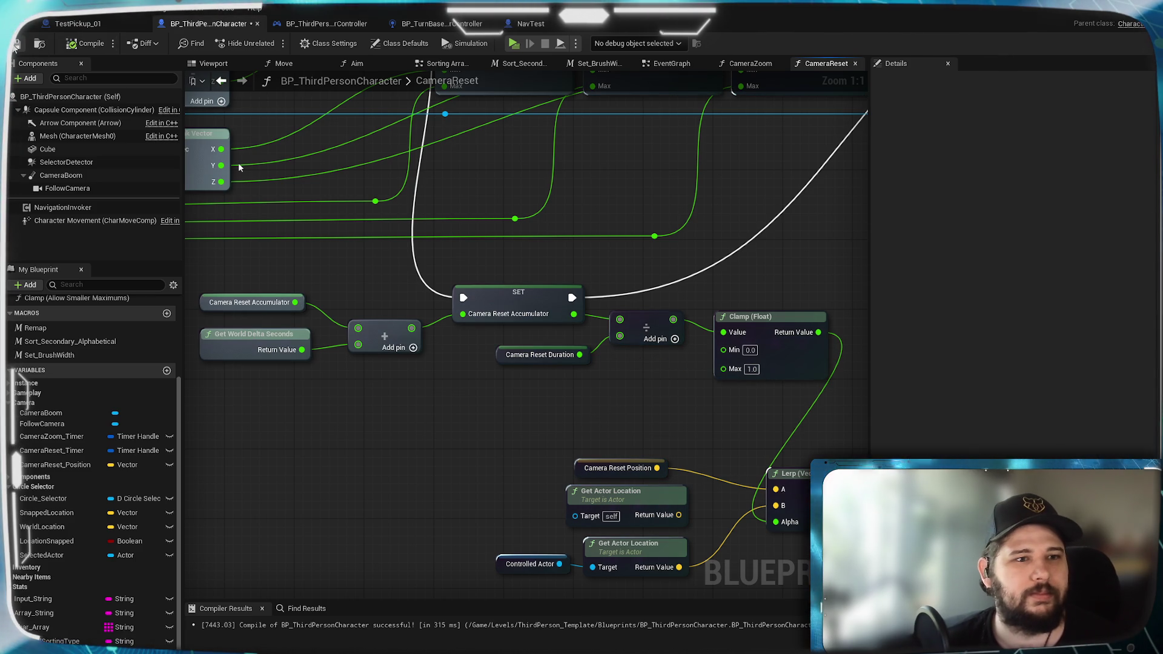
pyautogui.click(515, 44)
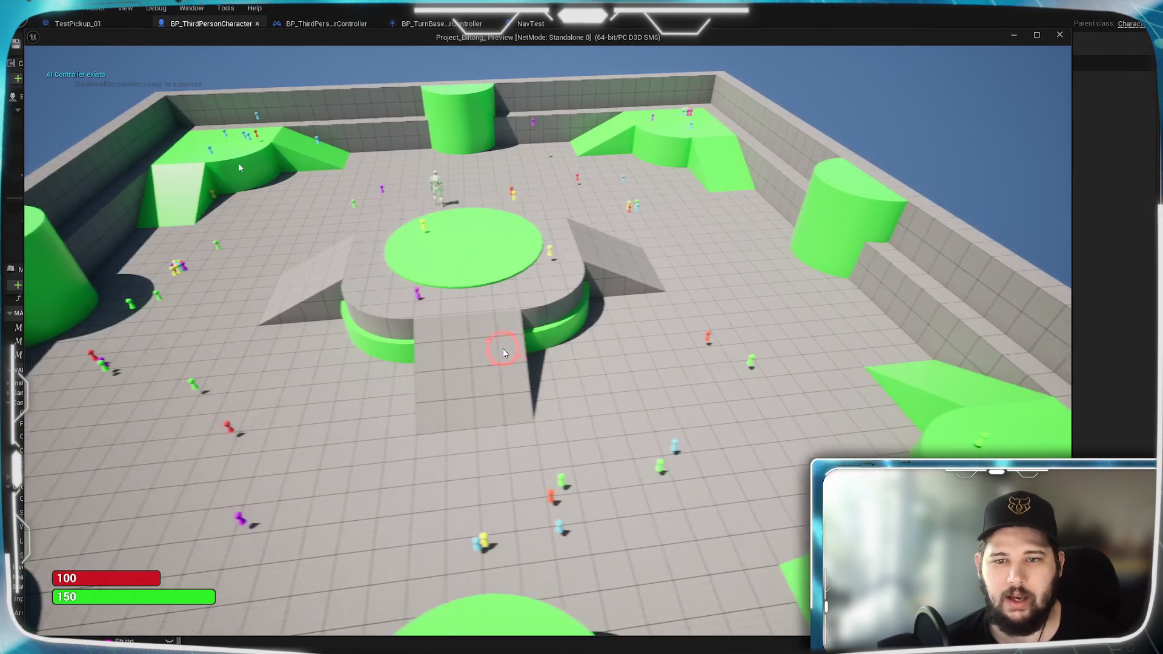
pyautogui.click(661, 352)
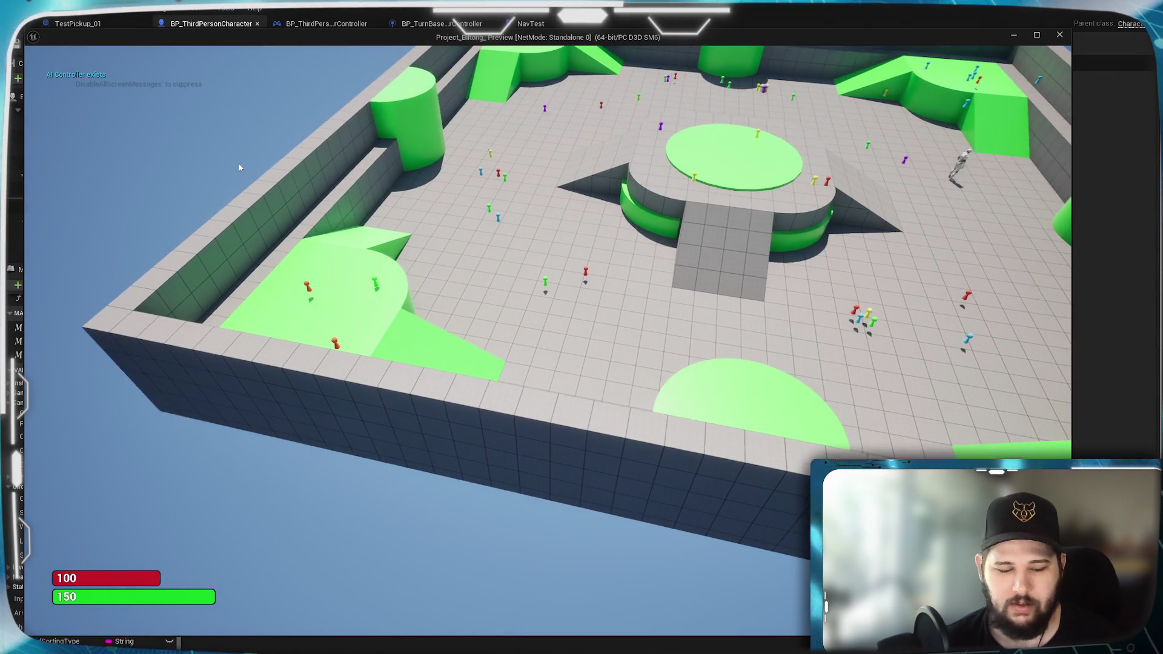
pyautogui.click(306, 370)
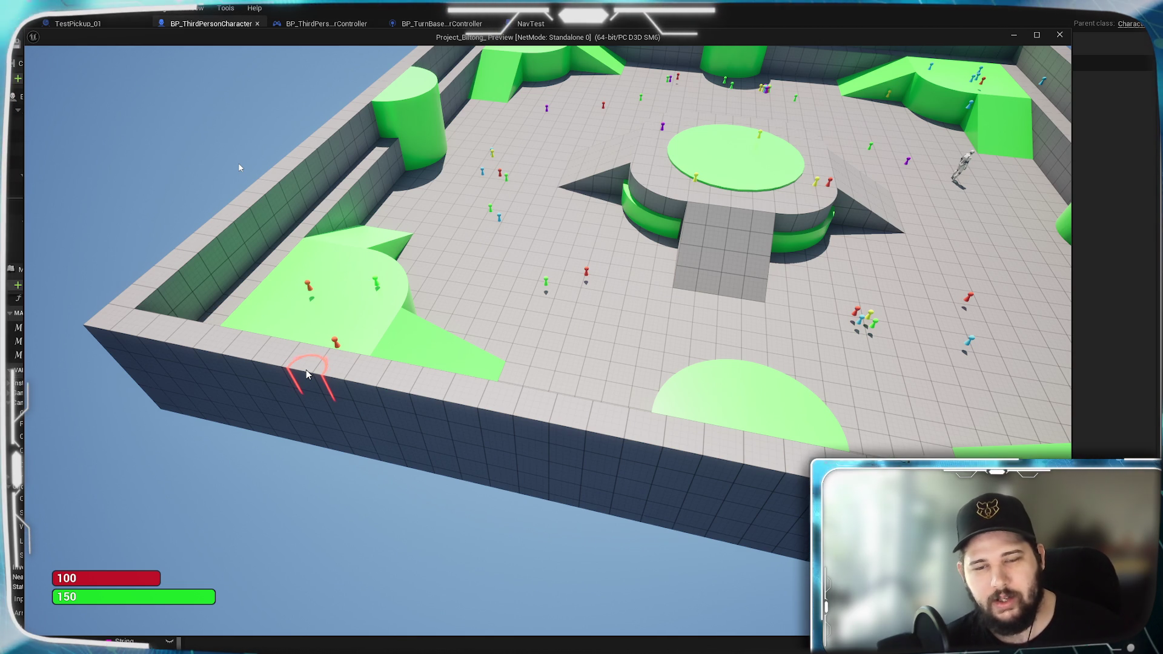
pyautogui.scroll(3, 307, 370)
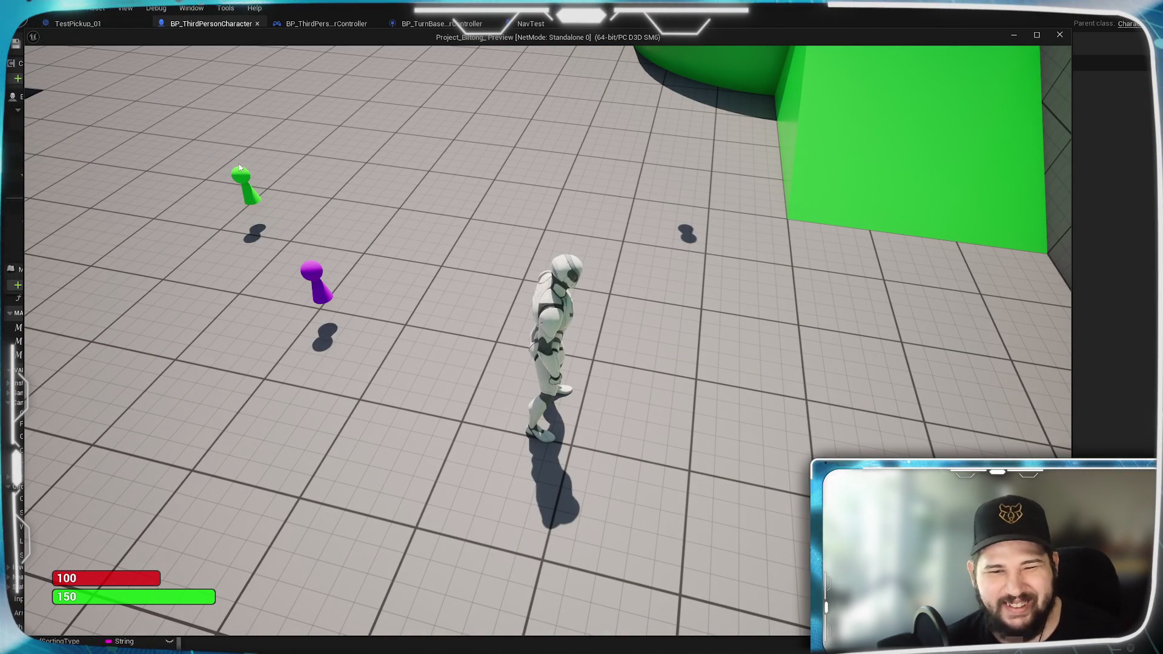
pyautogui.press('Escape')
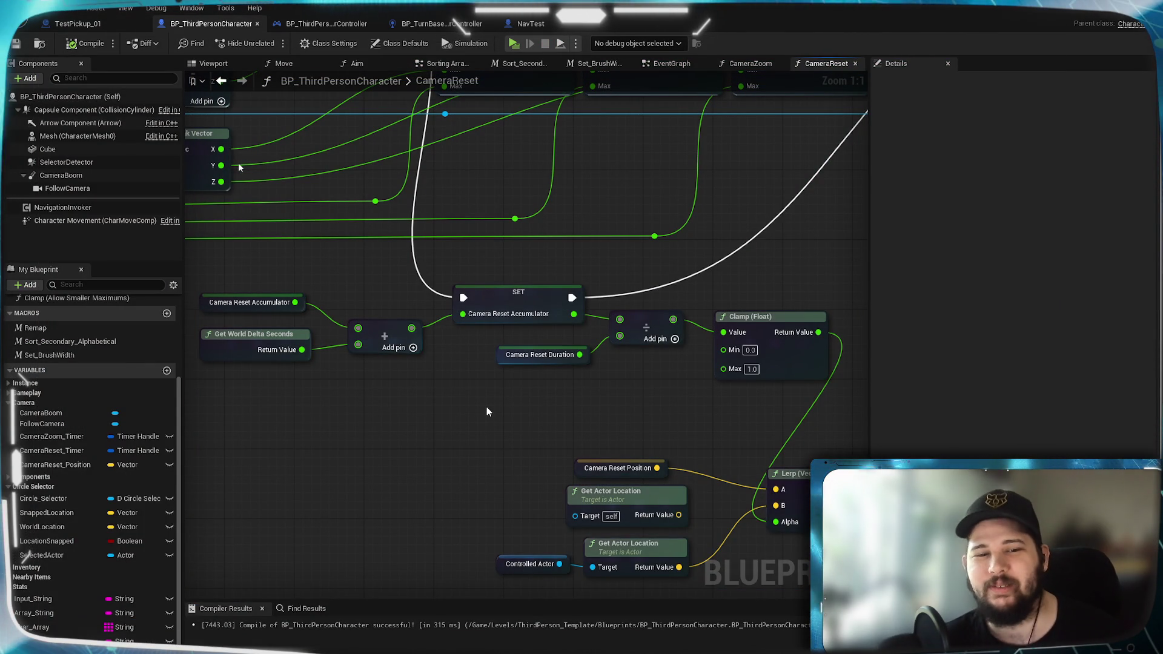
pyautogui.moveTo(367, 434); pyautogui.dragTo(498, 432)
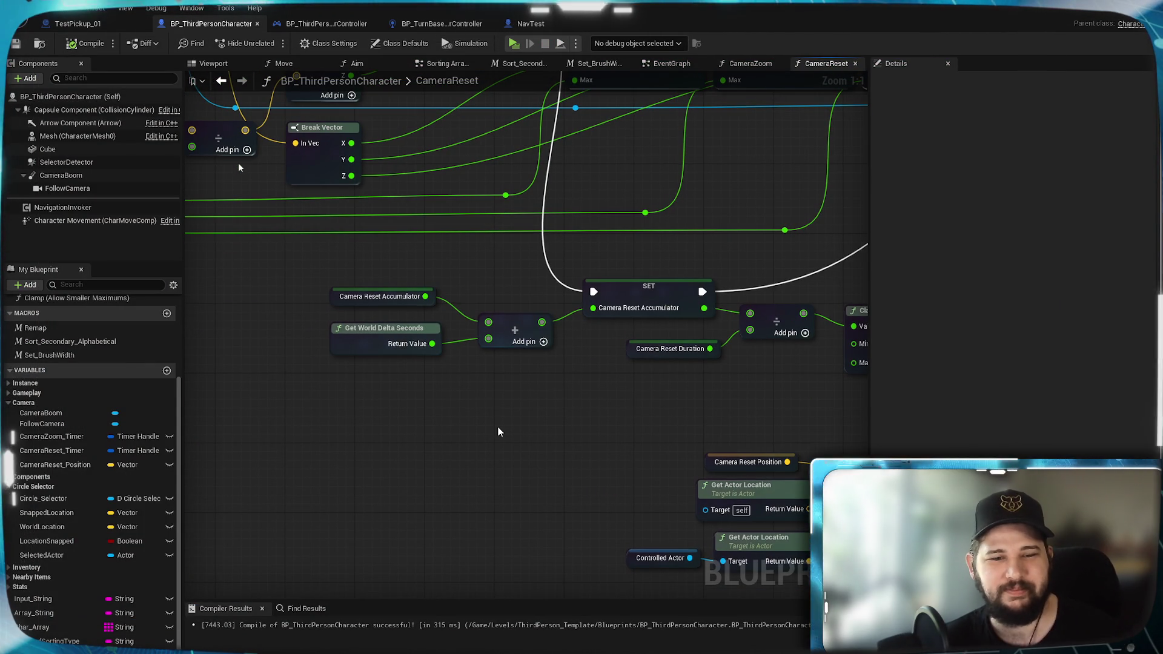
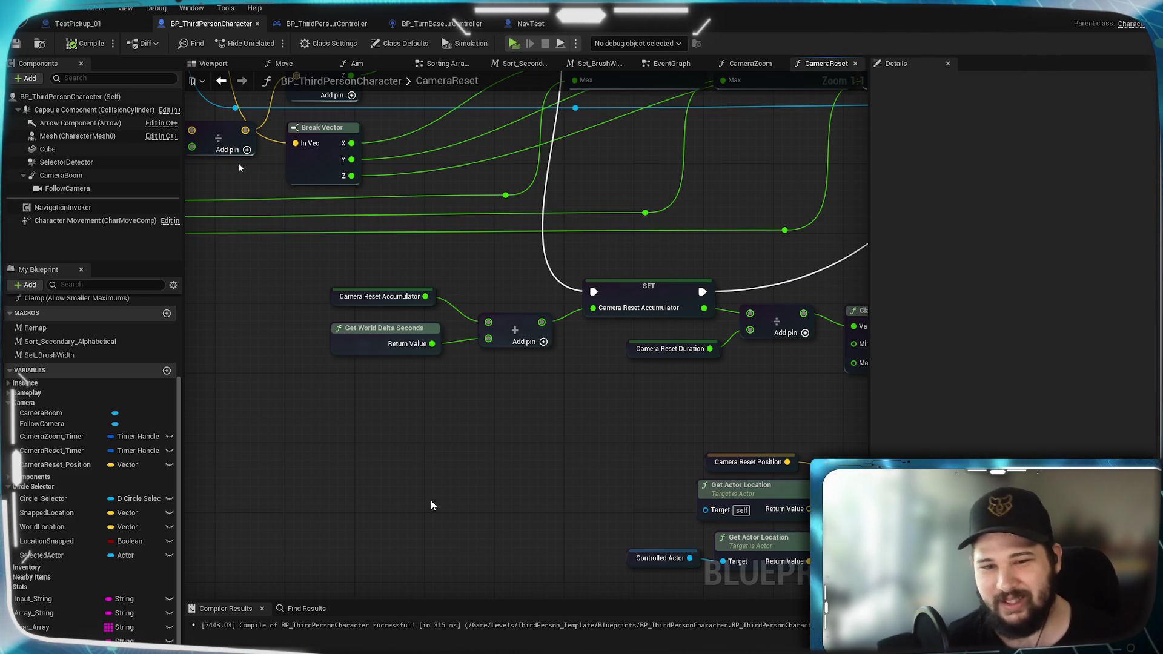
# Step: Pan the CameraReset graph to bring the Clamp (Float) and Lerp (Vector) nodes into view
pyautogui.moveTo(683, 400); pyautogui.dragTo(607, 438)
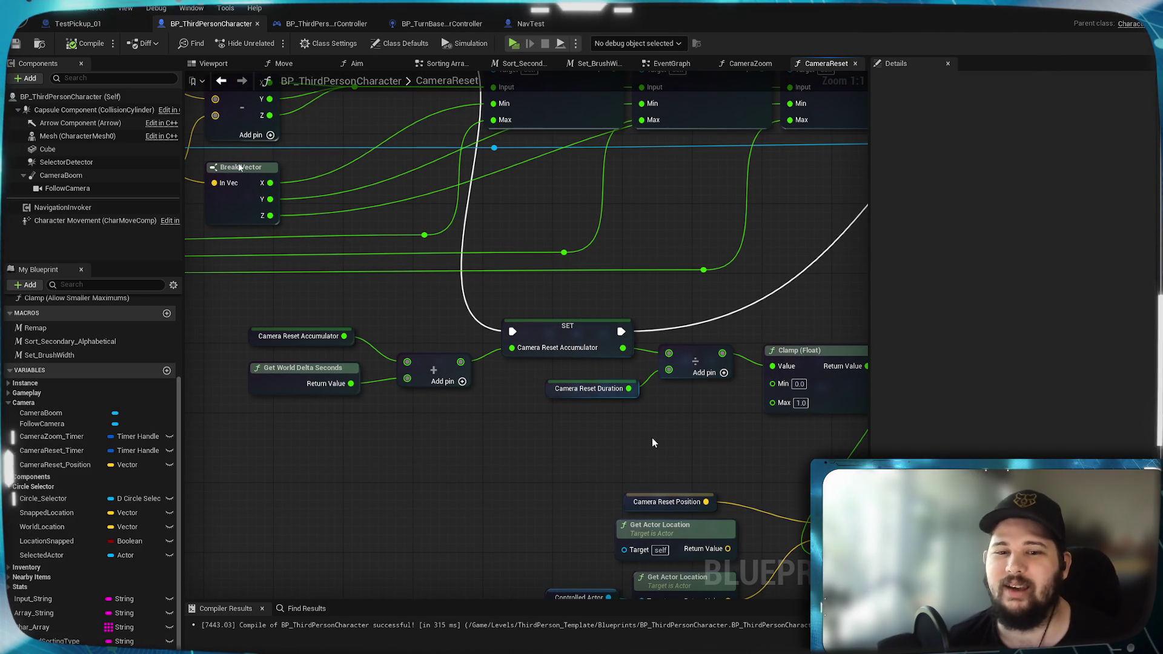
pyautogui.moveTo(701, 442); pyautogui.dragTo(611, 418)
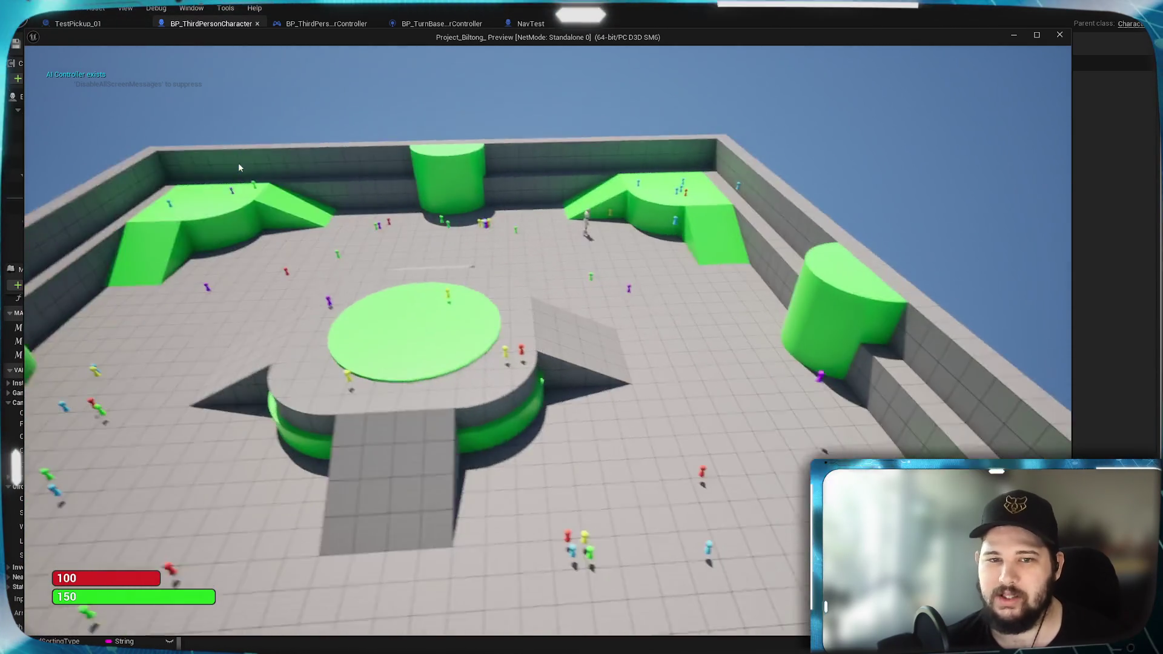
# Step: Move the character by the platform in the play test, then end the session
pyautogui.click(432, 401)
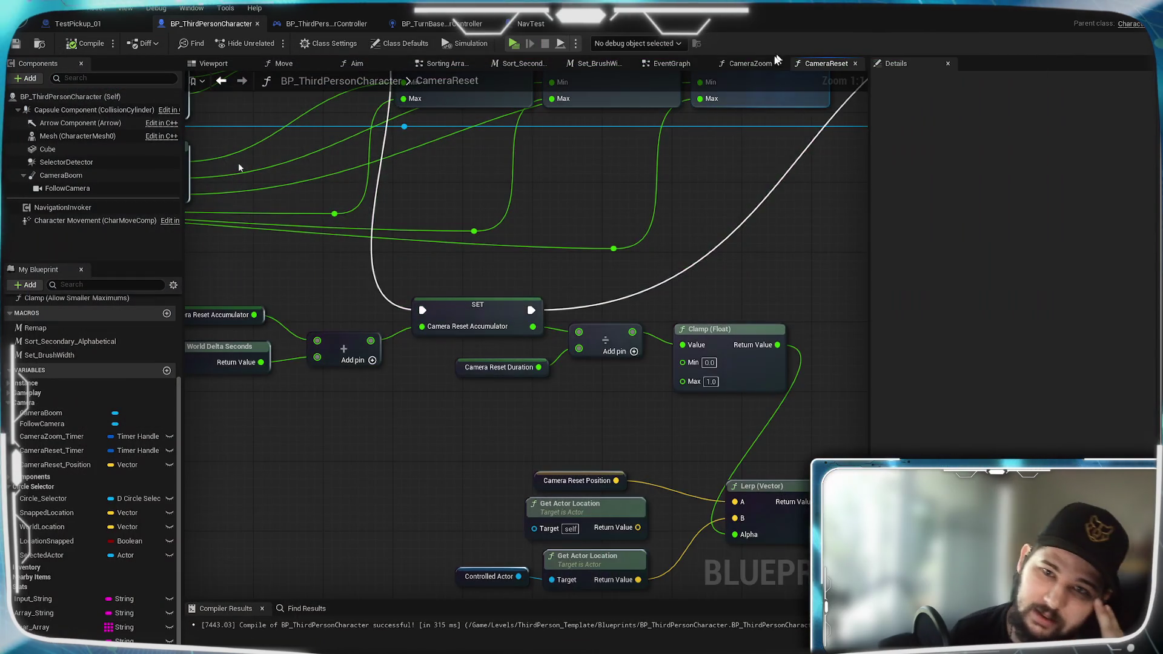
pyautogui.click(750, 63)
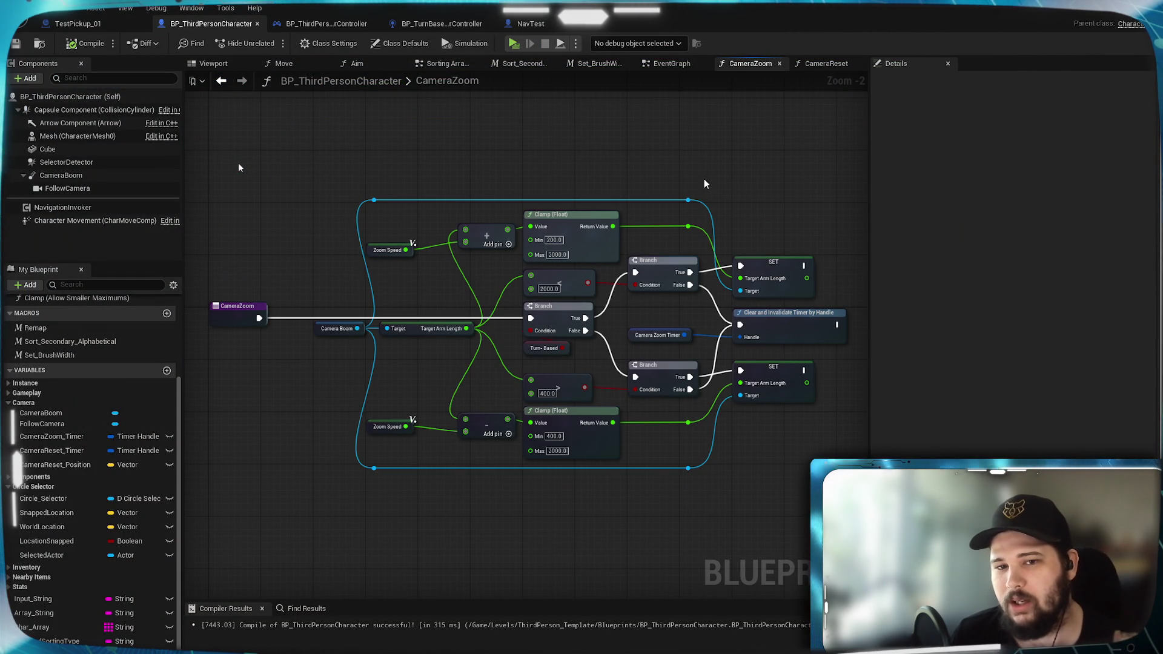
# Step: Remove the self Get Actor Location node from the CameraReset graph
pyautogui.click(826, 63)
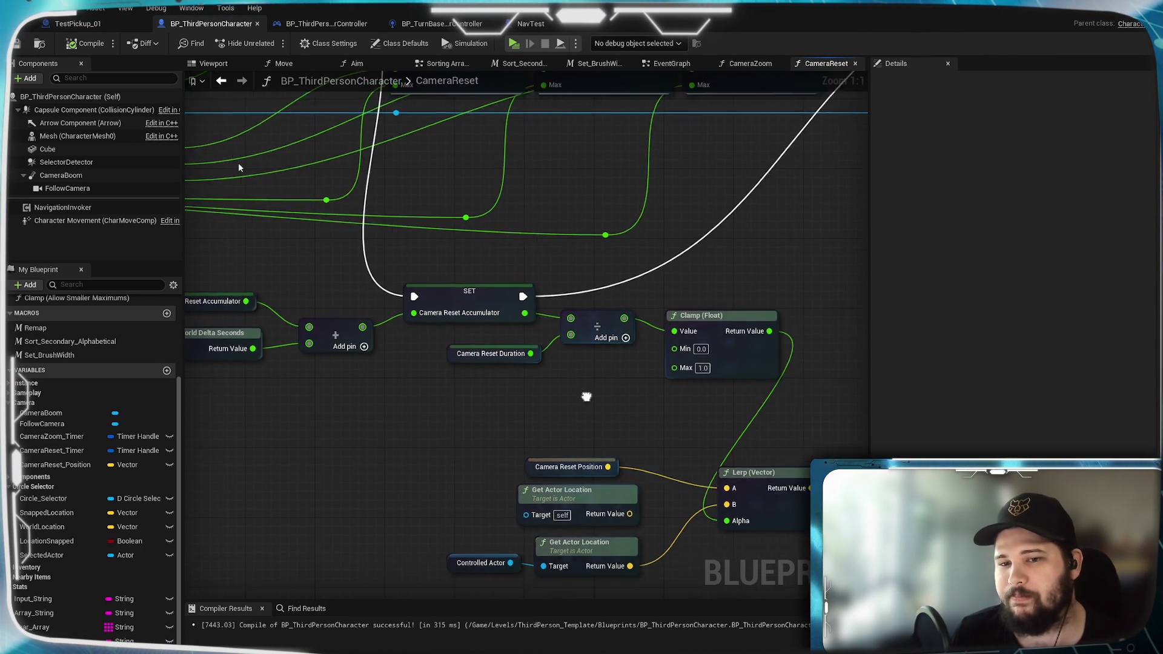
pyautogui.moveTo(595, 415); pyautogui.dragTo(527, 311)
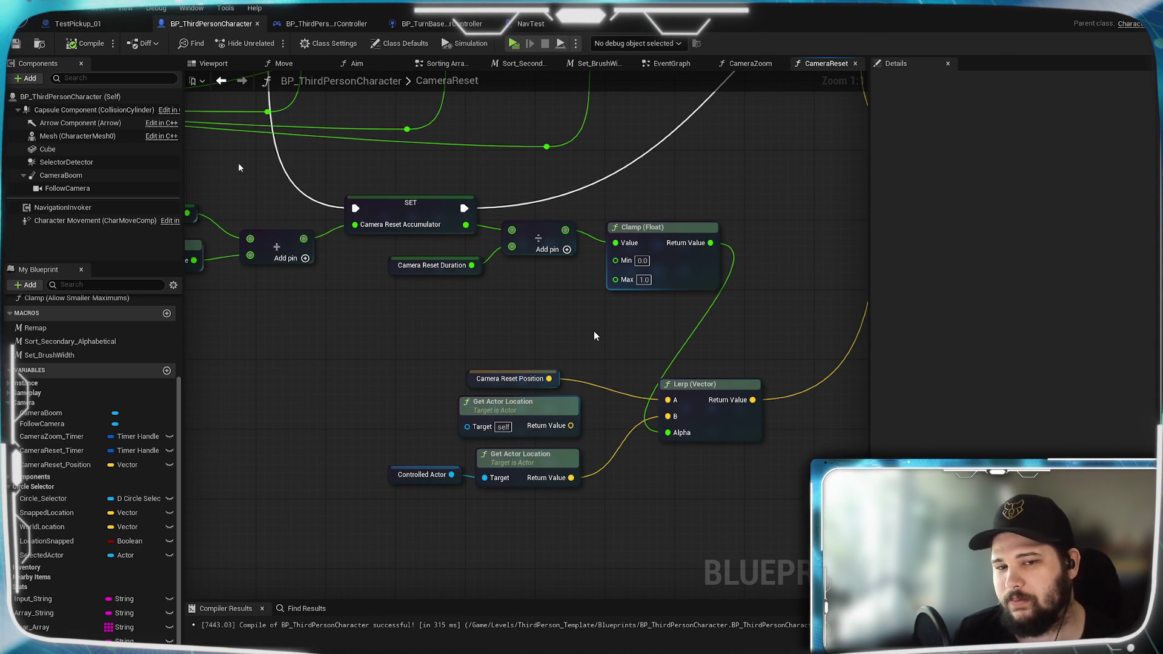
pyautogui.moveTo(593, 337); pyautogui.dragTo(660, 361)
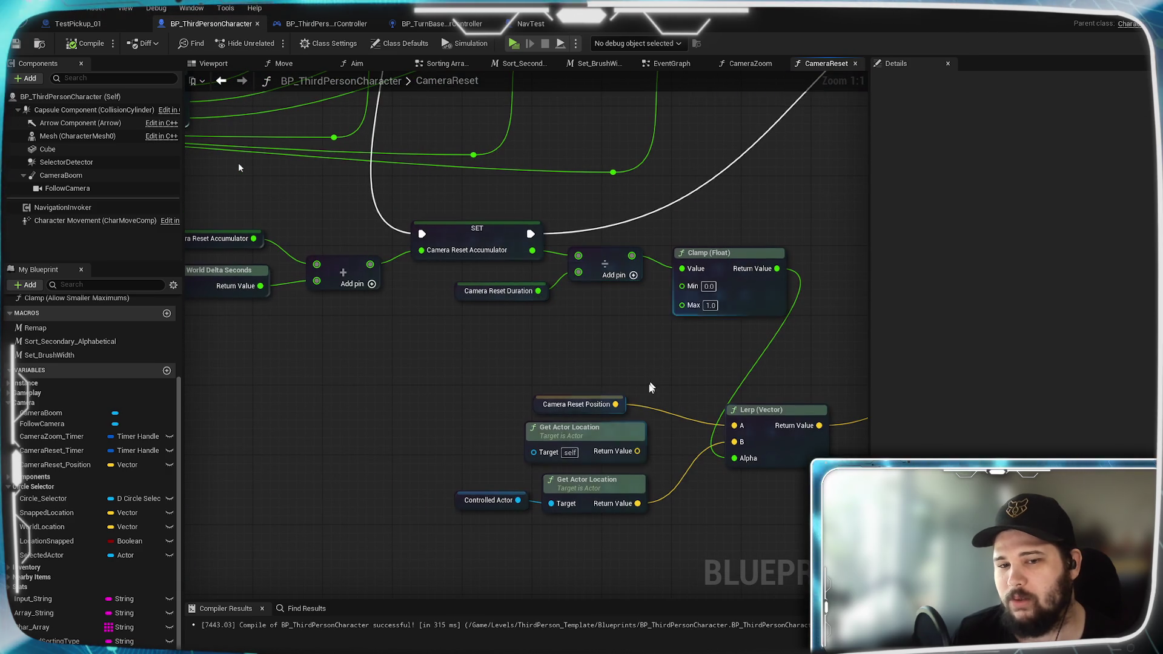
pyautogui.click(612, 429)
pyautogui.press('Delete')
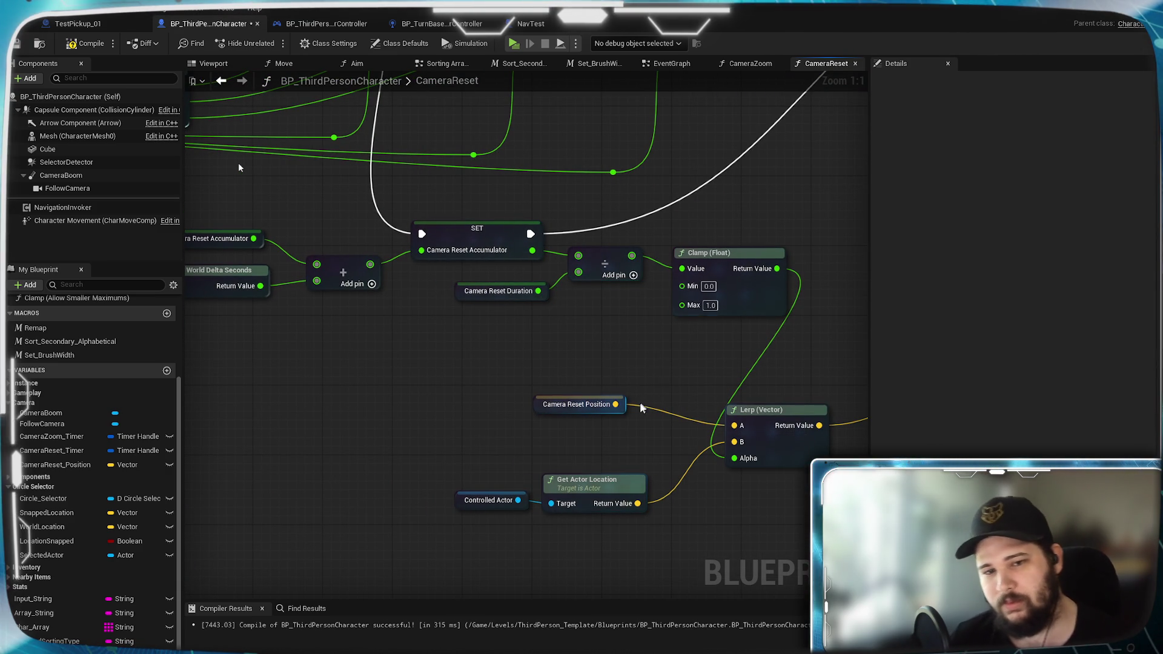
# Step: Move Camera Reset Position, Controlled Actor and Get Actor Location nodes into a tidy stack
pyautogui.moveTo(624, 414); pyautogui.dragTo(617, 405)
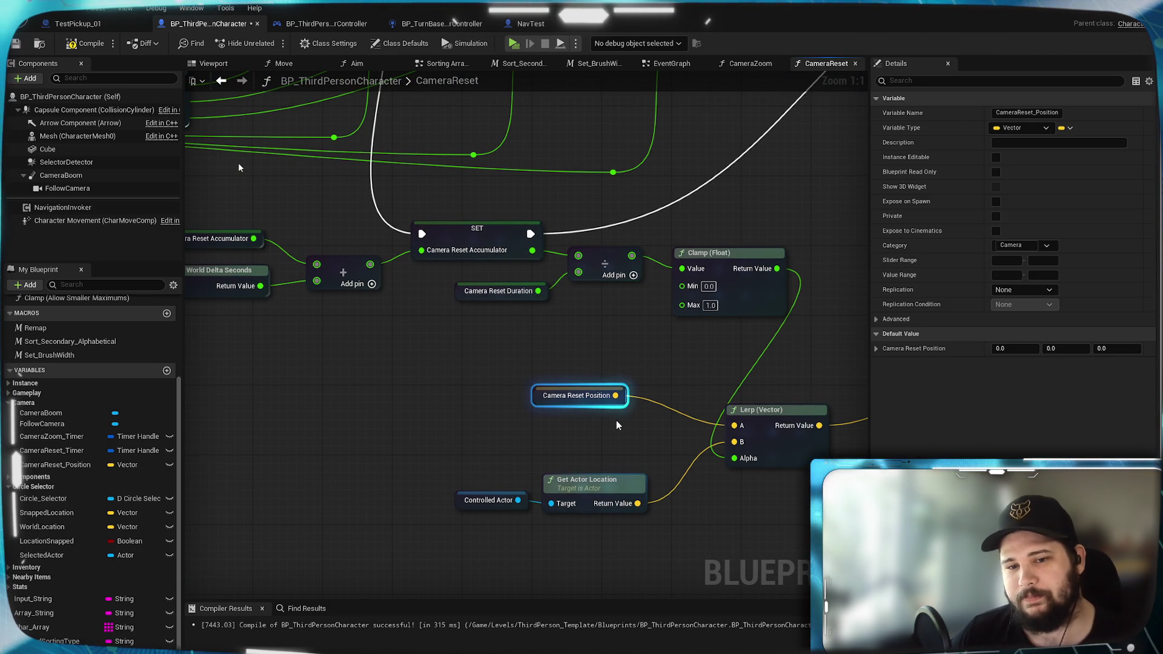
pyautogui.click(537, 499)
pyautogui.moveTo(446, 523)
pyautogui.mouseDown()
pyautogui.moveTo(649, 473)
pyautogui.moveTo(571, 423)
pyautogui.mouseUp()
pyautogui.moveTo(568, 326); pyautogui.dragTo(557, 394)
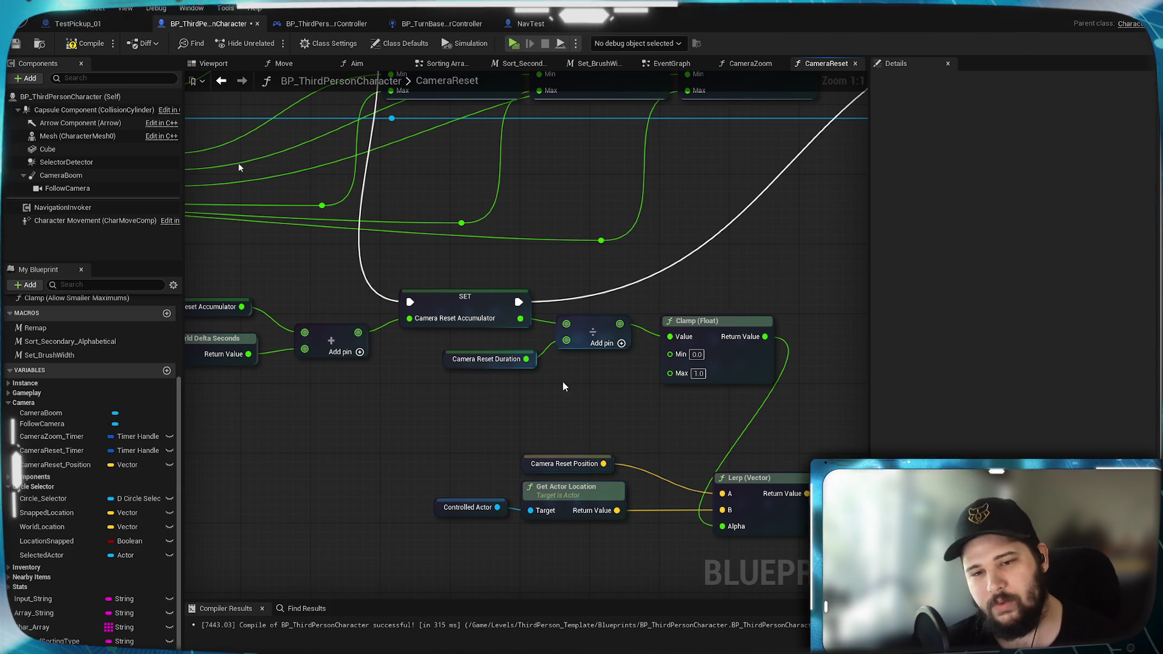
# Step: Replace Camera Reset Duration with a constant 1.0 divisor and start a play test
pyautogui.keyDown('alt'); pyautogui.click(567, 340); pyautogui.keyUp('alt')
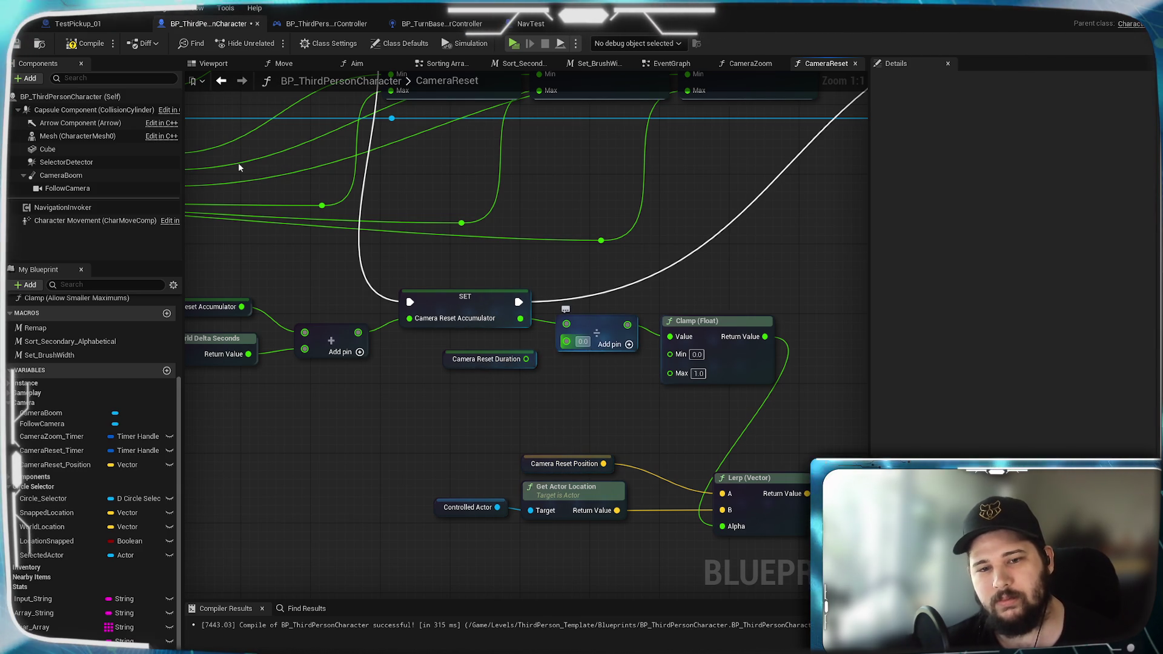
pyautogui.click(583, 341)
pyautogui.write('1')
pyautogui.press('Return')
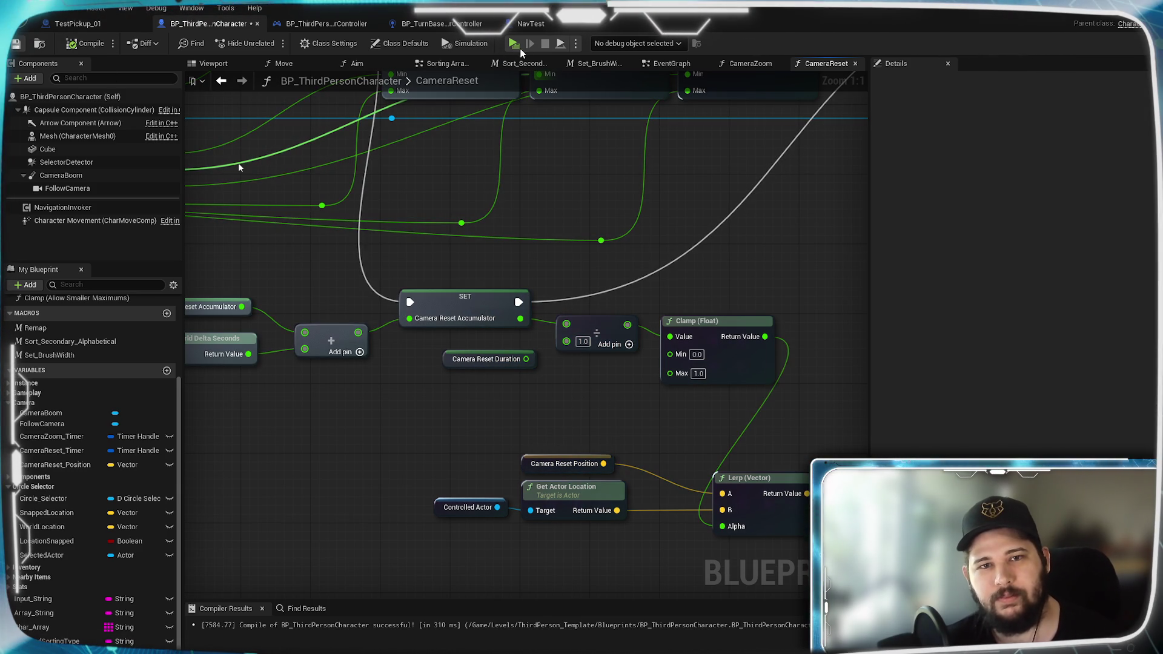
pyautogui.click(513, 43)
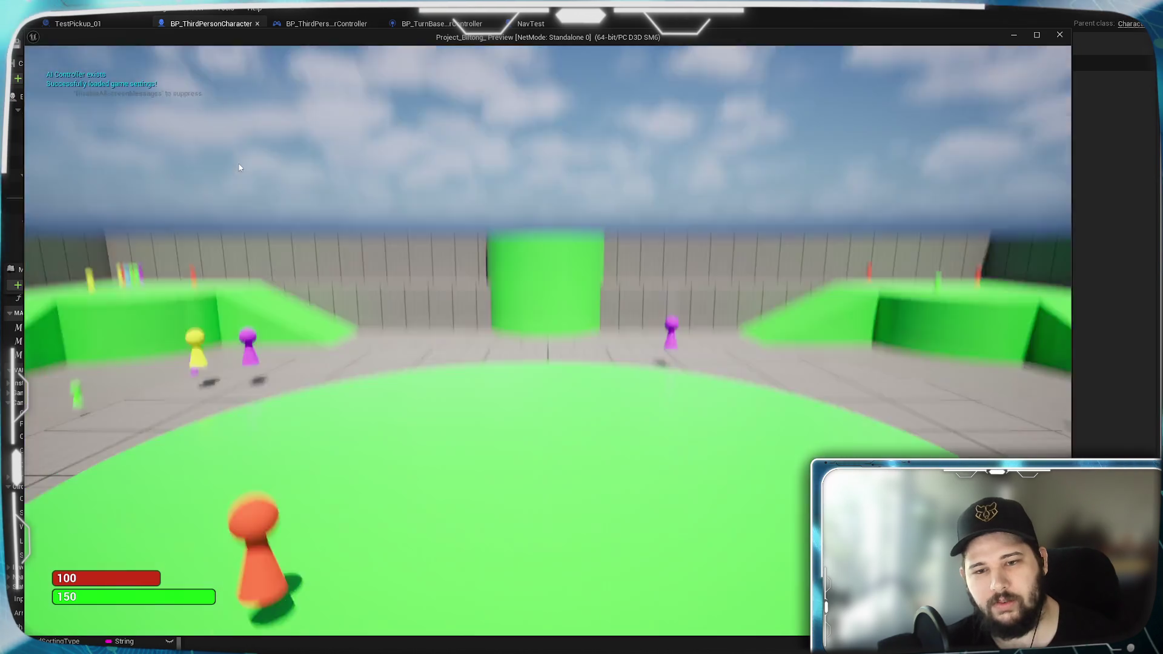
pyautogui.press('w')
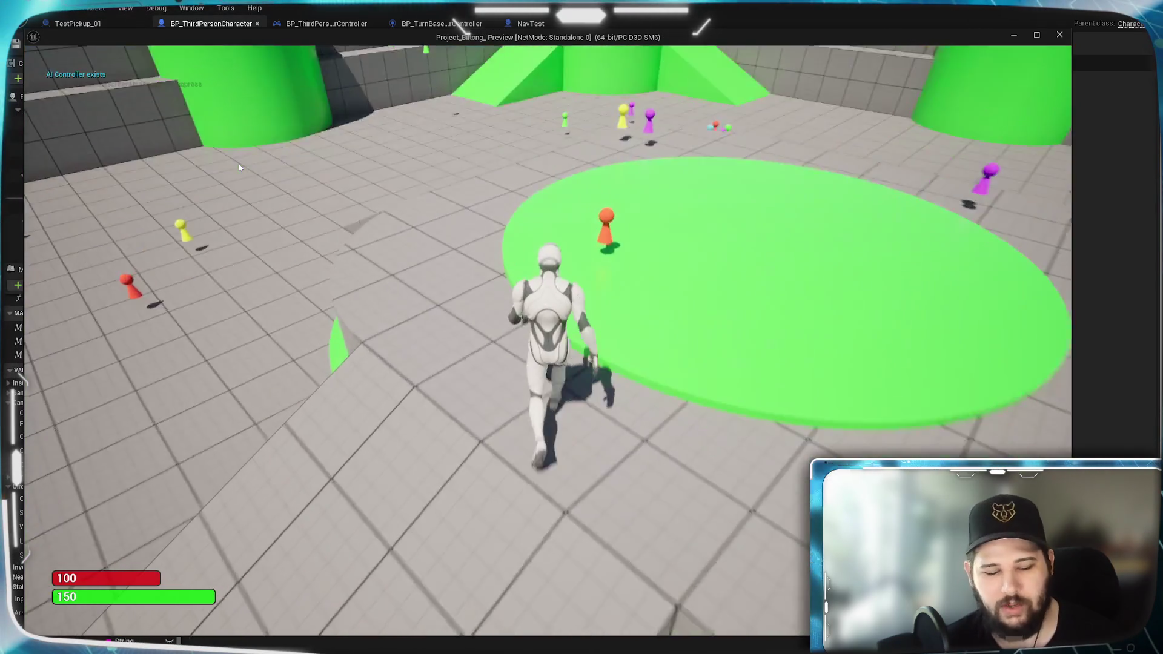
pyautogui.scroll(-5, 338, 253)
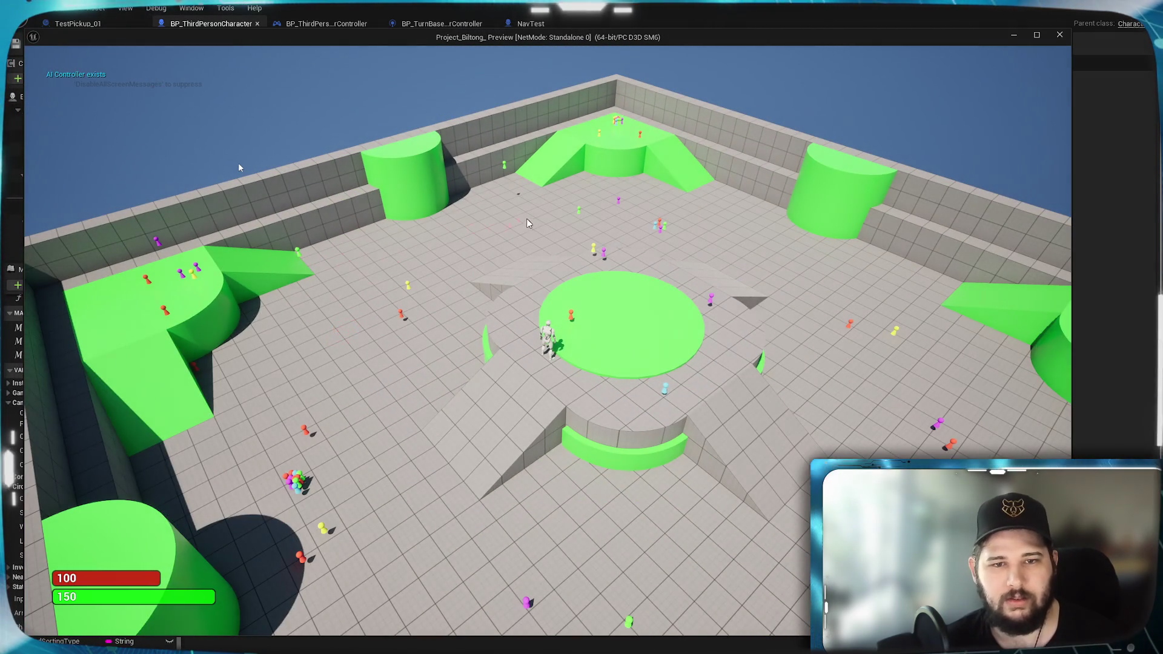
pyautogui.press('w')
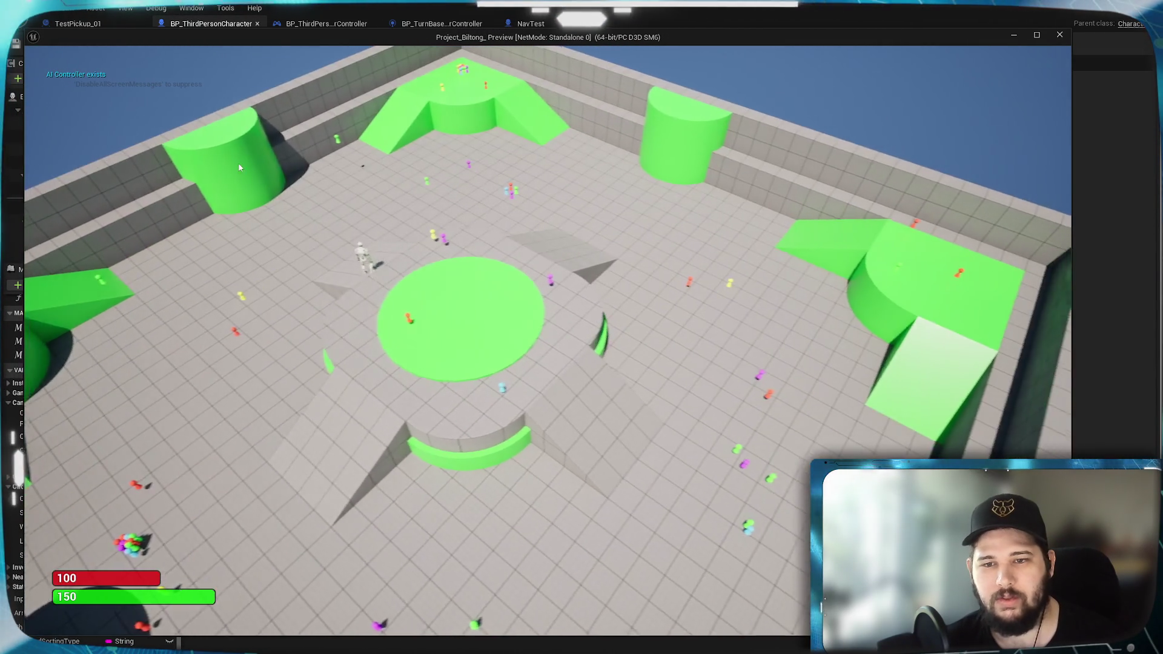
pyautogui.click(571, 385)
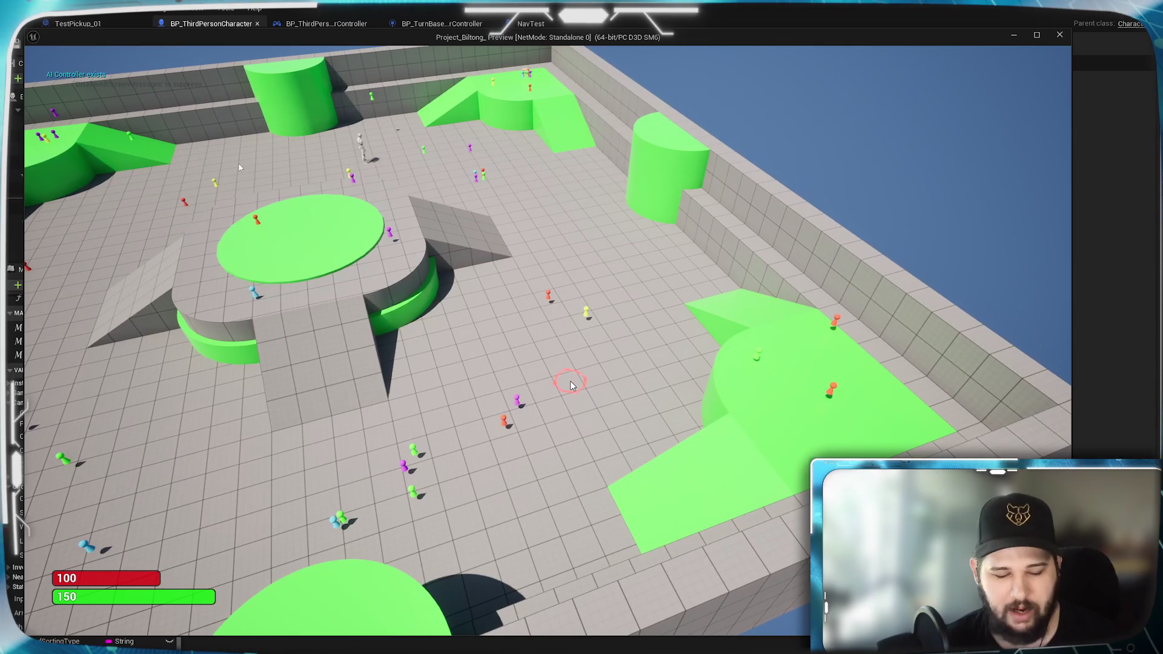
pyautogui.scroll(5, 570, 385)
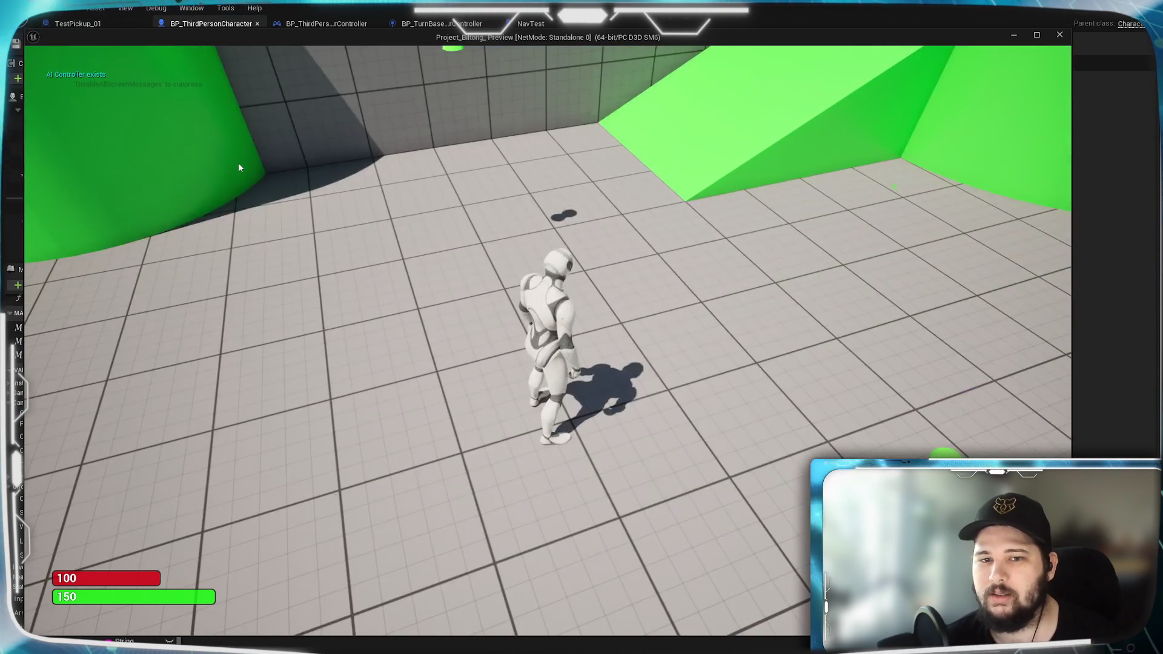
pyautogui.moveTo(238, 167); pyautogui.dragTo(239, 167)
pyautogui.press('w')
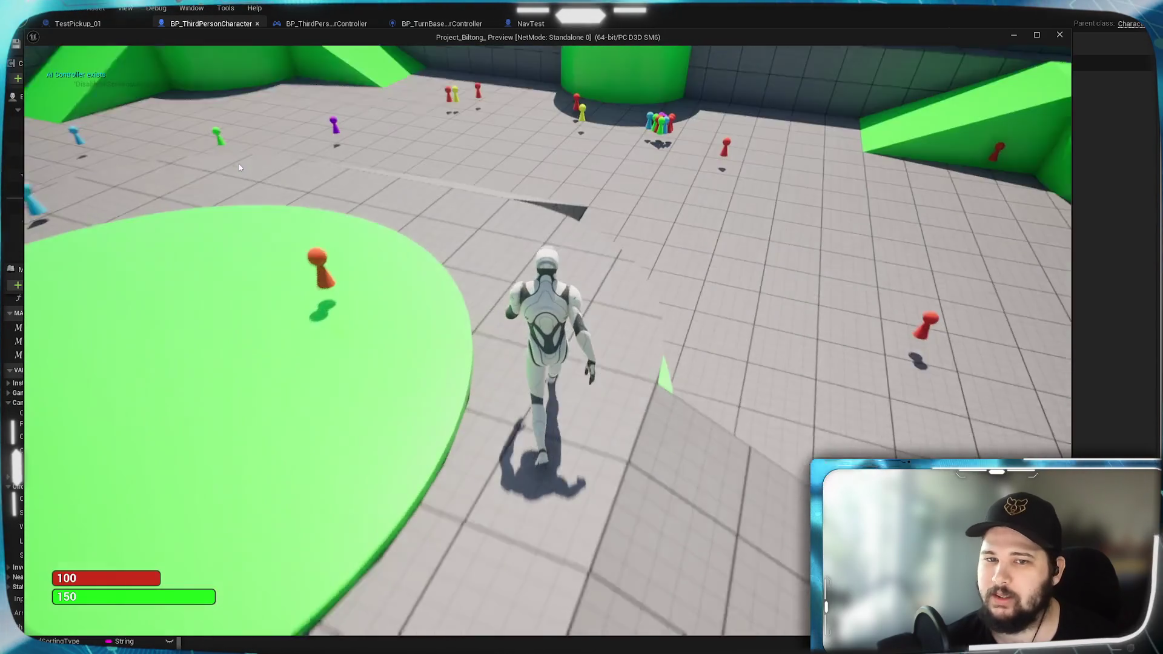
pyautogui.press('Escape')
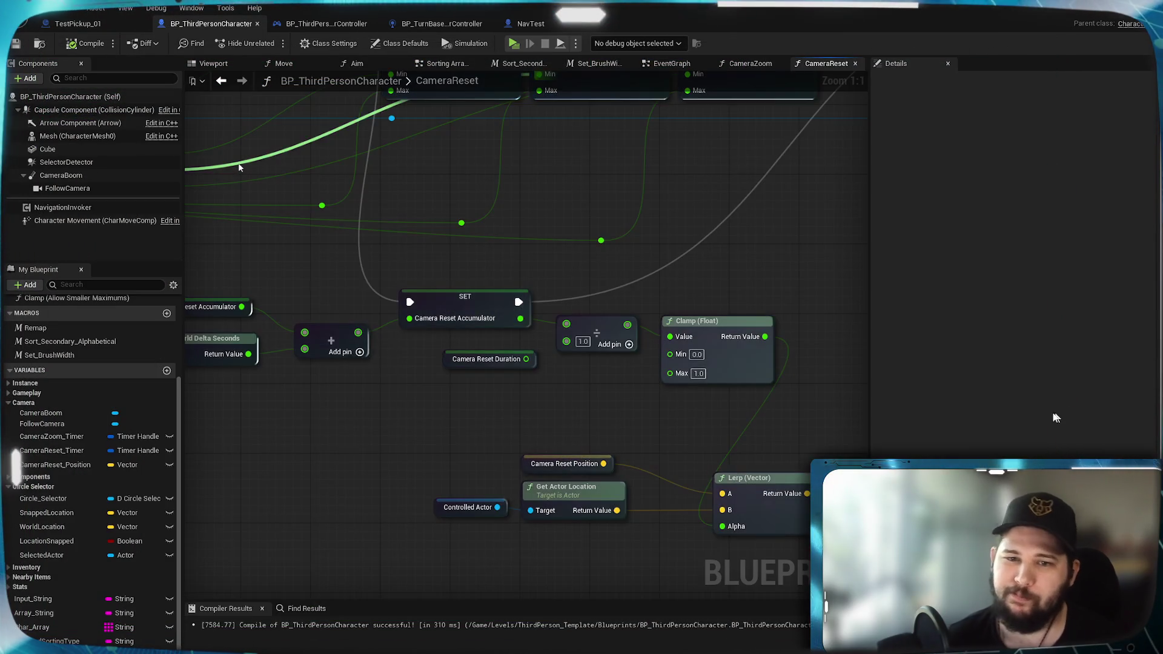
pyautogui.scroll(-2, 661, 466)
pyautogui.scroll(1, 545, 387)
pyautogui.moveTo(545, 382); pyautogui.dragTo(519, 399)
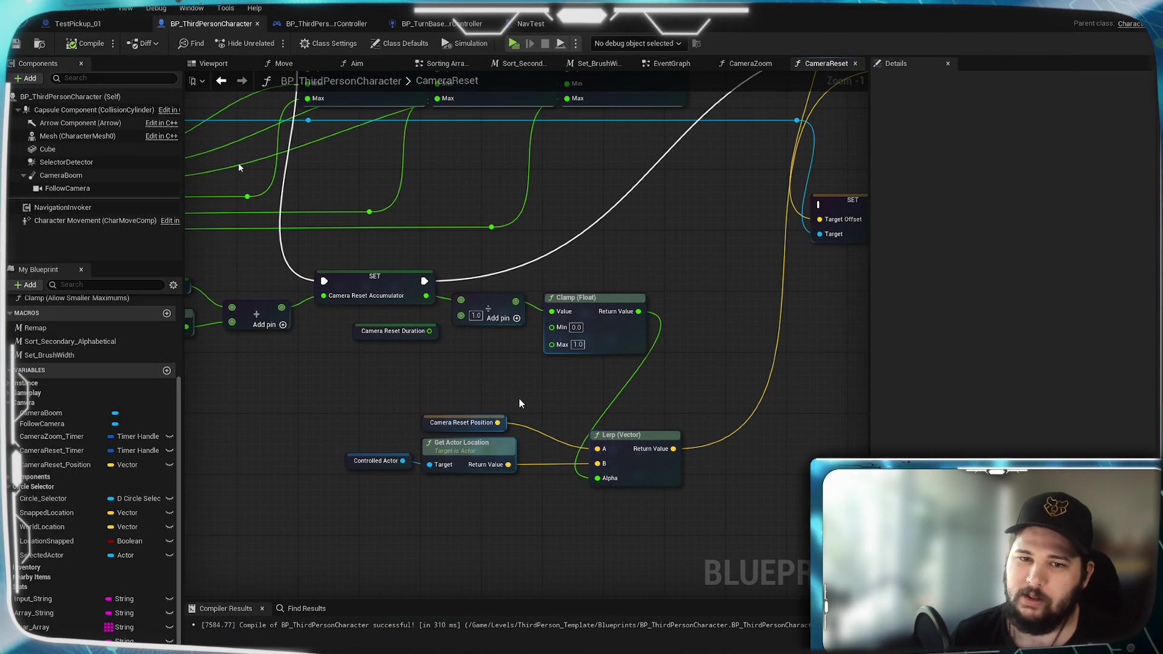
pyautogui.click(749, 63)
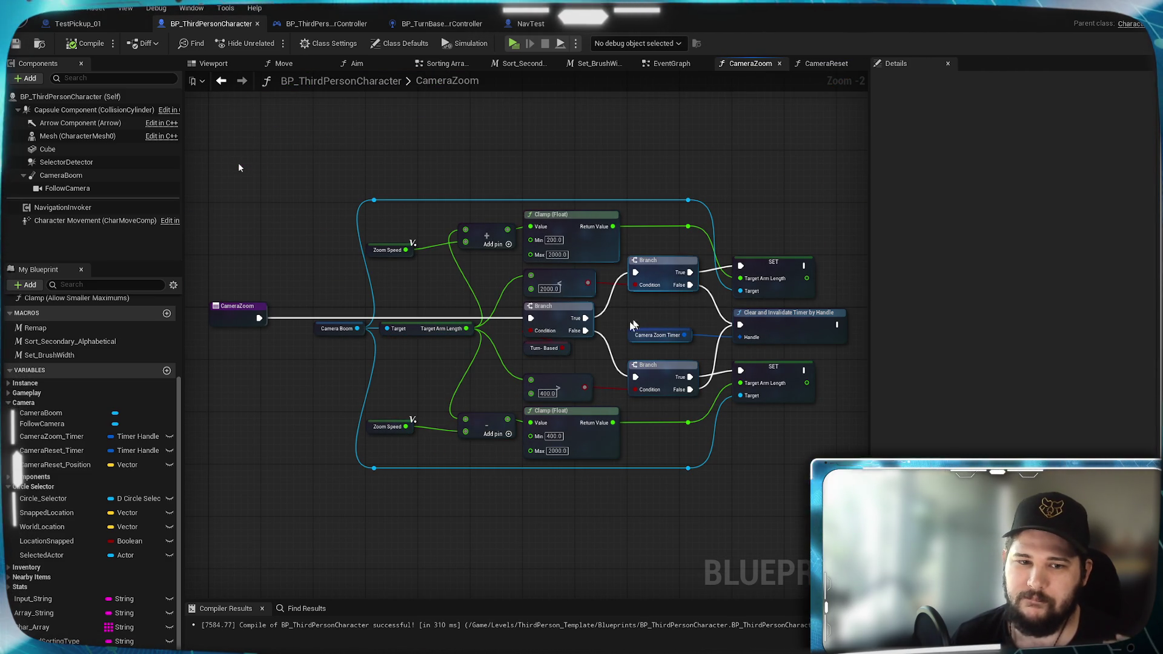
pyautogui.click(388, 426)
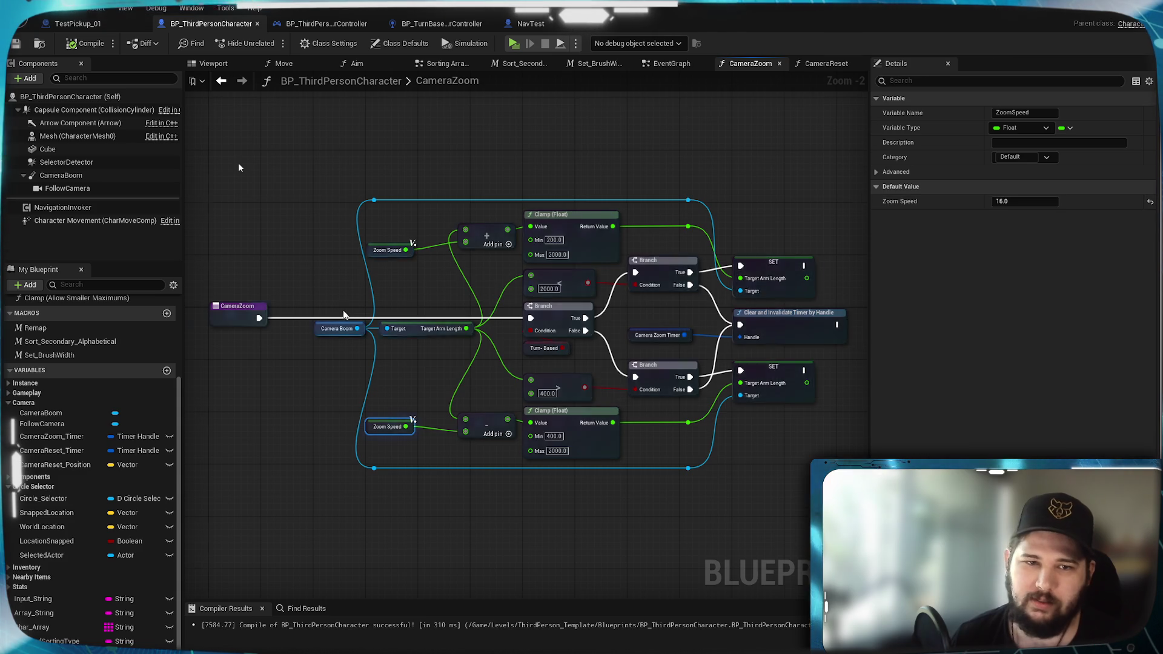
pyautogui.scroll(2, 342, 310)
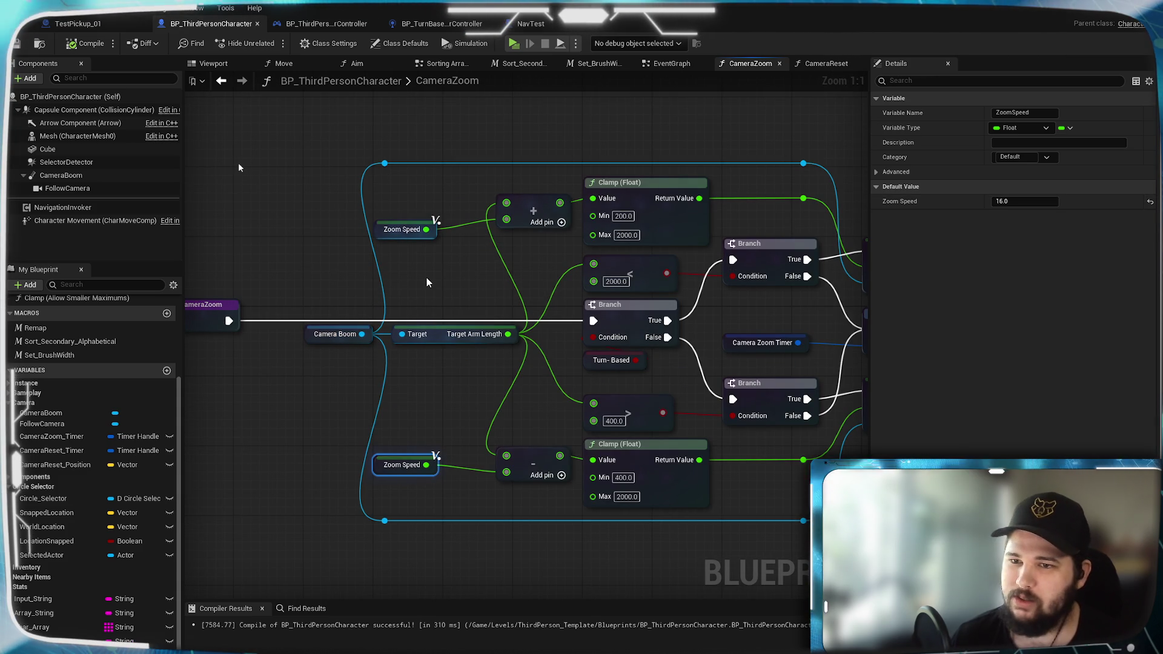
pyautogui.click(837, 63)
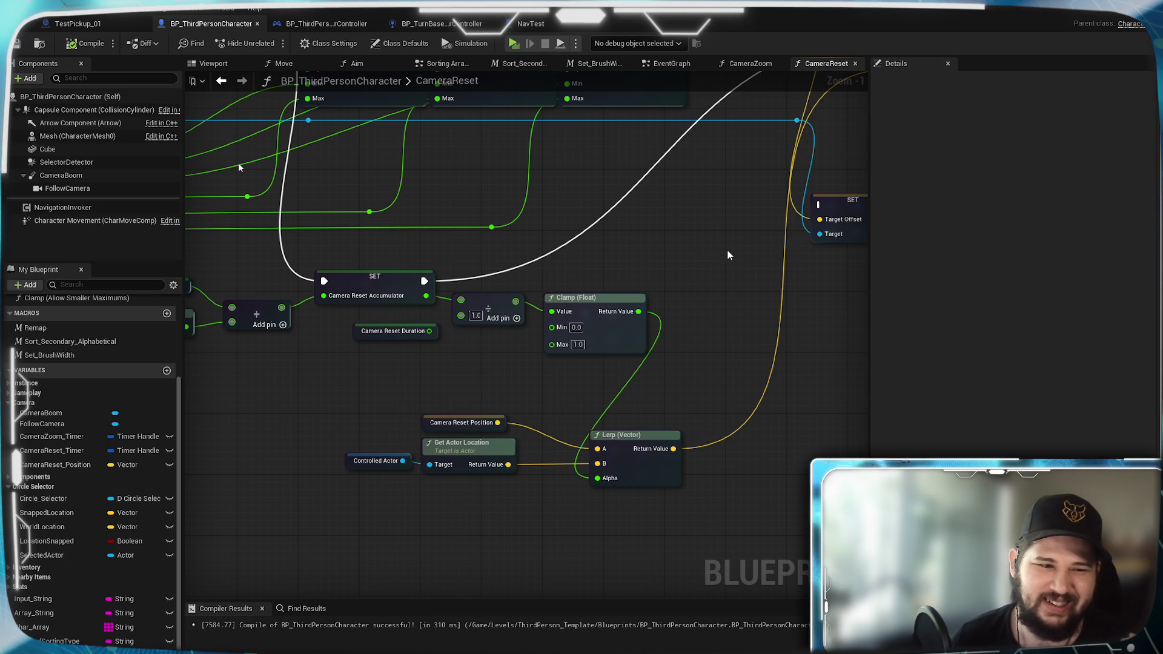
pyautogui.scroll(-2, 709, 252)
pyautogui.scroll(-2, 711, 252)
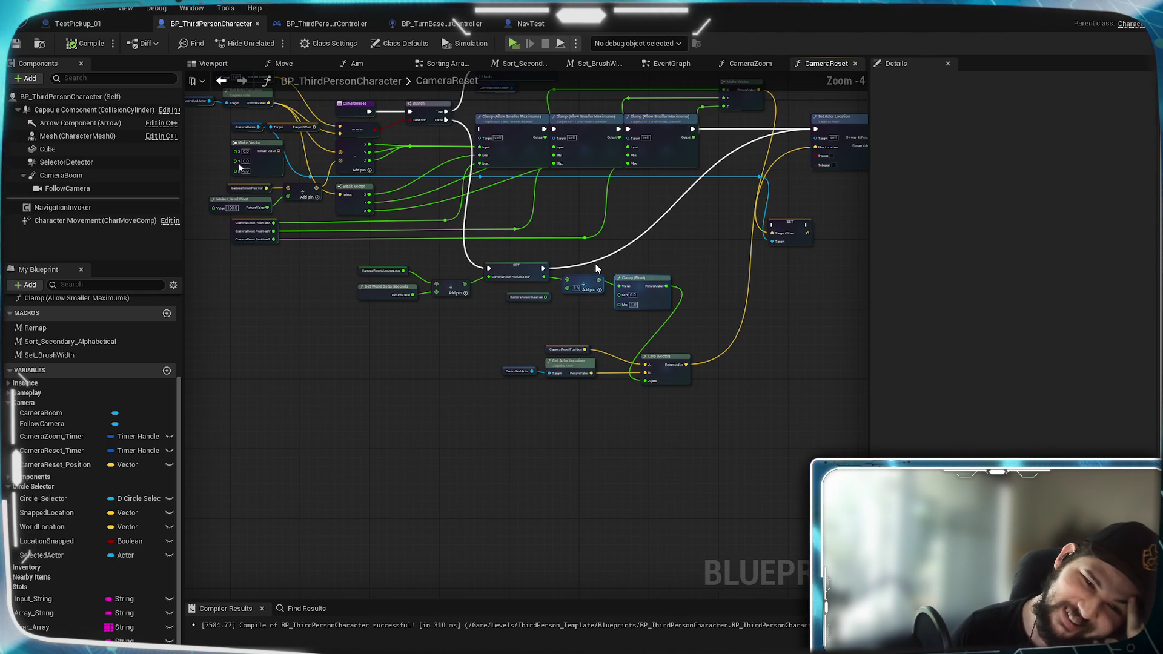
pyautogui.scroll(1, 667, 242)
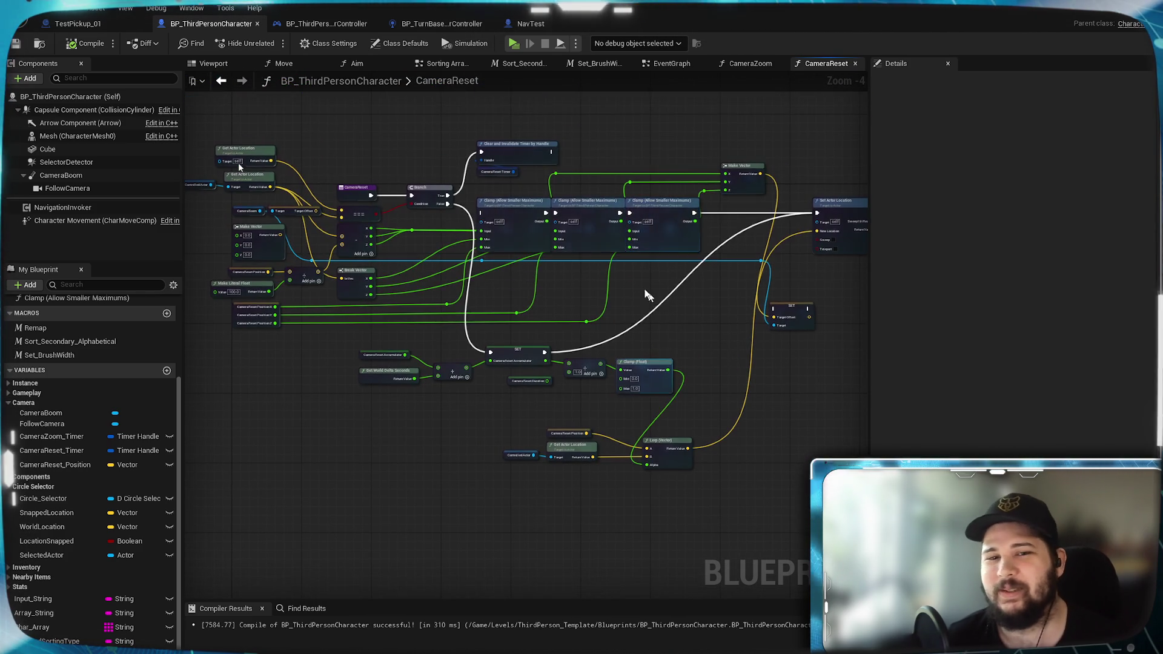
pyautogui.scroll(1, 668, 317)
pyautogui.scroll(-1, 491, 364)
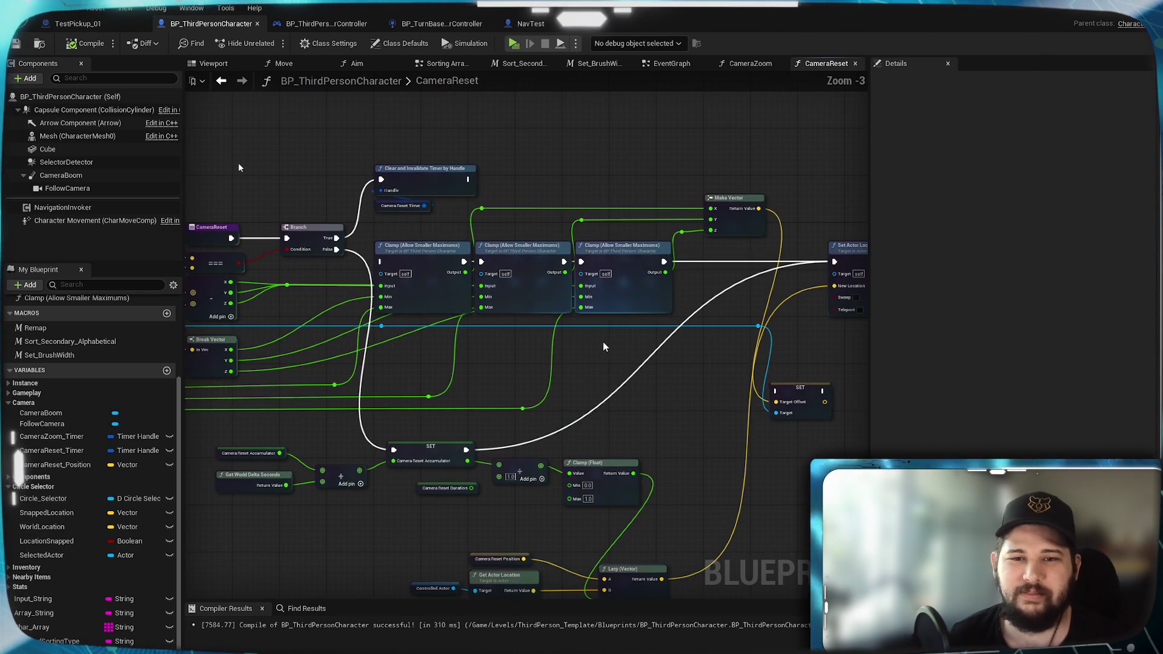
# Step: Delete the three Clamp nodes, the Make Vector node and the old SET node
pyautogui.moveTo(611, 343); pyautogui.dragTo(391, 265)
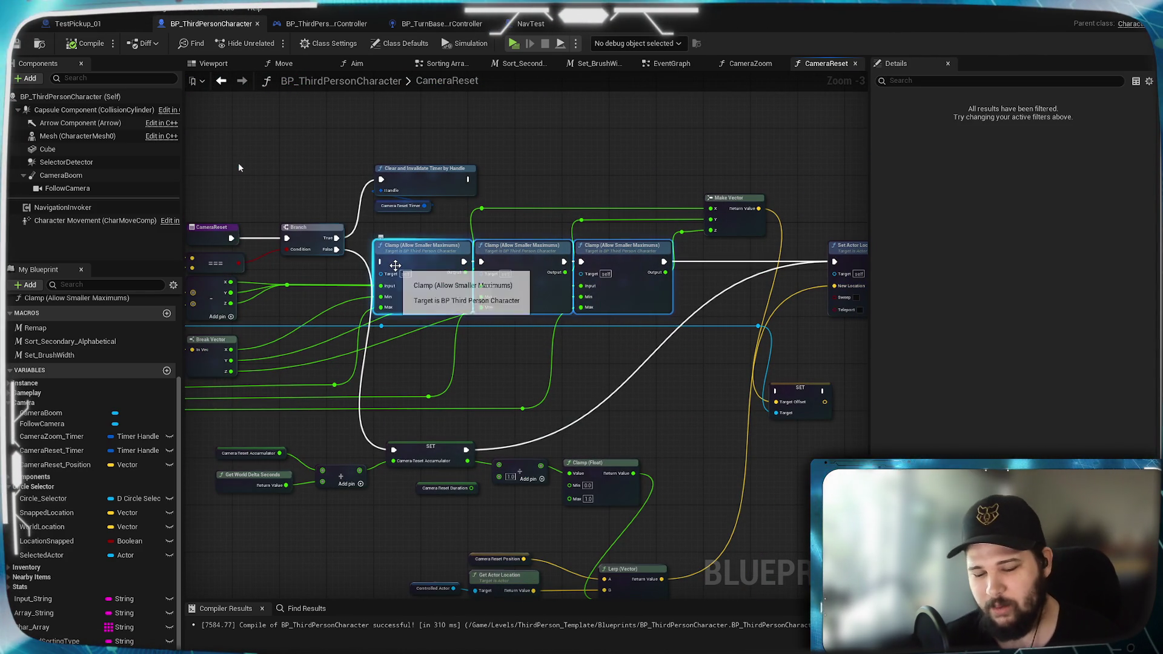
pyautogui.press('Delete')
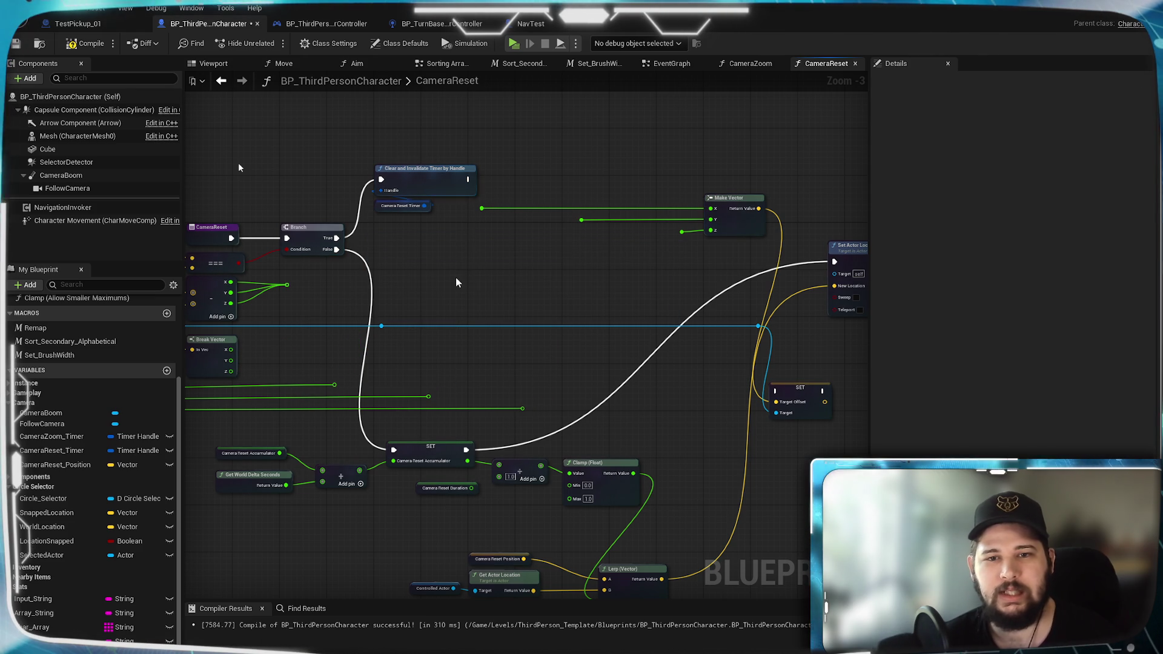
pyautogui.moveTo(458, 274); pyautogui.dragTo(800, 208)
pyautogui.press('Delete')
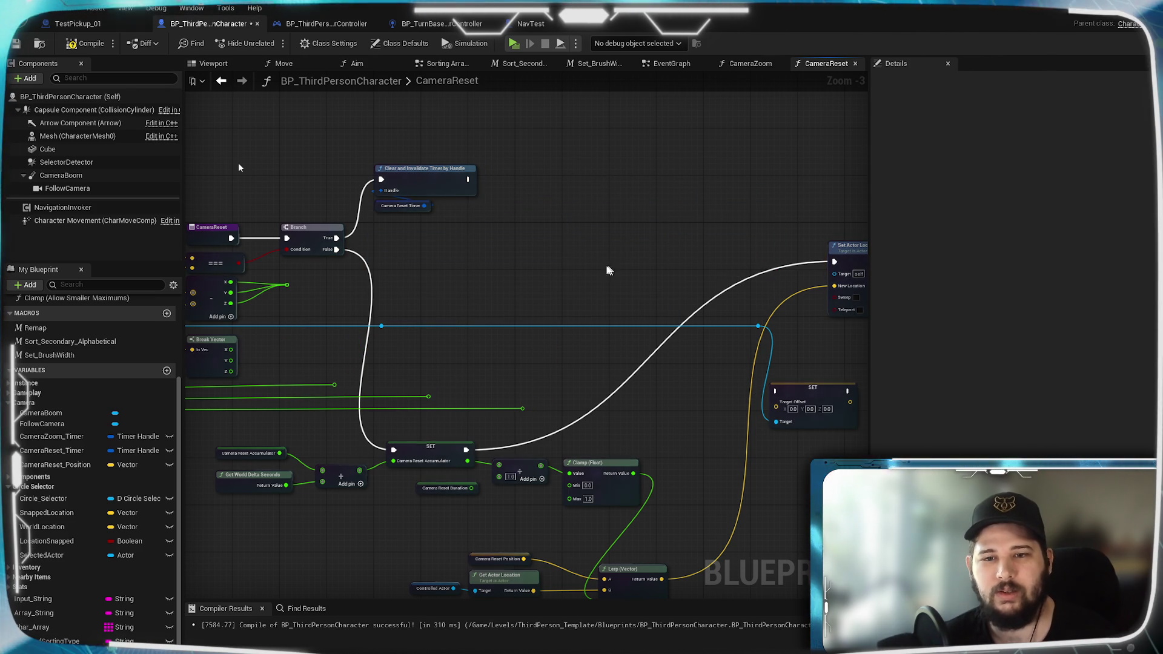
pyautogui.moveTo(634, 272); pyautogui.dragTo(416, 260)
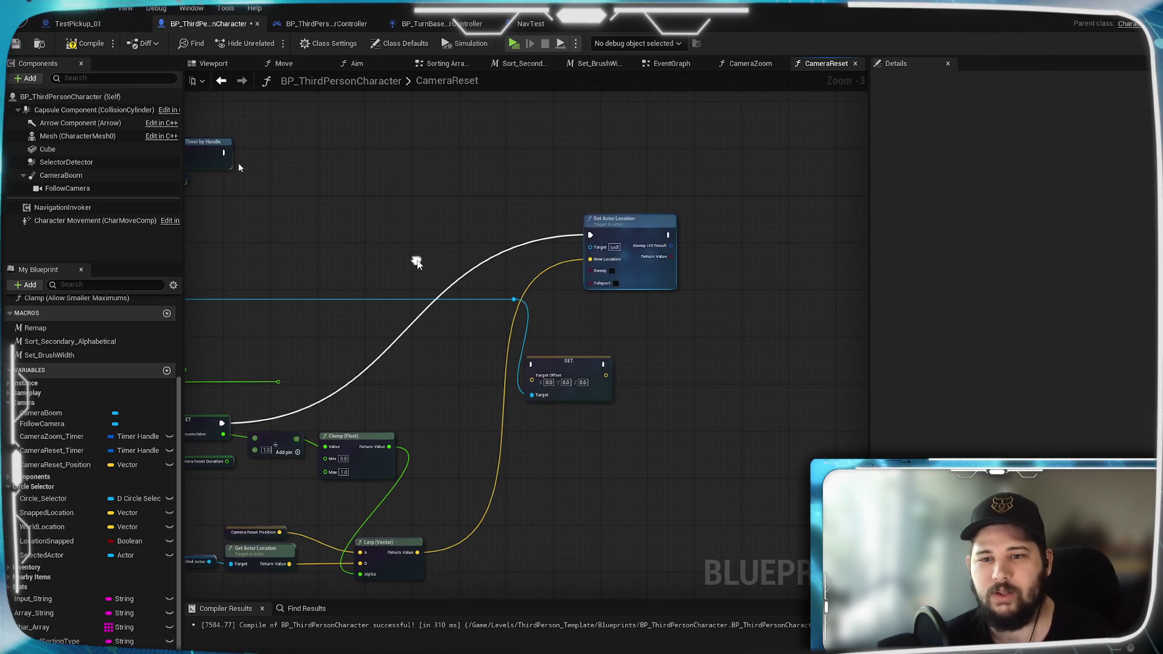
pyautogui.click(578, 362)
pyautogui.press('Delete')
# Step: Delete the dangling reroute nodes and the Camera Reset Position component nodes
pyautogui.moveTo(506, 346); pyautogui.dragTo(680, 393)
pyautogui.moveTo(339, 336); pyautogui.dragTo(305, 339)
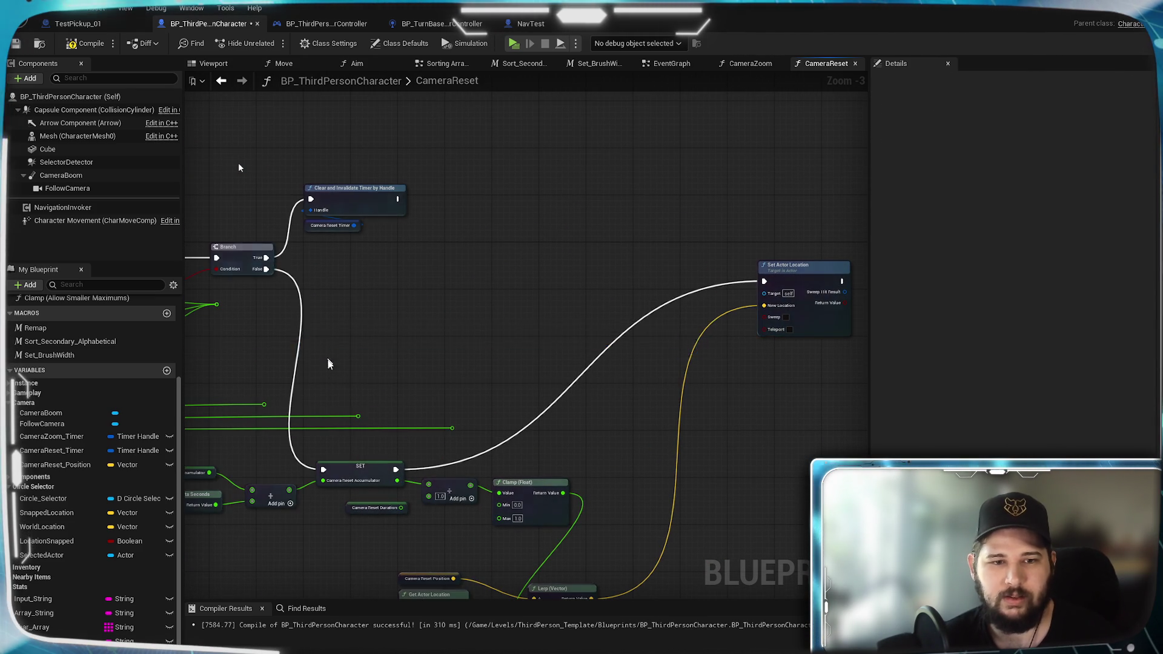
pyautogui.press('Delete')
pyautogui.moveTo(323, 398); pyautogui.dragTo(614, 360)
pyautogui.moveTo(781, 373); pyautogui.dragTo(263, 405)
pyautogui.press('Delete')
pyautogui.scroll(3, 452, 374)
# Step: Delete the remaining Make Vector, reroute, Camera Boom and Target Offset nodes
pyautogui.moveTo(452, 373); pyautogui.dragTo(561, 477)
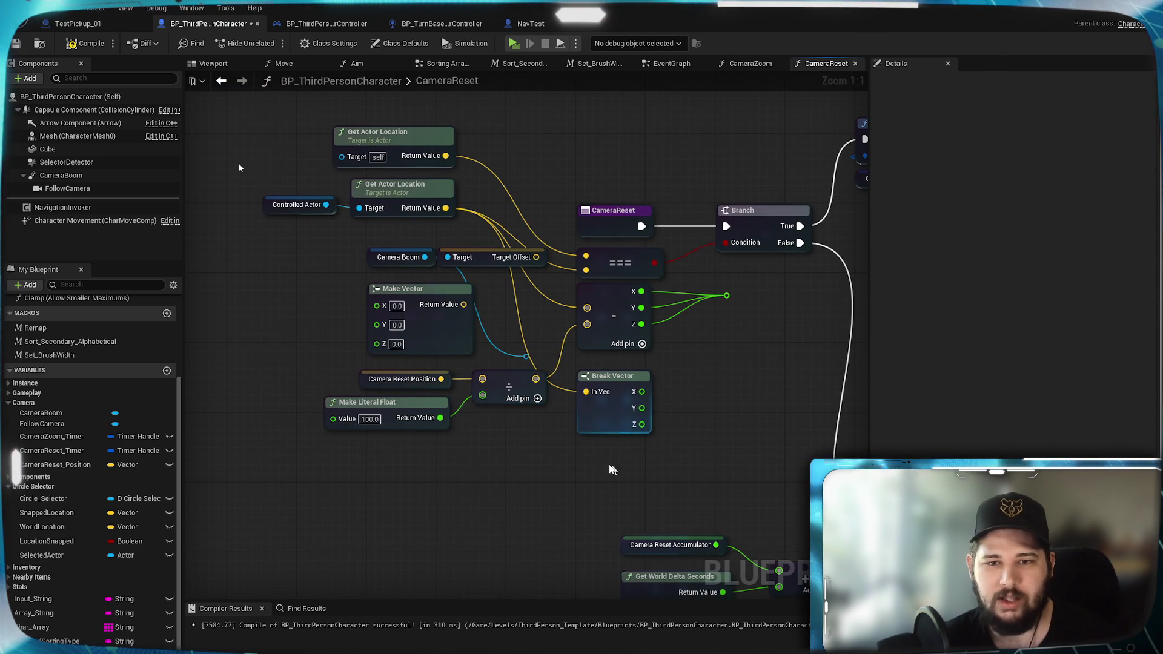
pyautogui.moveTo(399, 323)
pyautogui.mouseDown()
pyautogui.moveTo(337, 267)
pyautogui.moveTo(306, 291)
pyautogui.moveTo(309, 303)
pyautogui.mouseUp()
pyautogui.press('Delete')
pyautogui.moveTo(495, 306)
pyautogui.mouseDown()
pyautogui.moveTo(577, 399)
pyautogui.moveTo(447, 333)
pyautogui.mouseUp()
pyautogui.press('Delete')
pyautogui.moveTo(490, 367); pyautogui.dragTo(344, 215)
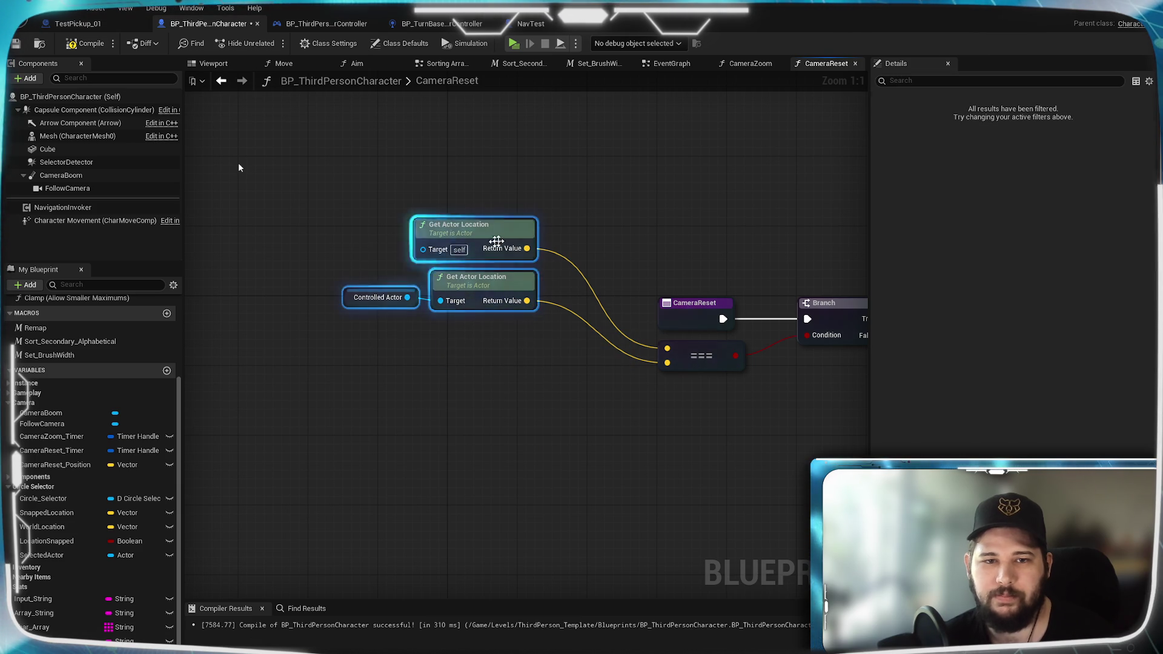
# Step: Move the location nodes and the lower node group up into a compact layout
pyautogui.moveTo(497, 233); pyautogui.dragTo(574, 327)
pyautogui.scroll(-3, 686, 448)
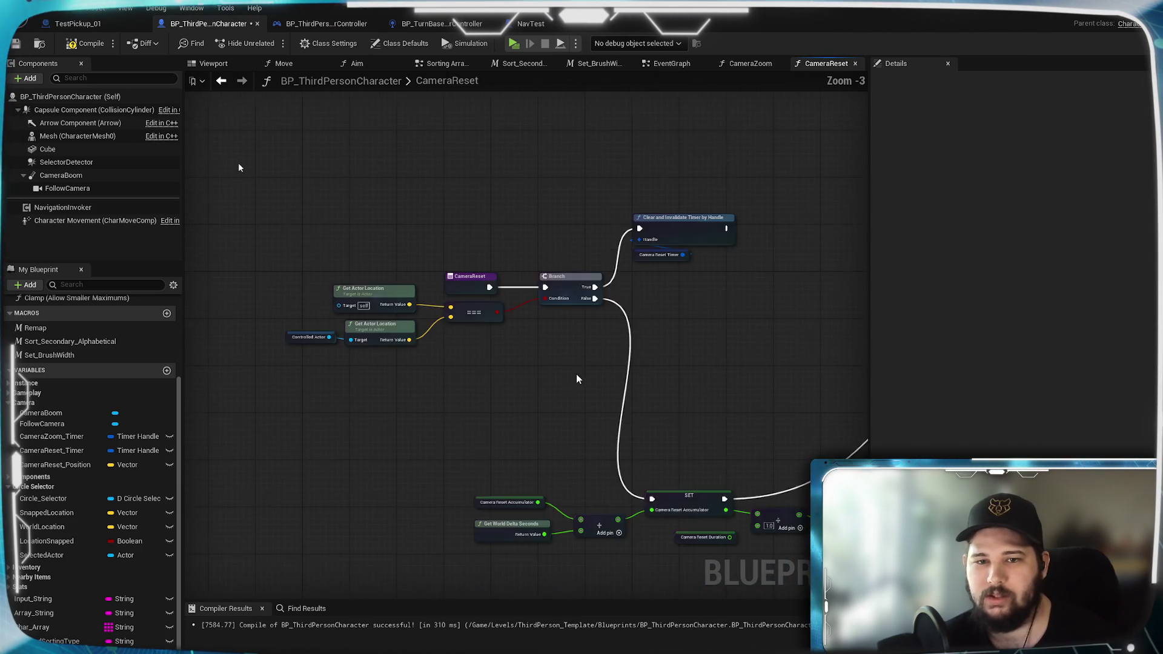
pyautogui.moveTo(765, 521); pyautogui.dragTo(317, 279)
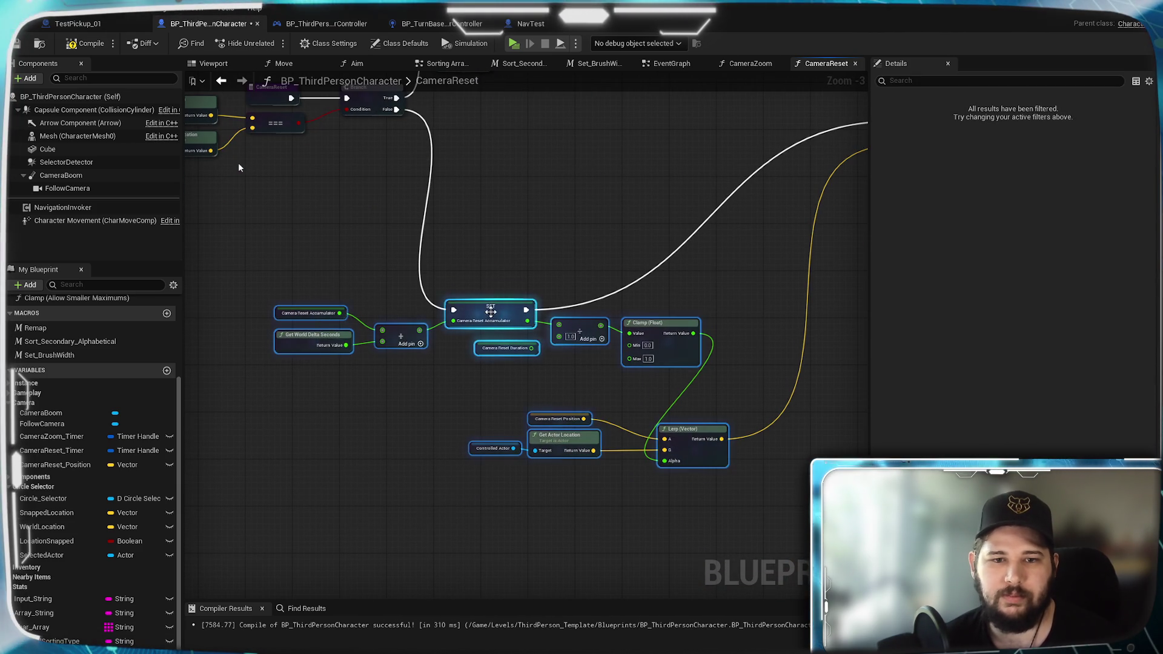
pyautogui.moveTo(488, 311); pyautogui.dragTo(505, 147)
pyautogui.scroll(3, 428, 265)
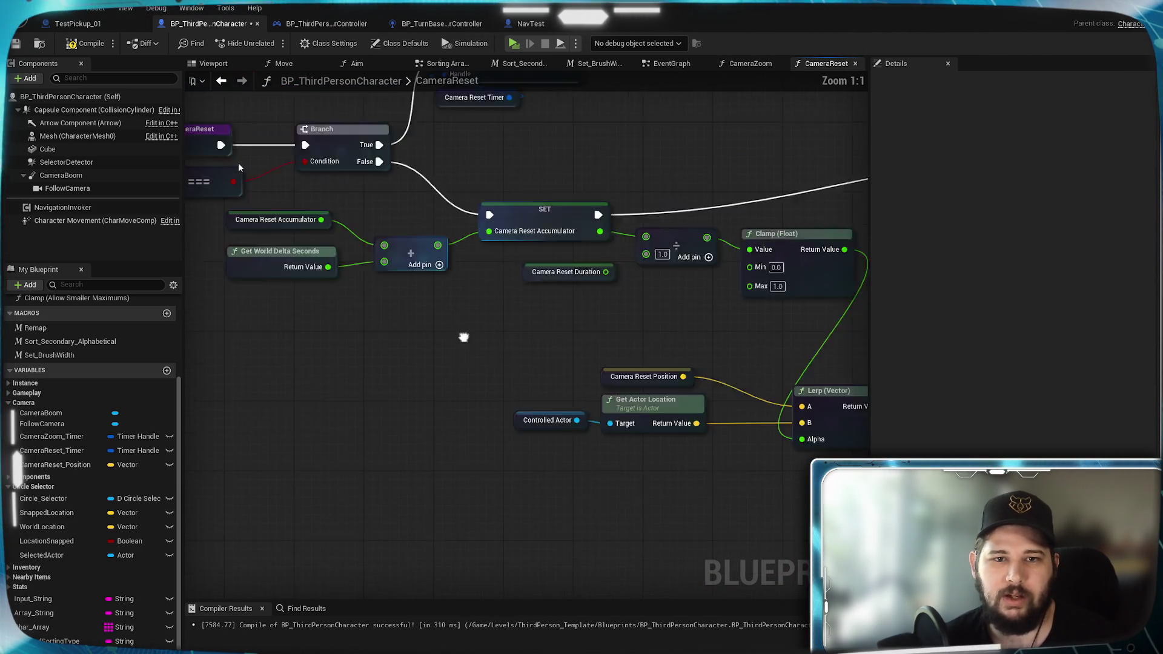
pyautogui.click(524, 325)
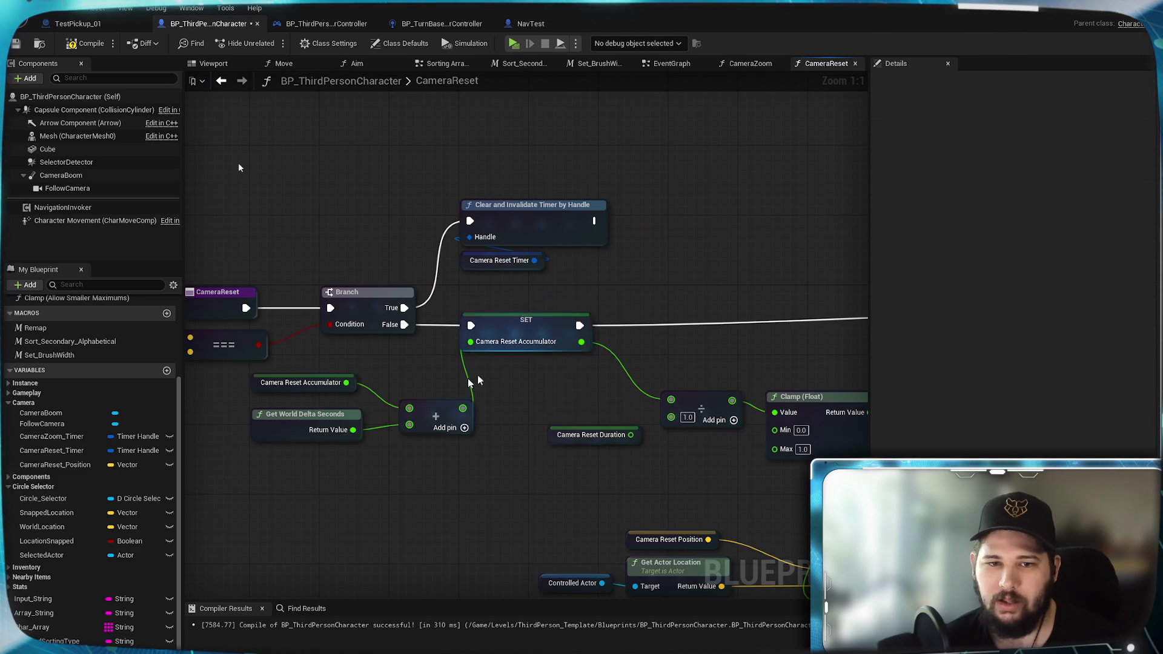
pyautogui.click(648, 401)
# Step: Shift the Add, accumulator and delta seconds nodes left beside the Branch
pyautogui.moveTo(712, 404); pyautogui.dragTo(689, 363)
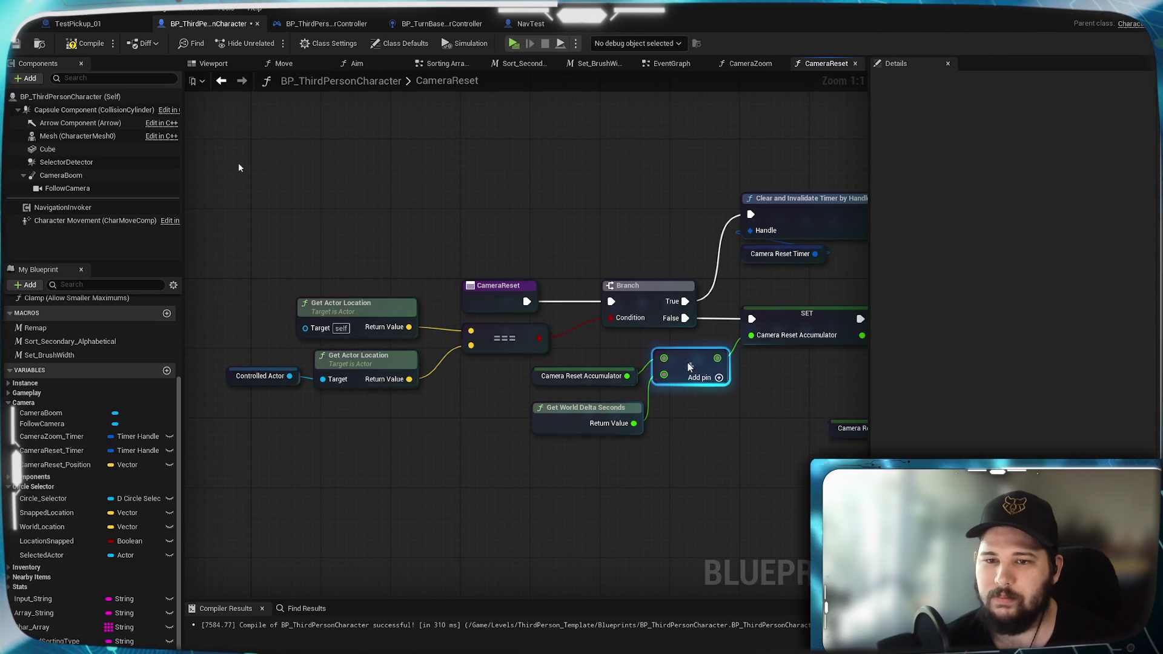
pyautogui.moveTo(752, 463)
pyautogui.mouseDown()
pyautogui.moveTo(718, 363)
pyautogui.moveTo(627, 381)
pyautogui.mouseUp()
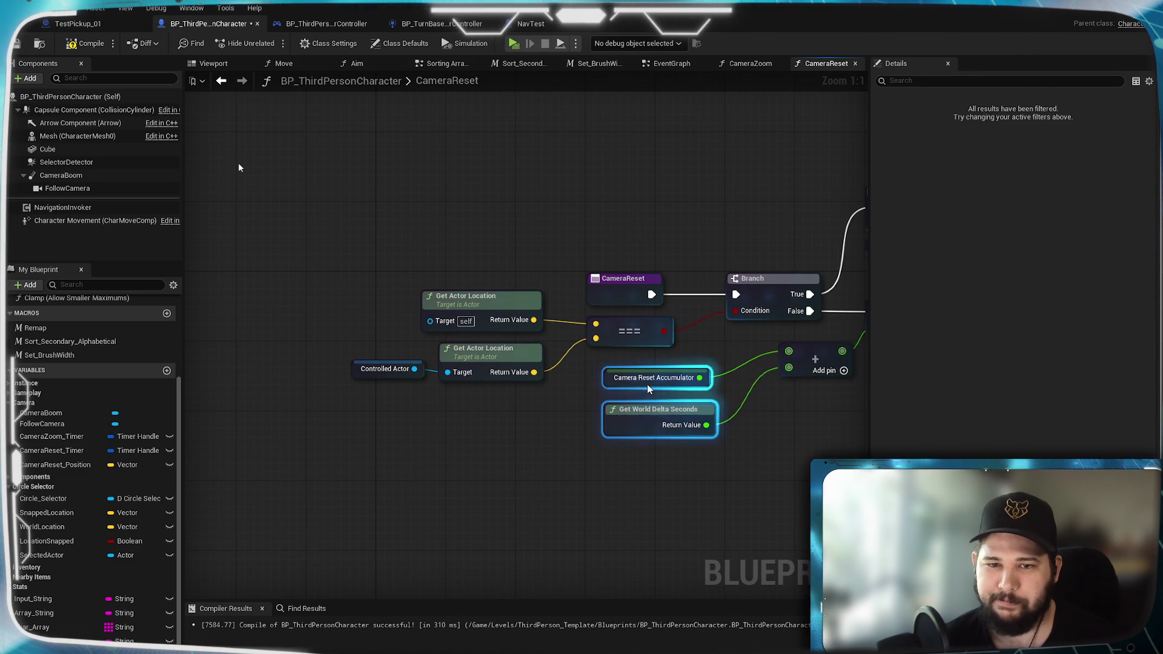
pyautogui.click(628, 384)
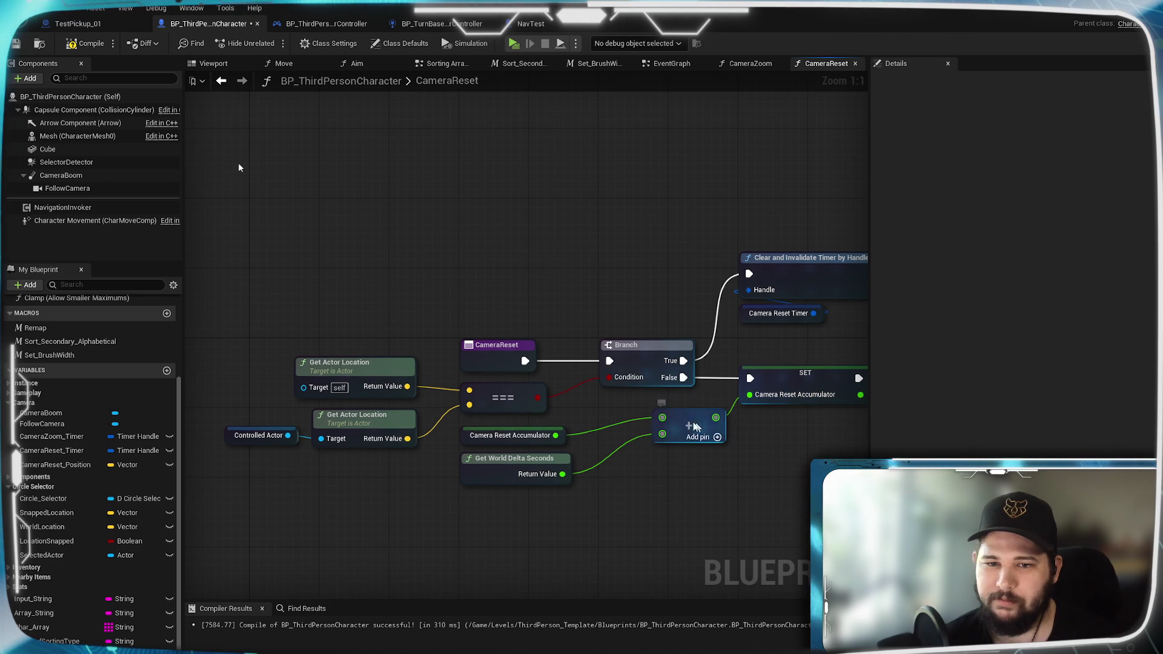
pyautogui.moveTo(701, 422); pyautogui.dragTo(643, 419)
pyautogui.click(592, 485)
# Step: Reposition the Get Actor Location and Controlled Actor nodes, then review the divide and Clamp area
pyautogui.moveTo(377, 388)
pyautogui.mouseDown()
pyautogui.moveTo(514, 373)
pyautogui.moveTo(522, 409)
pyautogui.mouseUp()
pyautogui.moveTo(495, 348)
pyautogui.mouseDown()
pyautogui.moveTo(526, 356)
pyautogui.moveTo(512, 332)
pyautogui.mouseUp()
pyautogui.click(395, 421)
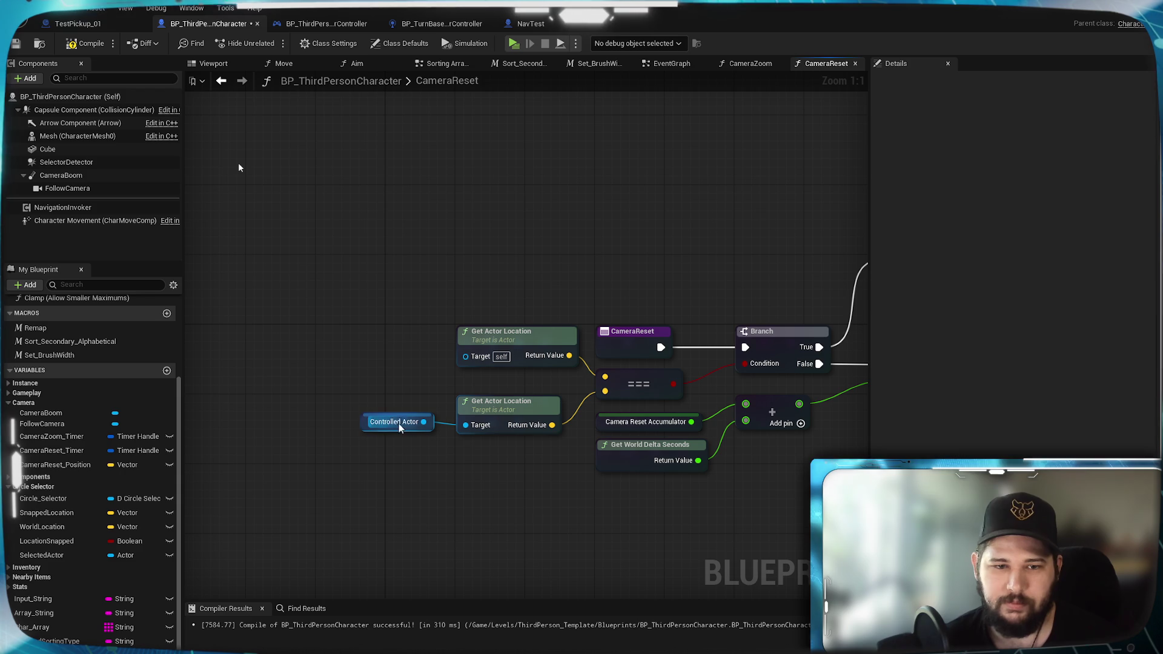
pyautogui.moveTo(403, 419); pyautogui.dragTo(417, 413)
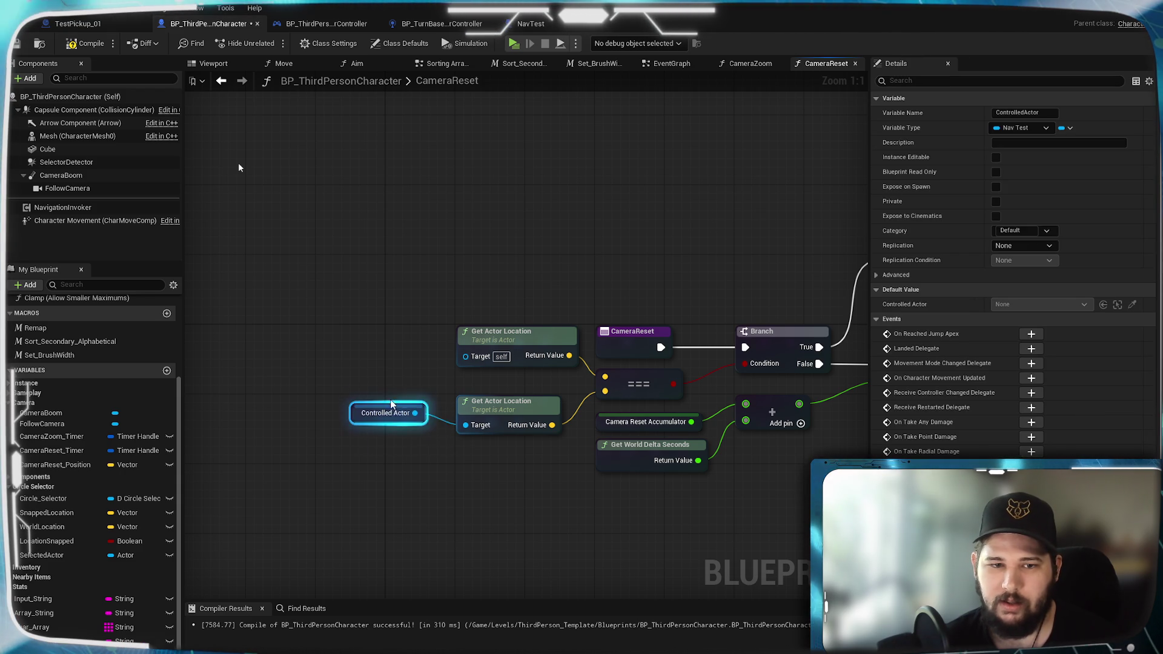
pyautogui.click(570, 482)
pyautogui.moveTo(545, 481)
pyautogui.mouseDown()
pyautogui.moveTo(342, 406)
pyautogui.moveTo(425, 376)
pyautogui.moveTo(546, 406)
pyautogui.mouseUp()
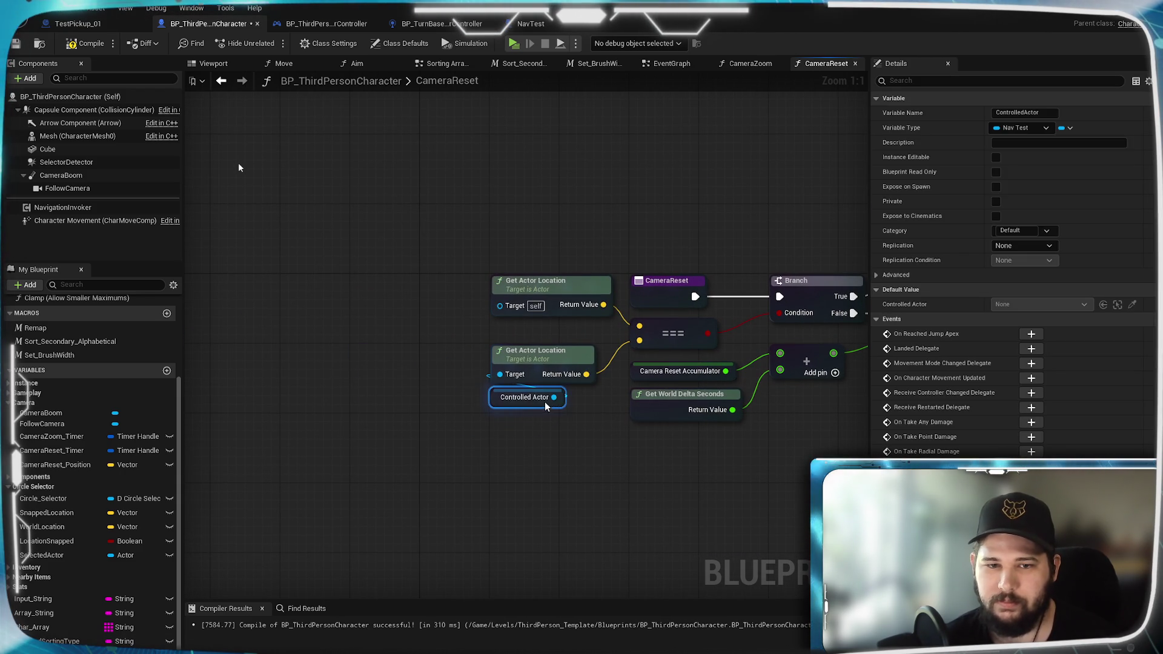
pyautogui.moveTo(532, 474); pyautogui.dragTo(549, 455)
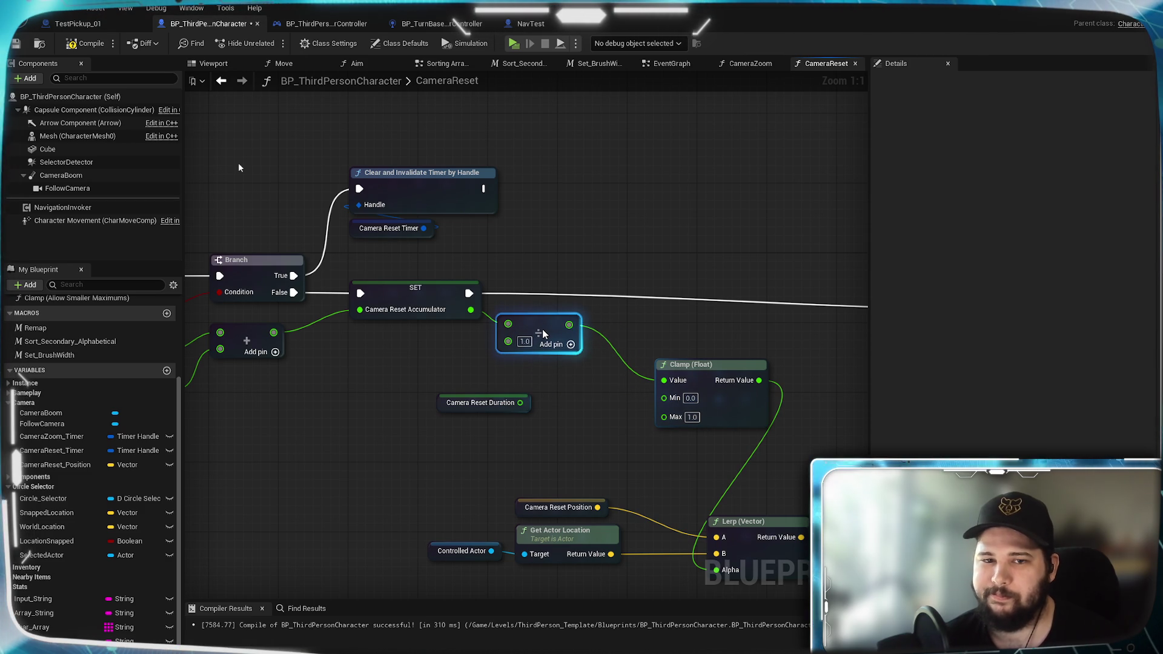
pyautogui.moveTo(451, 354); pyautogui.dragTo(648, 378)
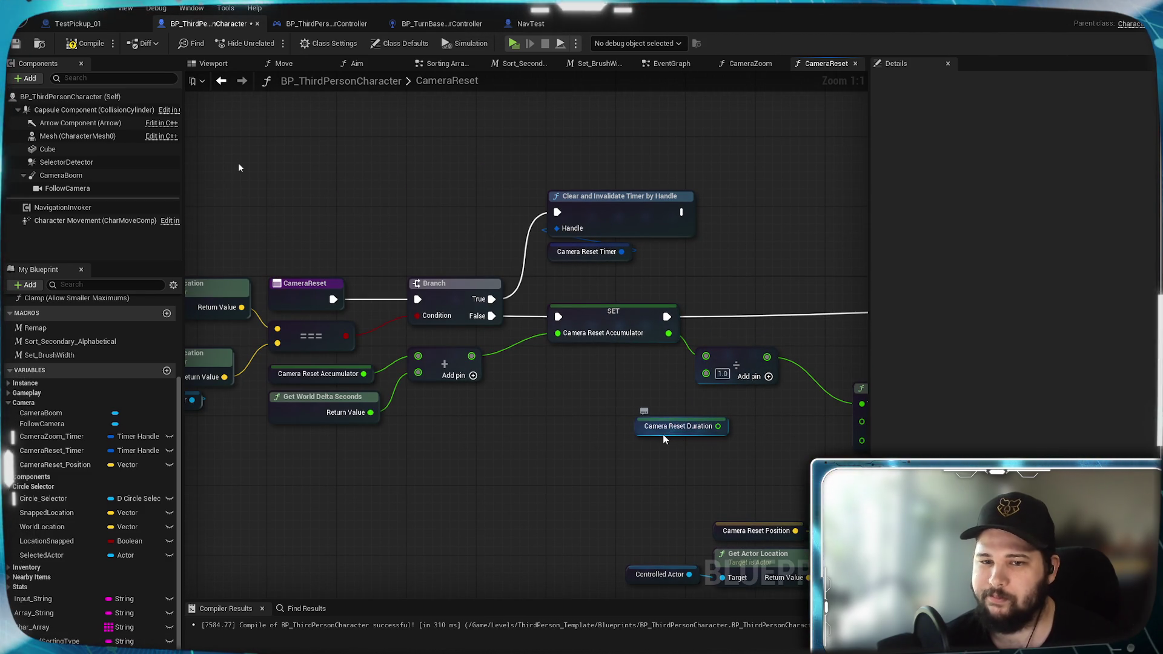
# Step: Wire Camera Reset Duration into the divide node's lower input and move the Clamp node closer
pyautogui.moveTo(663, 435); pyautogui.dragTo(588, 398)
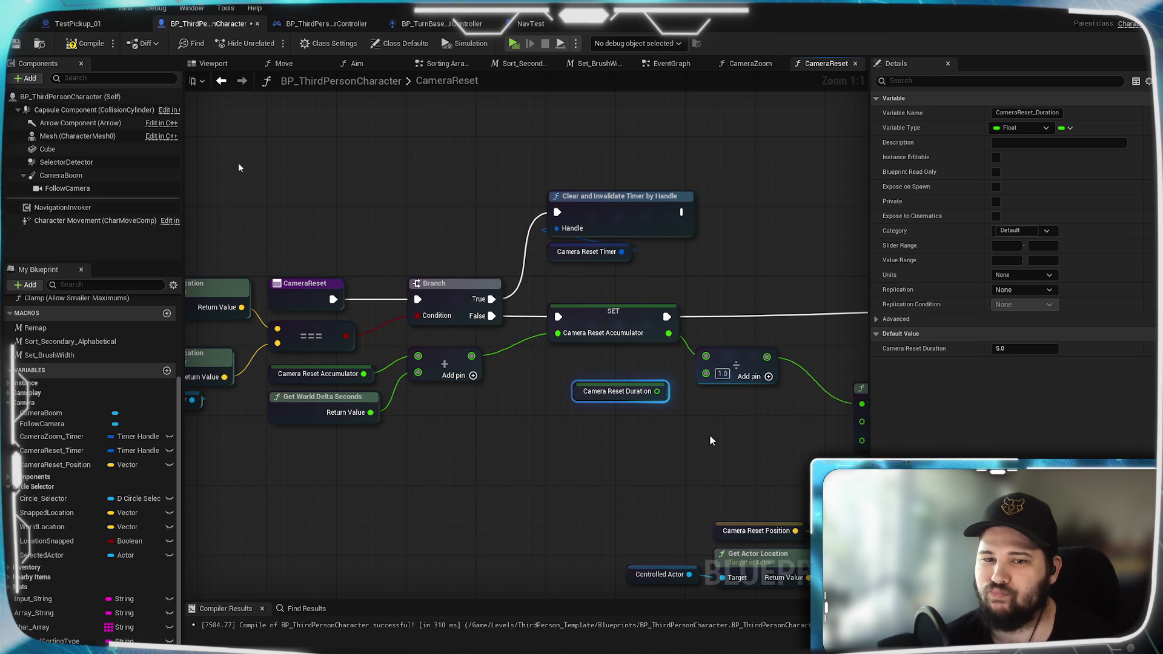
pyautogui.moveTo(657, 391); pyautogui.dragTo(707, 379)
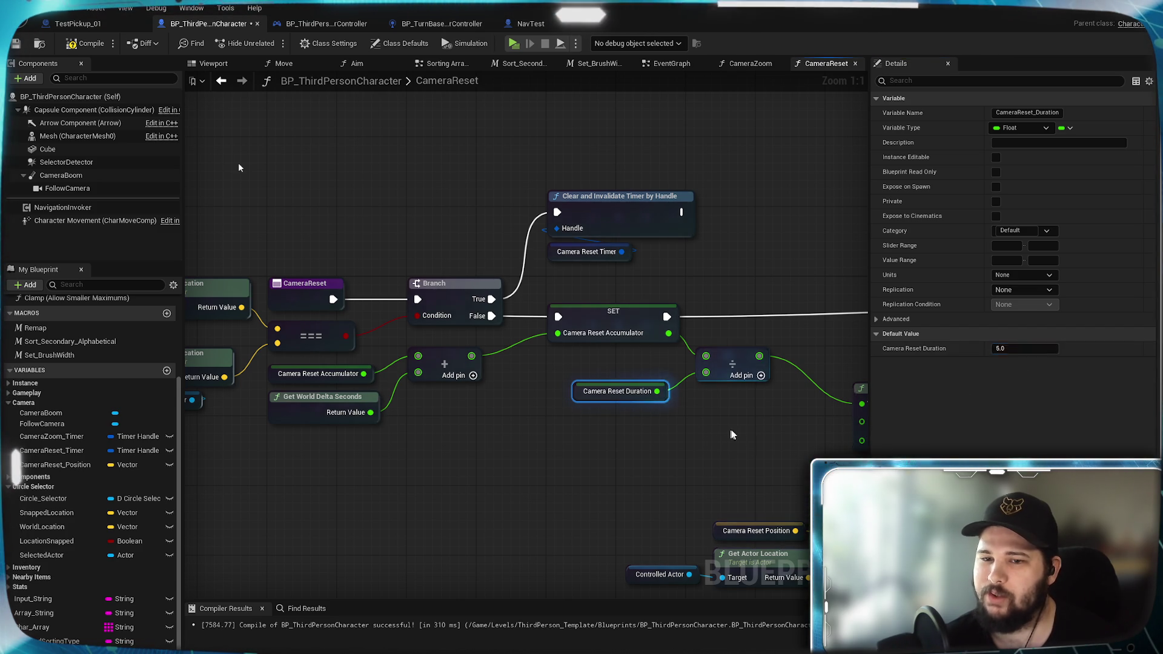
pyautogui.moveTo(730, 430); pyautogui.dragTo(570, 444)
pyautogui.moveTo(713, 389); pyautogui.dragTo(654, 352)
pyautogui.click(549, 447)
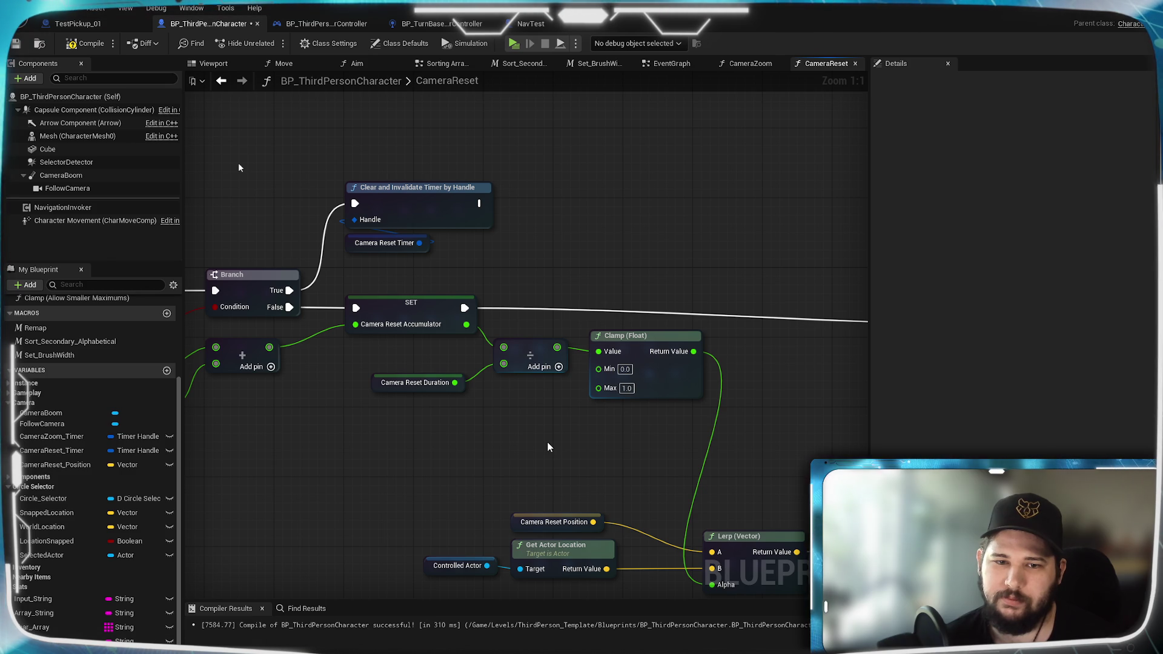
# Step: Feed the accumulator into Clamp Value and Camera Reset Duration into Clamp Max
pyautogui.moveTo(548, 446)
pyautogui.mouseDown()
pyautogui.moveTo(650, 461)
pyautogui.moveTo(512, 470)
pyautogui.mouseUp()
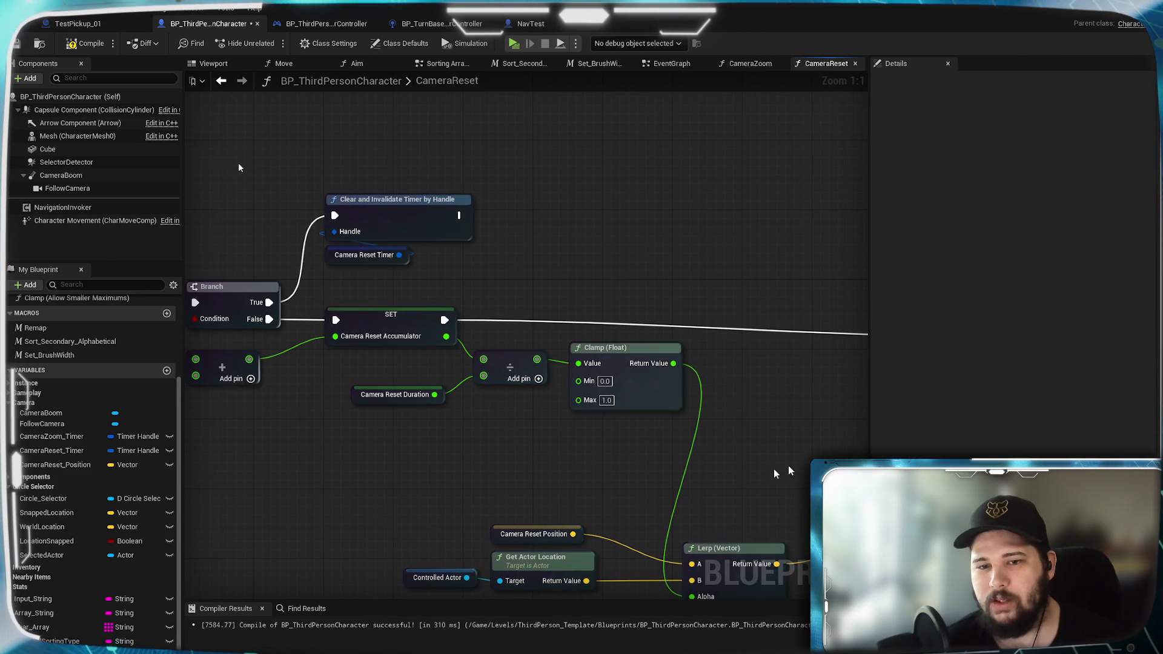
pyautogui.moveTo(518, 368); pyautogui.dragTo(570, 480)
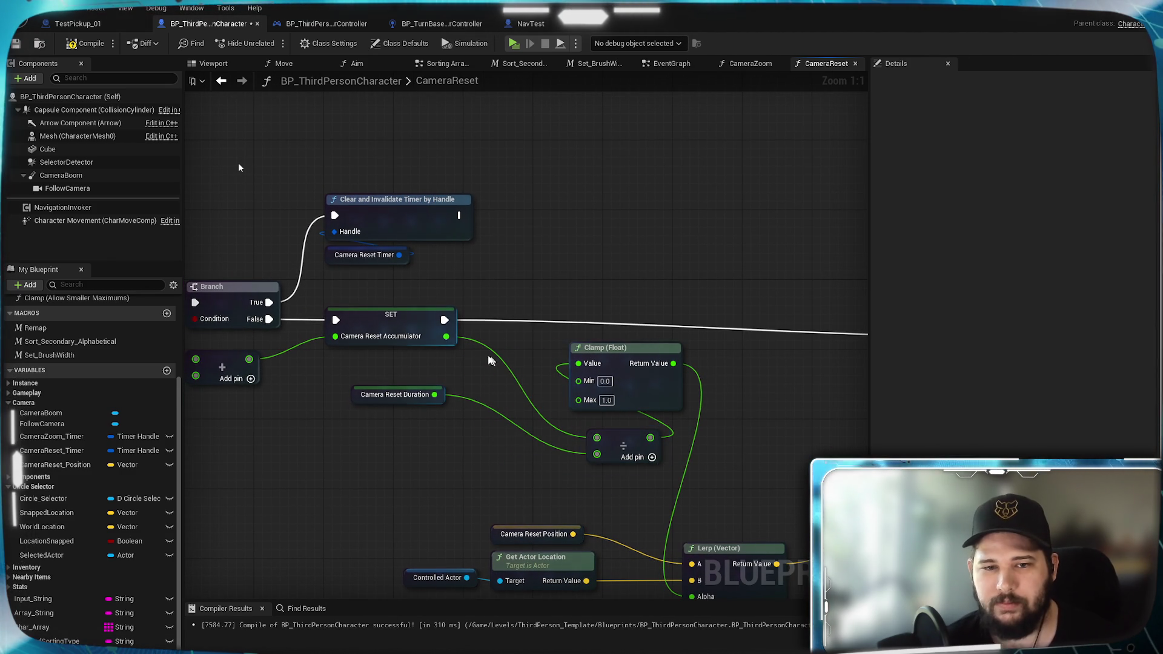
pyautogui.moveTo(446, 336); pyautogui.dragTo(578, 365)
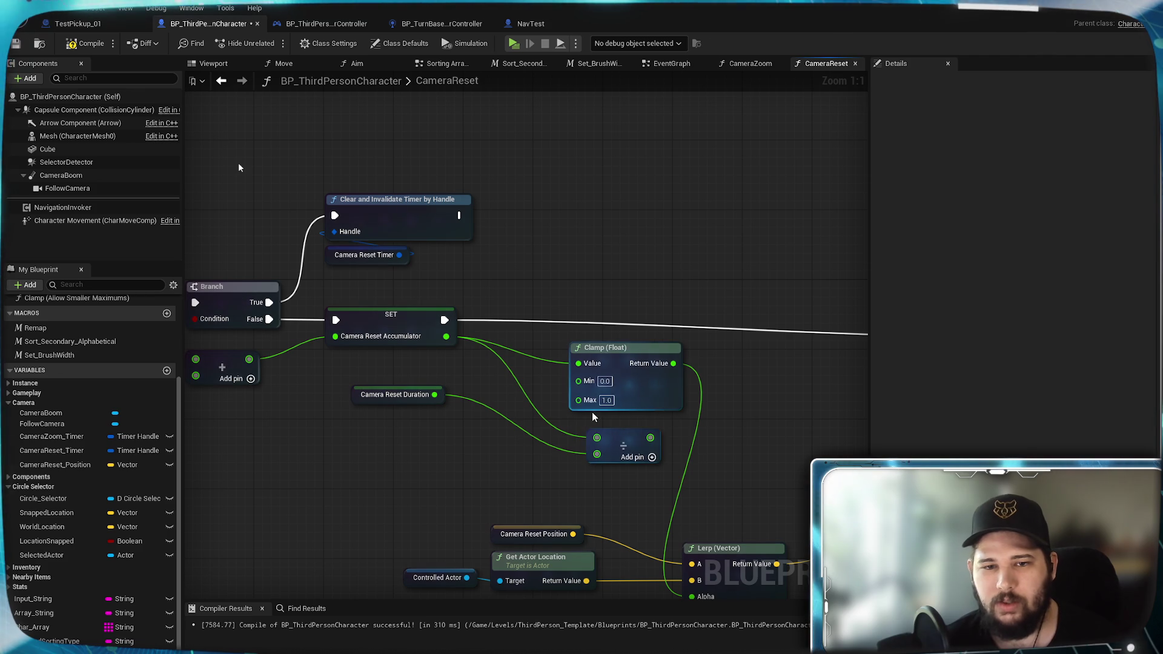
pyautogui.moveTo(434, 394); pyautogui.dragTo(579, 400)
pyautogui.moveTo(623, 366)
pyautogui.mouseDown()
pyautogui.moveTo(538, 356)
pyautogui.moveTo(600, 440)
pyautogui.moveTo(666, 419)
pyautogui.mouseUp()
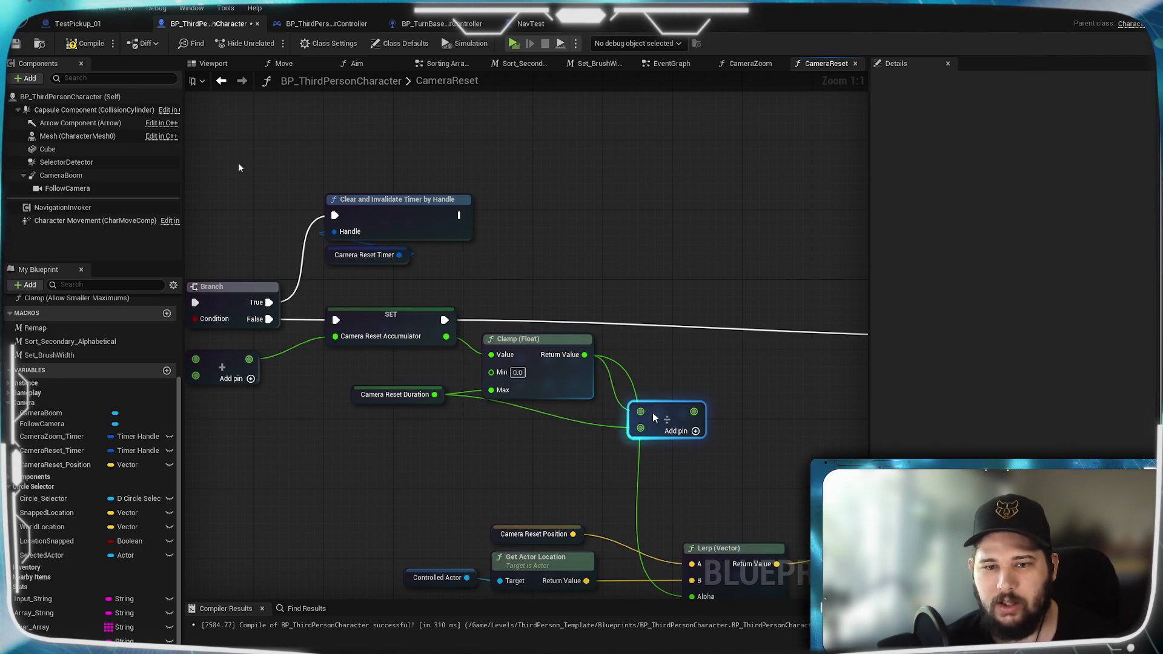
# Step: Connect the divide result to Lerp Alpha, compile the blueprint and start a play test
pyautogui.moveTo(642, 332); pyautogui.dragTo(649, 516)
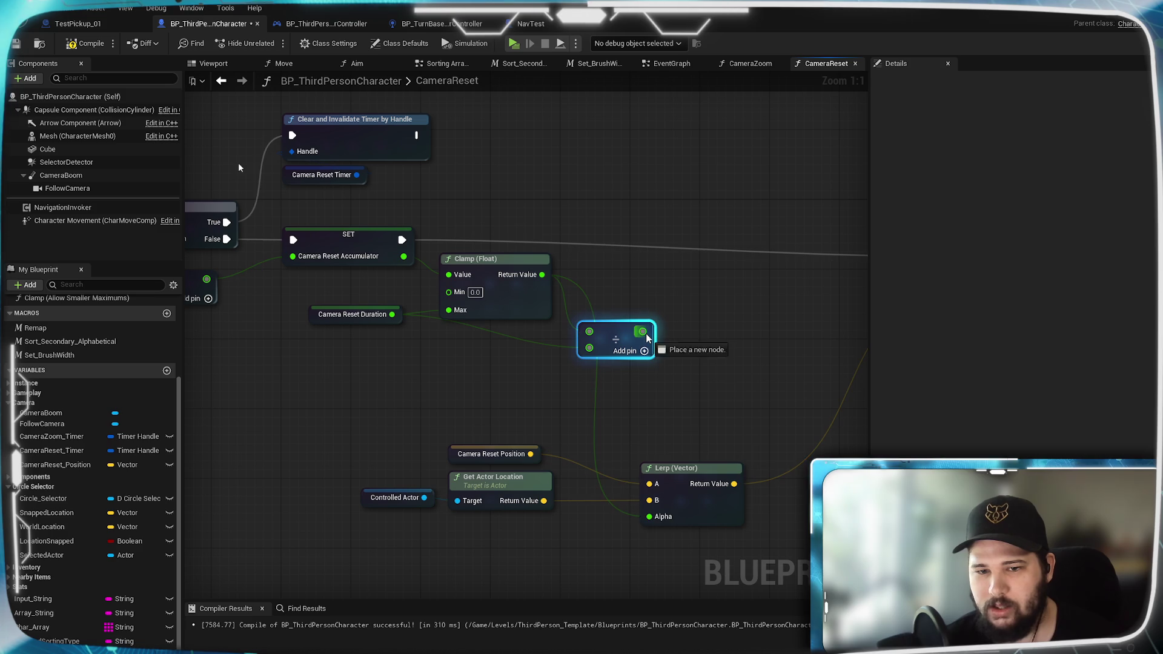
pyautogui.click(88, 44)
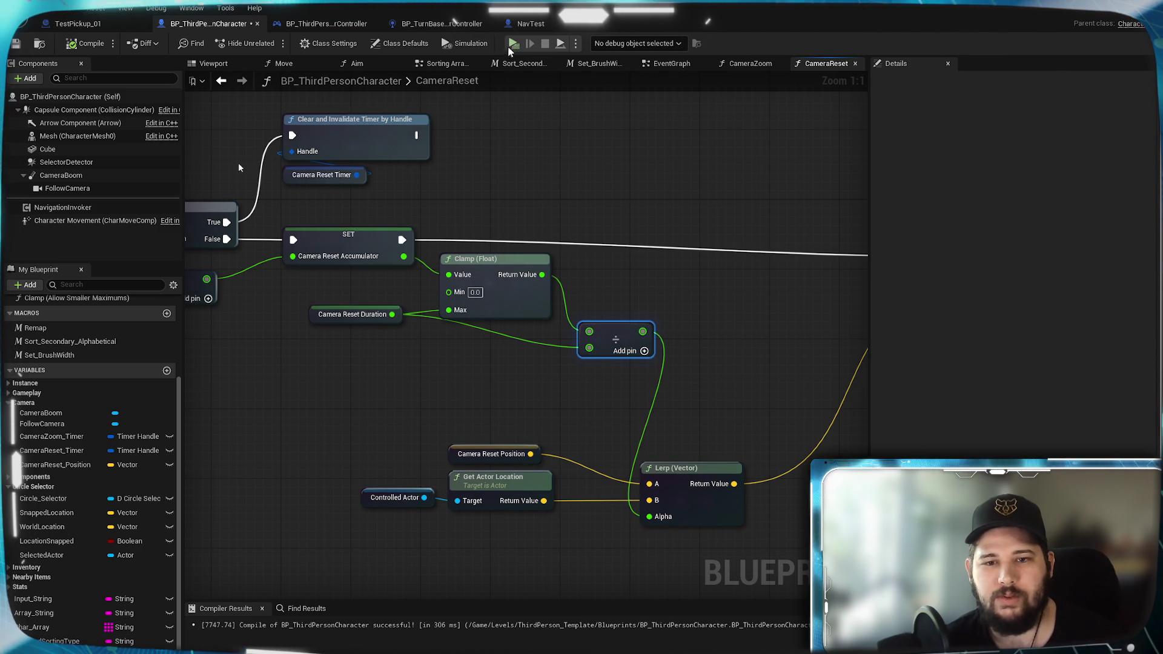
pyautogui.hotkey('alt', 'p')
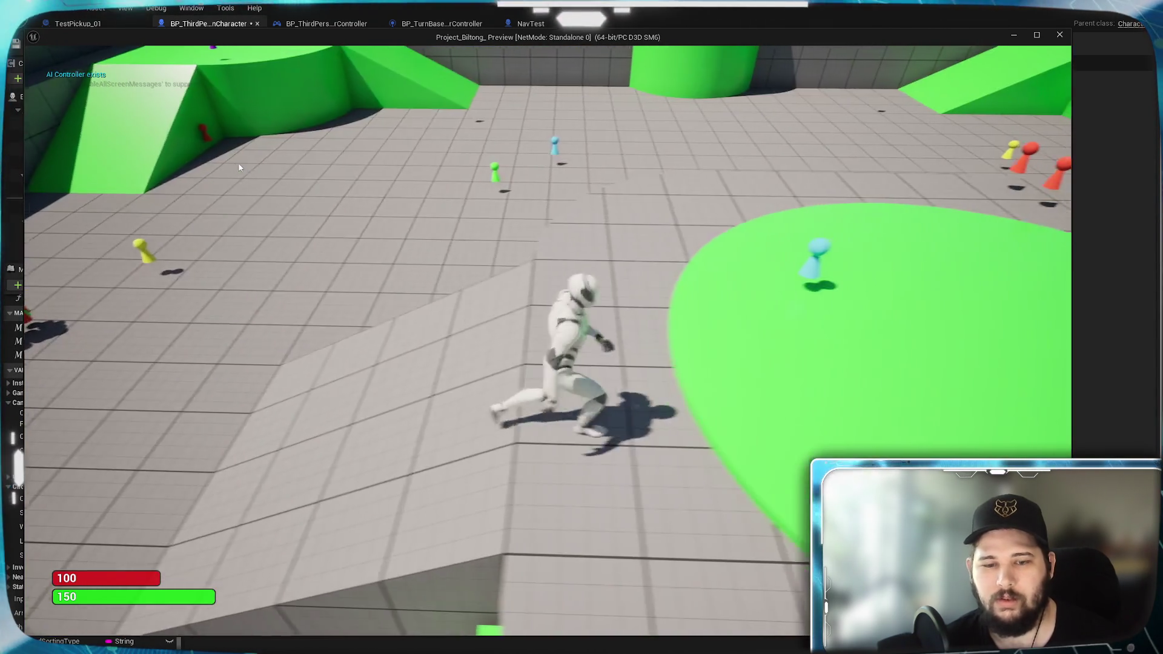
# Step: Click-move the character around the arena and switch to the top-down camera view
pyautogui.click(366, 388)
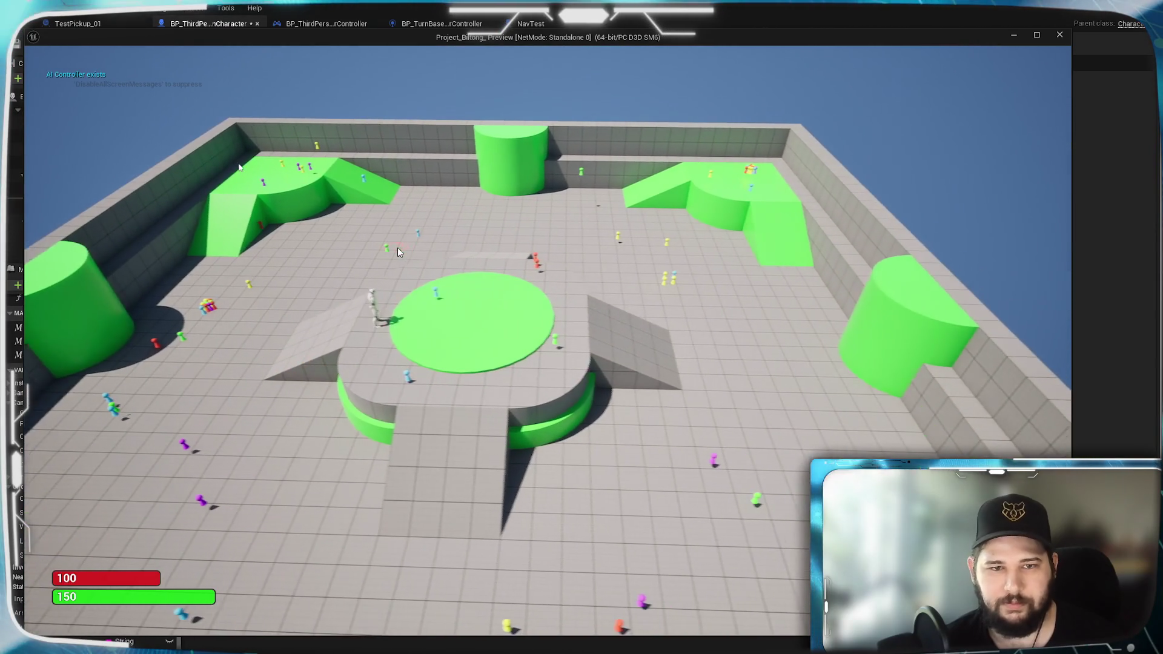
pyautogui.click(398, 249)
pyautogui.click(451, 284)
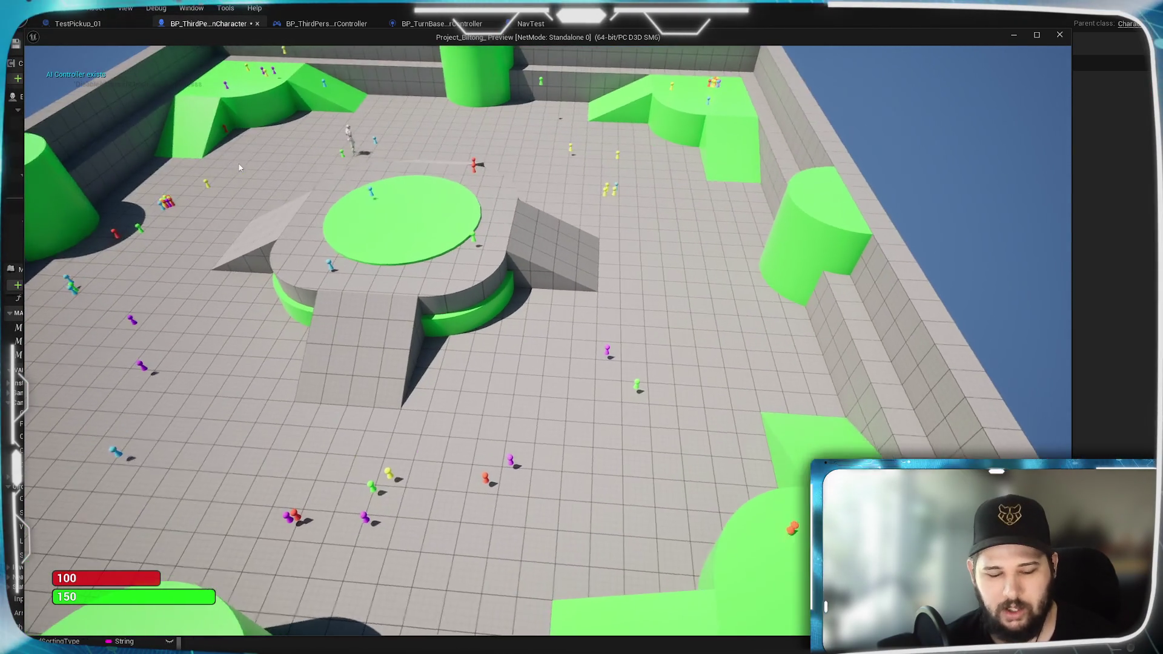
pyautogui.click(496, 312)
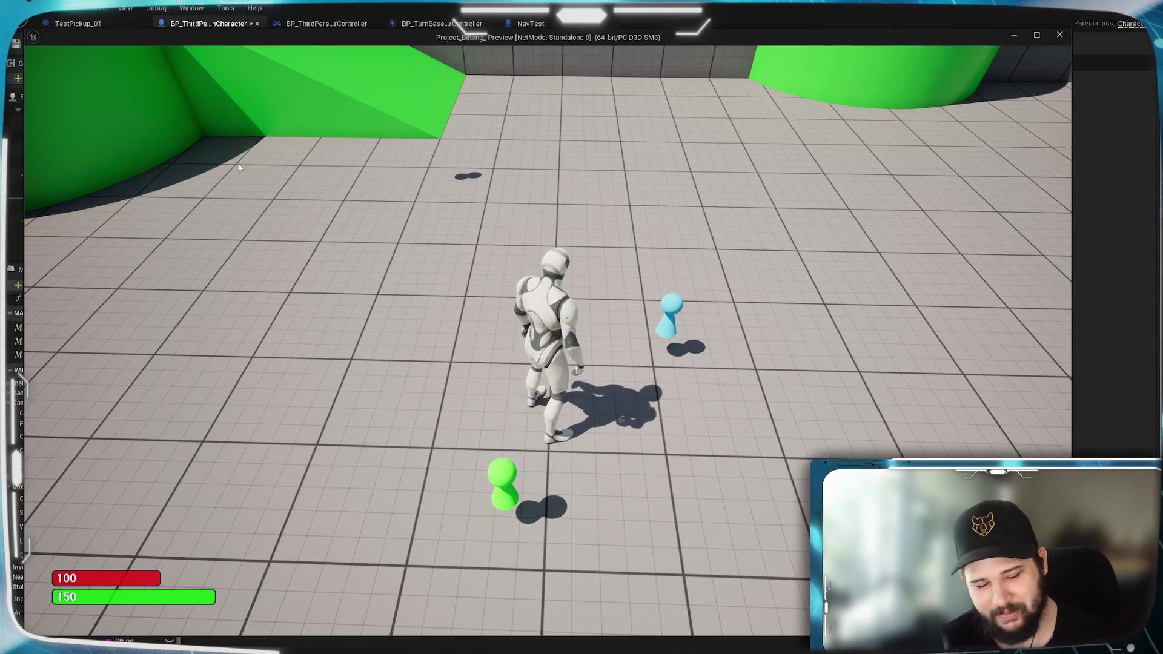
pyautogui.press('v')
pyautogui.press('v')
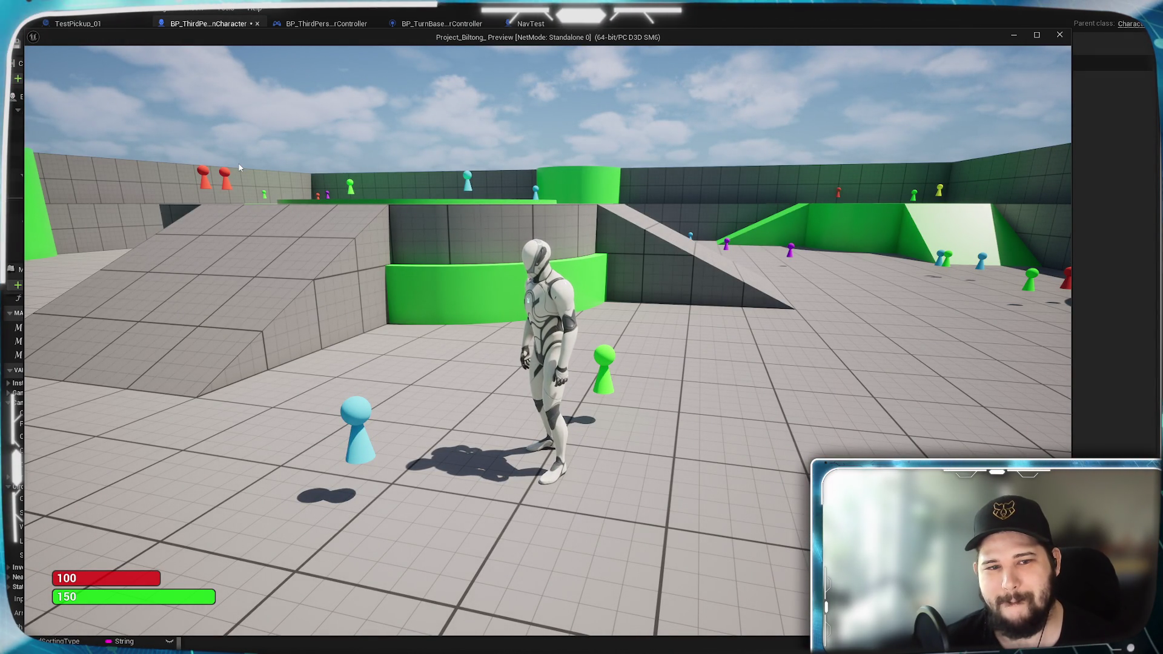
# Step: Walk, jump and swing the camera with Q/E to test the reset, then stop the preview
pyautogui.press('q')
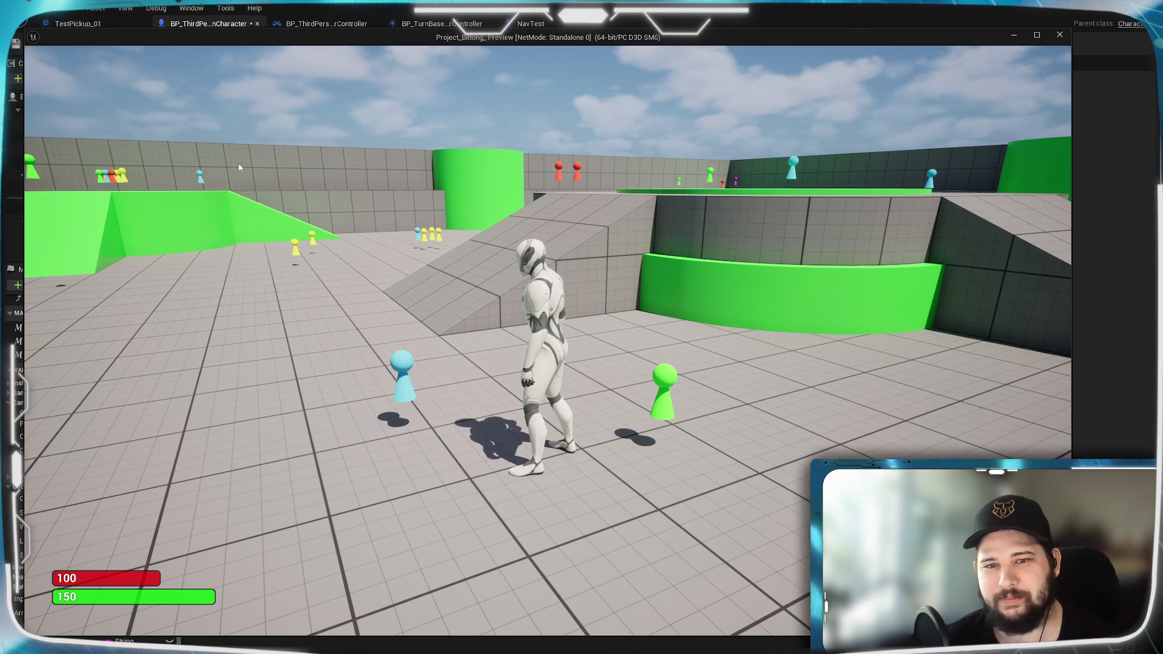
pyautogui.press('e')
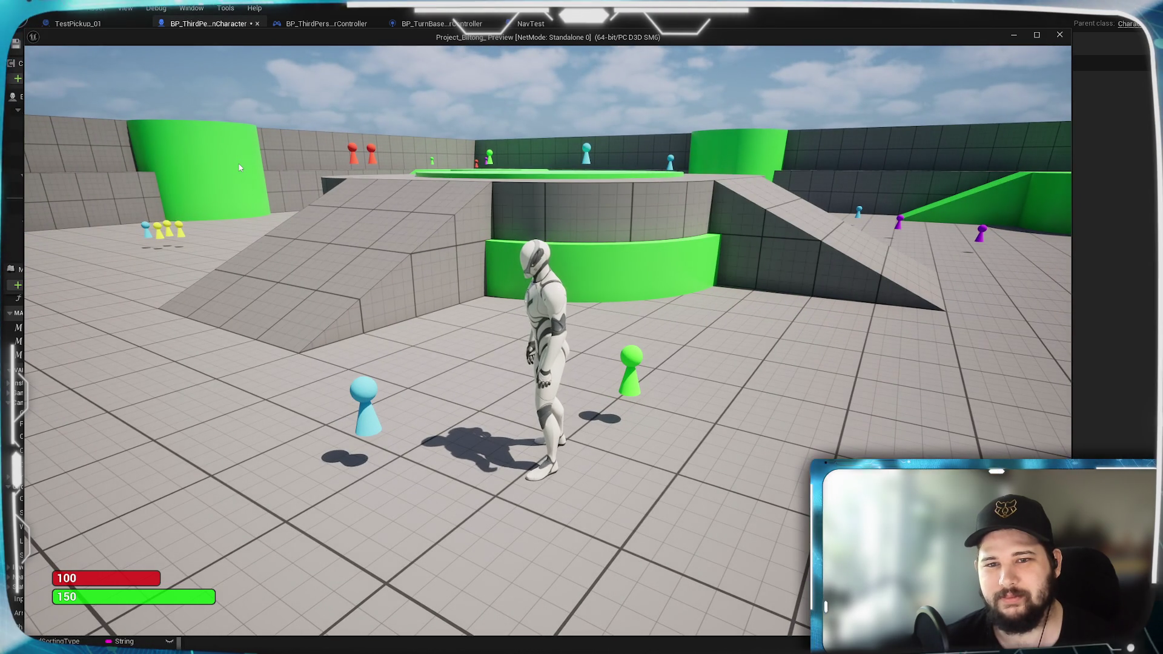
pyautogui.press('q')
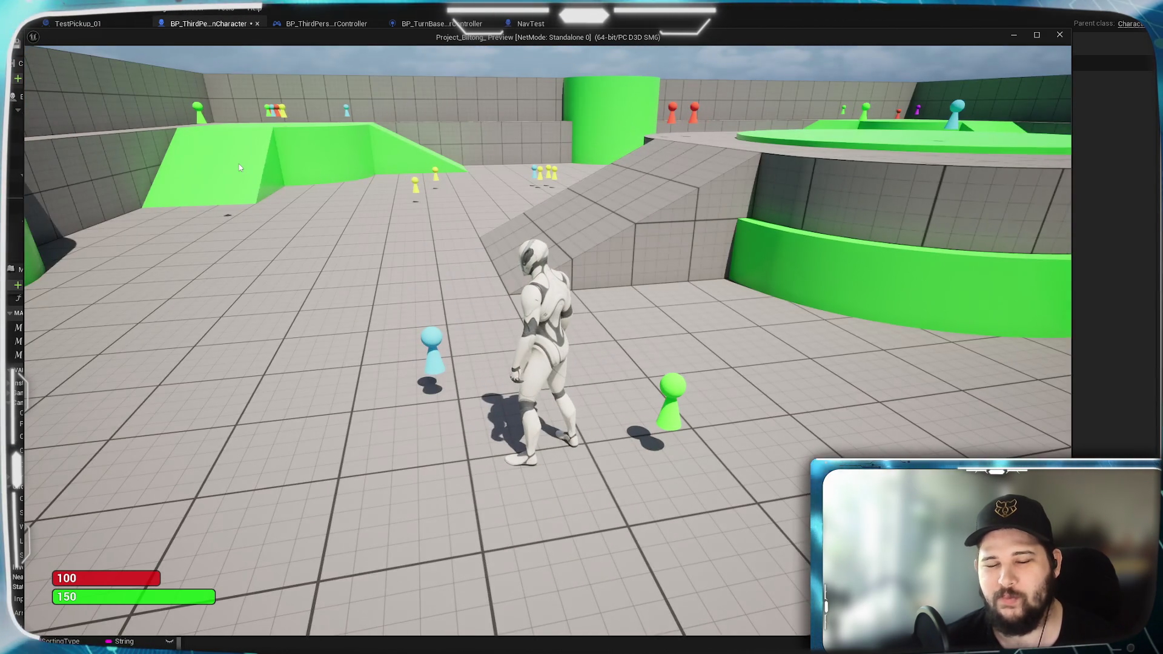
pyautogui.press('w')
pyautogui.press('e')
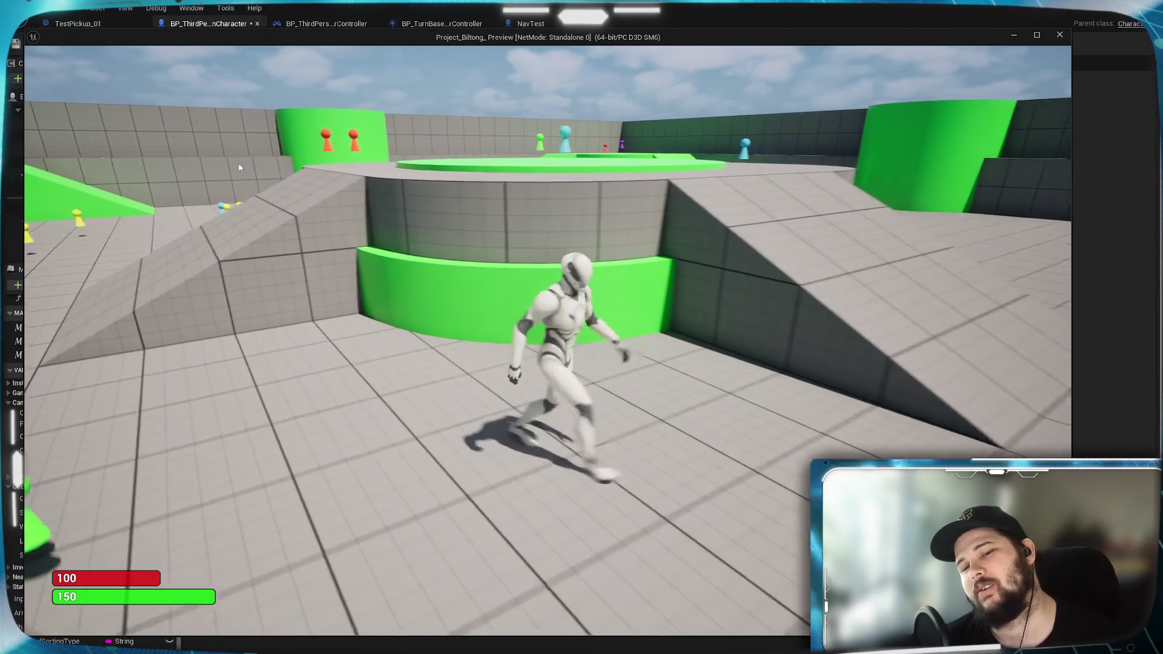
pyautogui.press('space')
pyautogui.press('q')
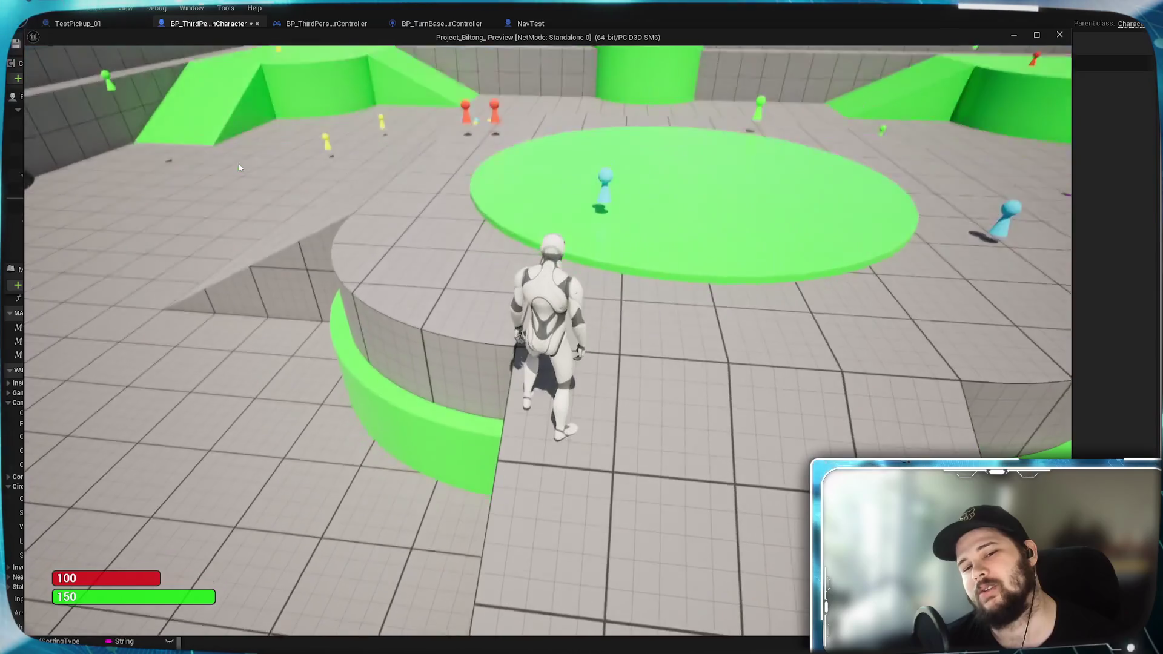
pyautogui.press('e')
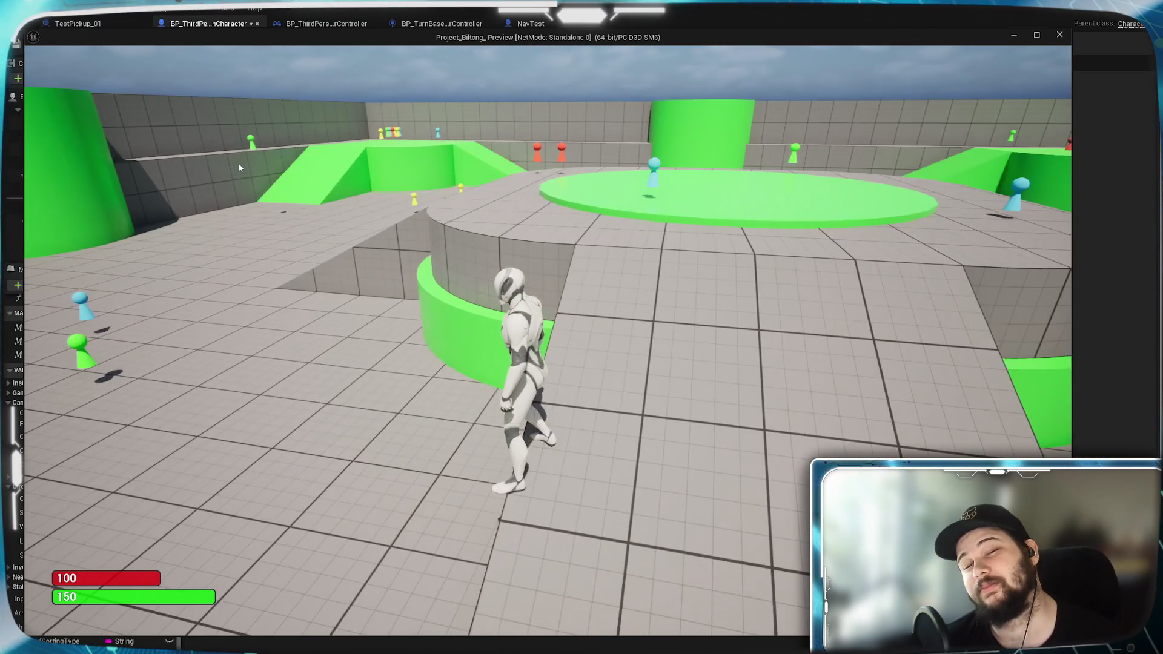
pyautogui.press('w')
pyautogui.press('q')
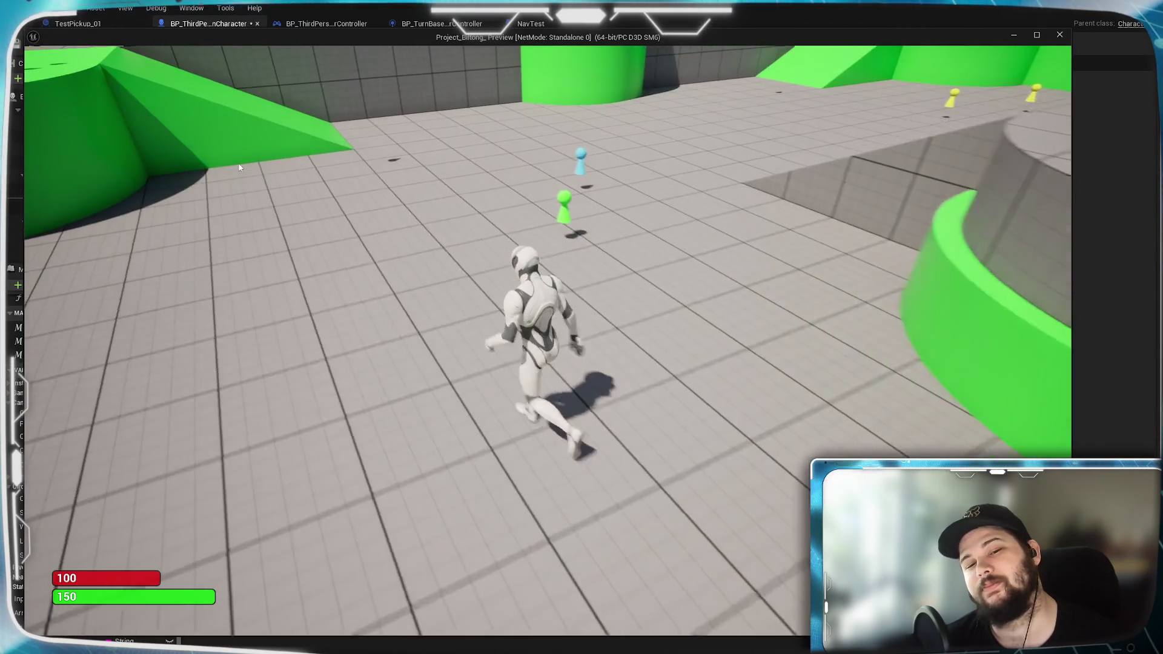
pyautogui.press('e')
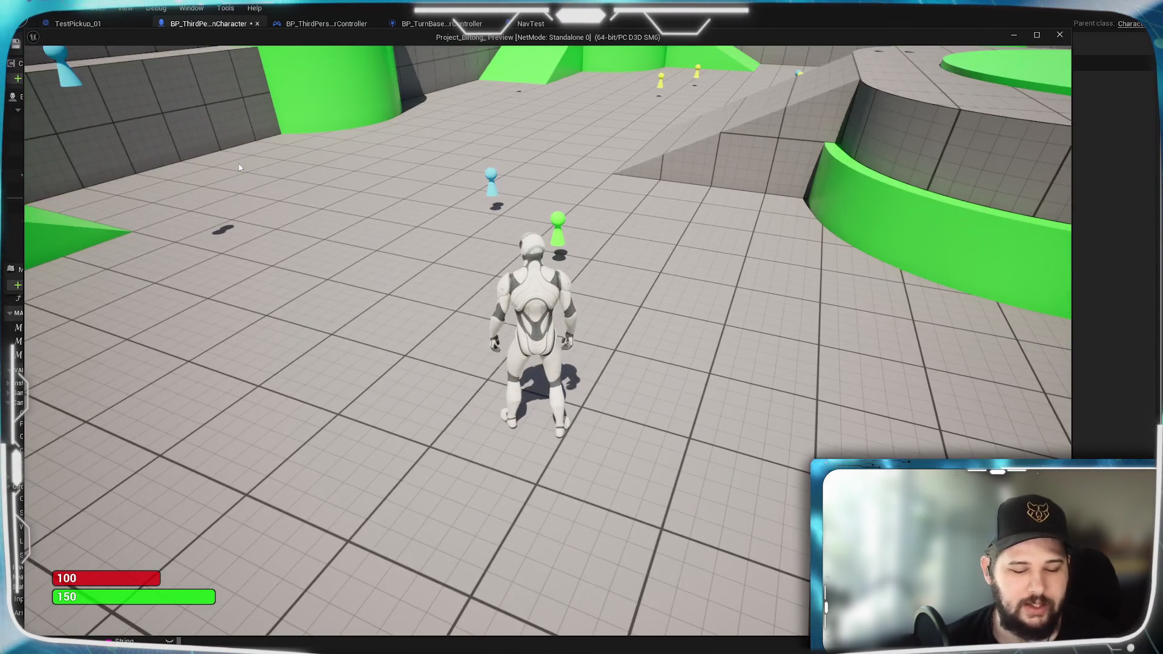
pyautogui.press('Escape')
pyautogui.scroll(-8, 385, 380)
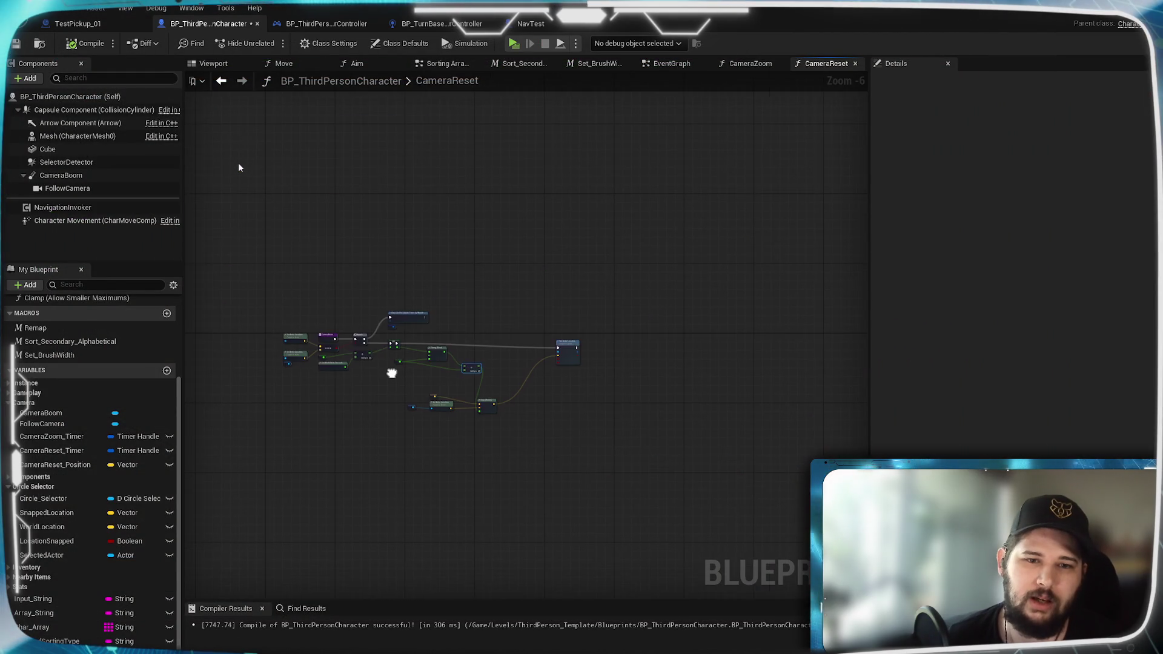
pyautogui.scroll(2, 482, 350)
pyautogui.scroll(3, 522, 341)
# Step: Move the Lerp (Vector) node and its Camera Reset Position and location inputs up beside the adder
pyautogui.moveTo(546, 357)
pyautogui.mouseDown()
pyautogui.moveTo(434, 370)
pyautogui.moveTo(572, 374)
pyautogui.moveTo(549, 355)
pyautogui.moveTo(280, 331)
pyautogui.mouseUp()
pyautogui.moveTo(593, 394); pyautogui.dragTo(643, 298)
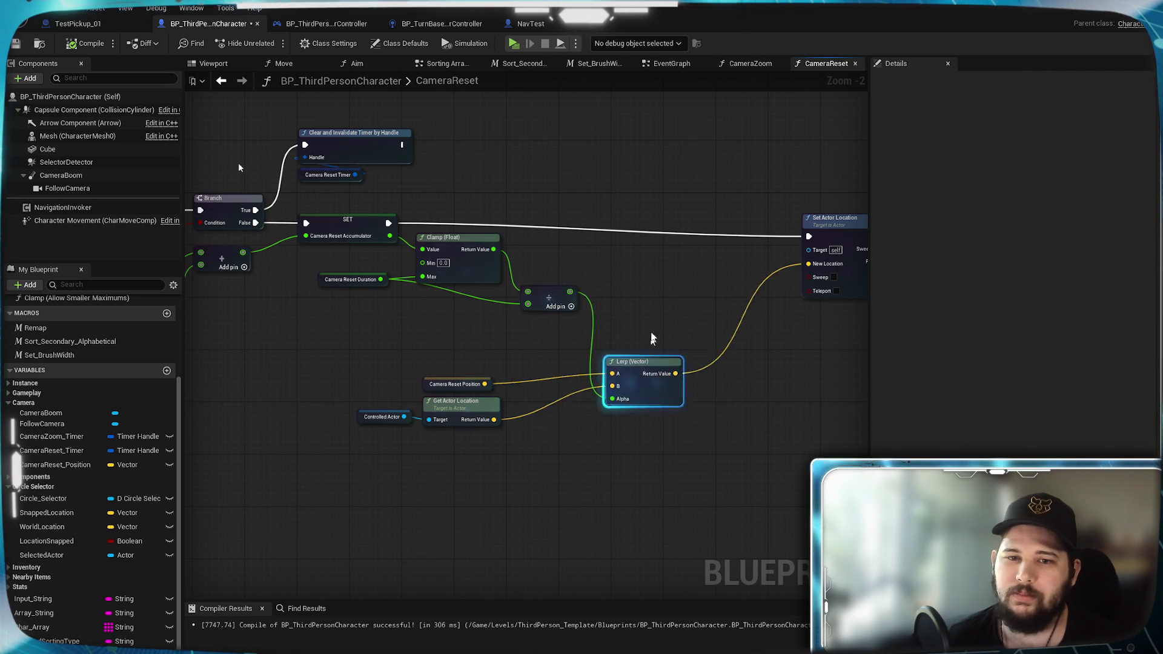
pyautogui.moveTo(538, 459); pyautogui.dragTo(355, 373)
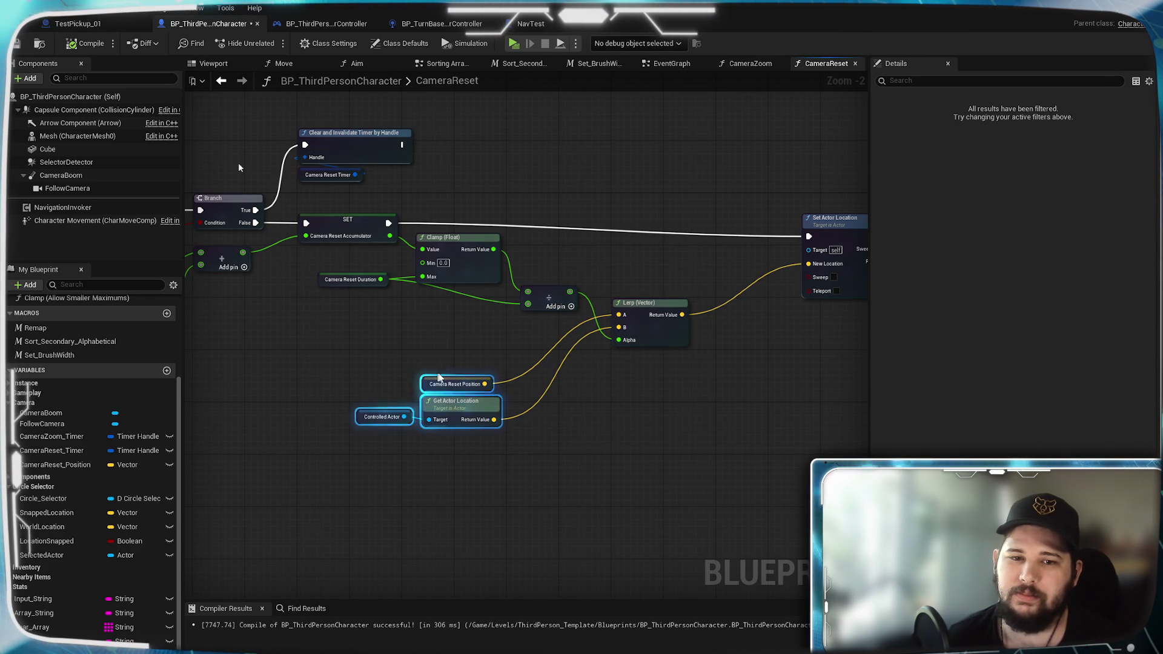
pyautogui.moveTo(453, 406); pyautogui.dragTo(532, 361)
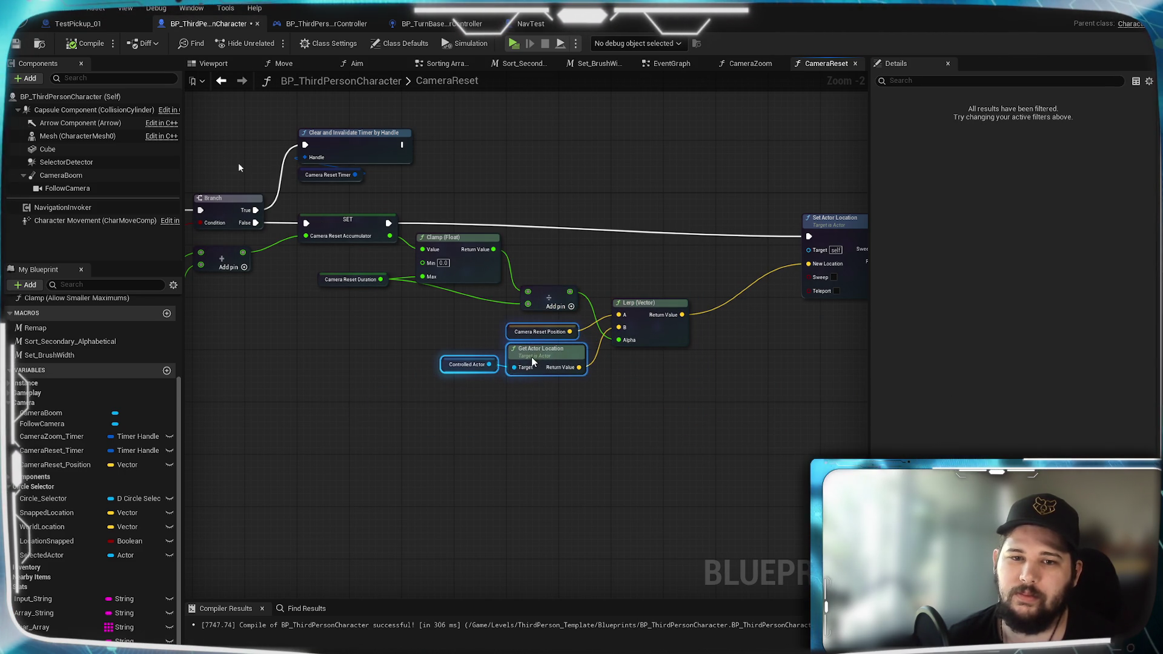
pyautogui.click(504, 445)
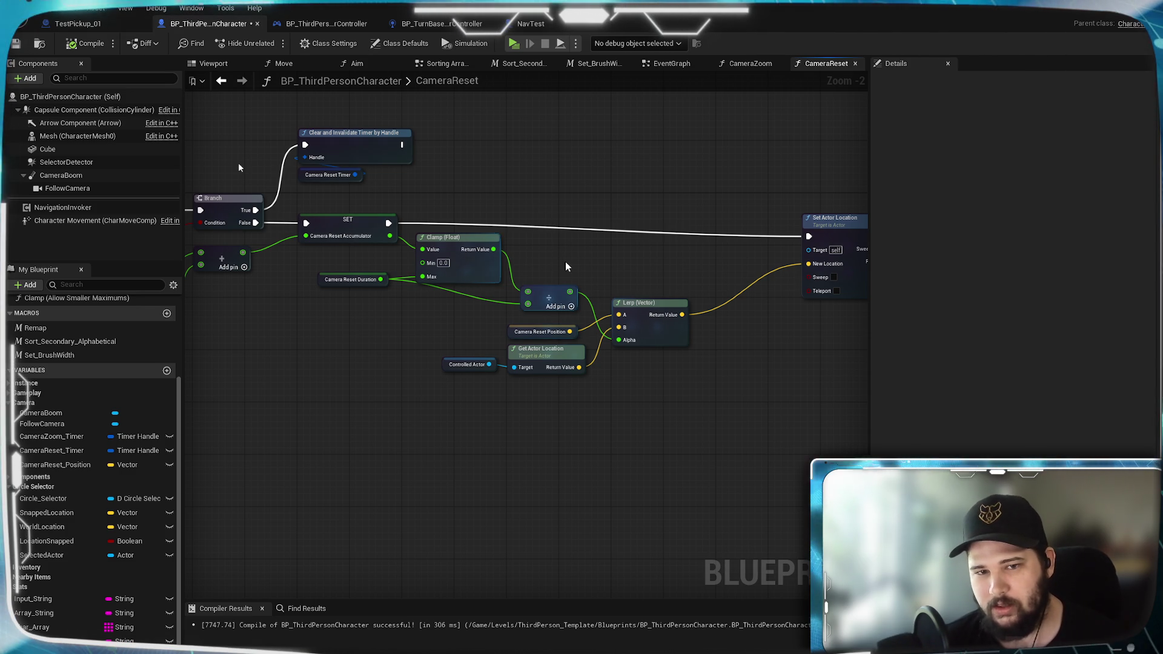
# Step: Save BP_ThirdPersonCharacter and pan back to the start of the function
pyautogui.moveTo(570, 263)
pyautogui.mouseDown()
pyautogui.moveTo(535, 314)
pyautogui.moveTo(542, 368)
pyautogui.mouseUp()
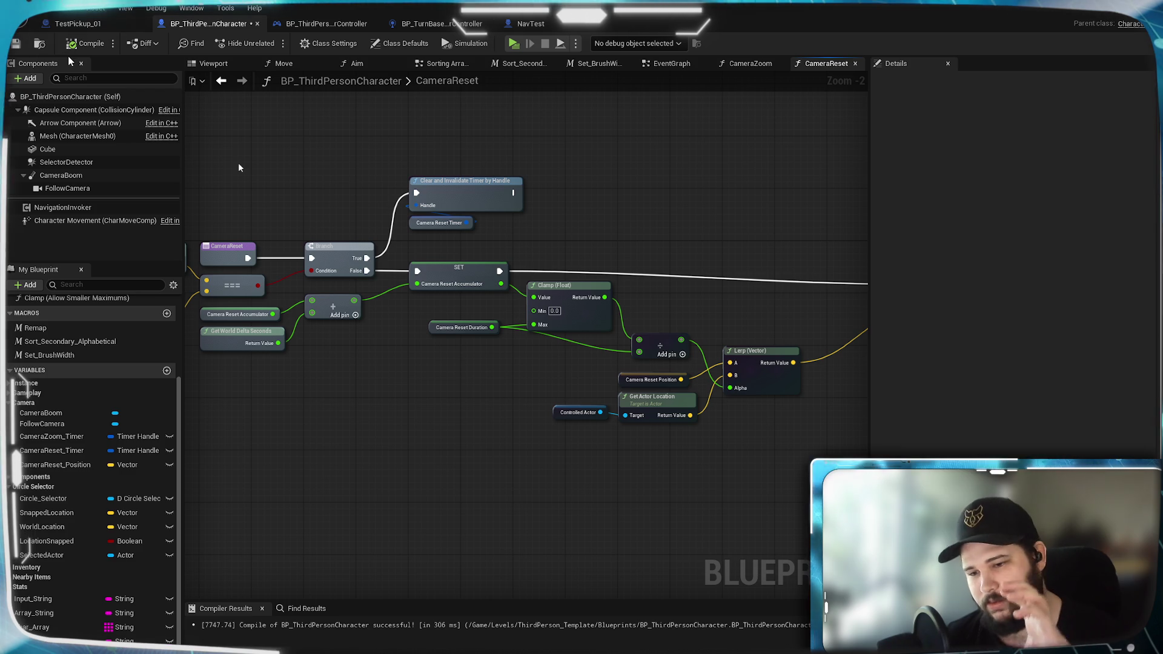
pyautogui.click(15, 44)
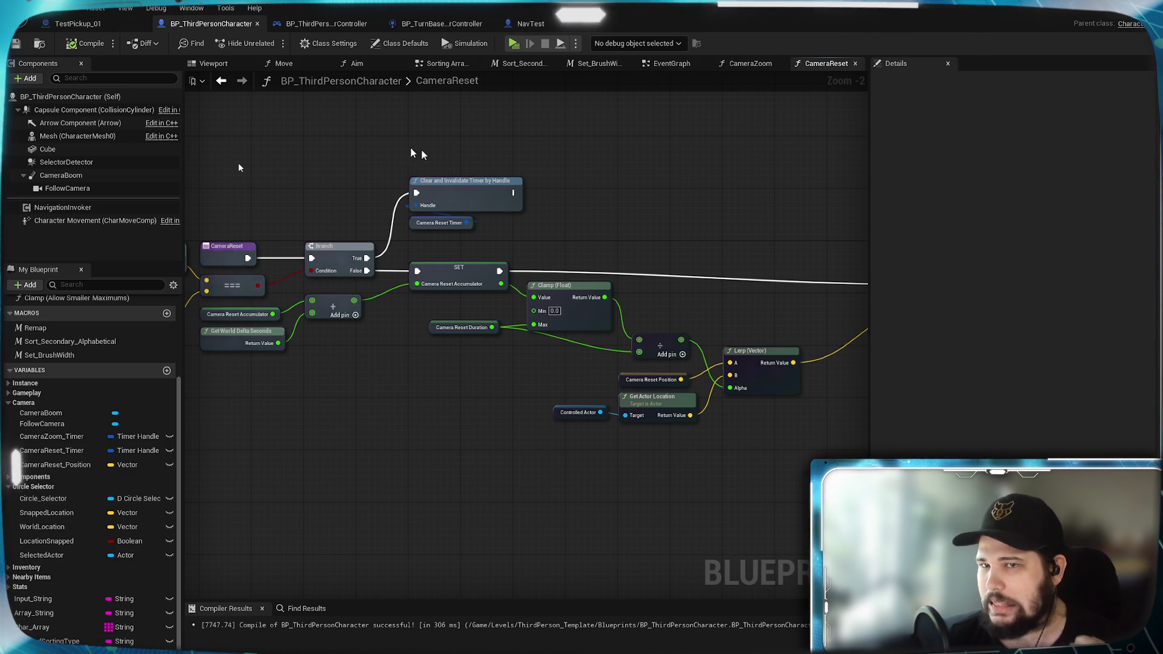
pyautogui.moveTo(538, 195); pyautogui.dragTo(567, 244)
pyautogui.scroll(2, 557, 263)
pyautogui.moveTo(372, 420)
pyautogui.mouseDown()
pyautogui.moveTo(547, 412)
pyautogui.moveTo(597, 394)
pyautogui.mouseUp()
# Step: Inspect the Capsule Component's collision settings and place a Capsule Component getter in the graph
pyautogui.click(76, 112)
pyautogui.scroll(-5, 949, 389)
pyautogui.scroll(-5, 948, 389)
pyautogui.scroll(-5, 948, 389)
pyautogui.scroll(-3, 948, 389)
pyautogui.scroll(1, 949, 389)
pyautogui.scroll(1, 948, 389)
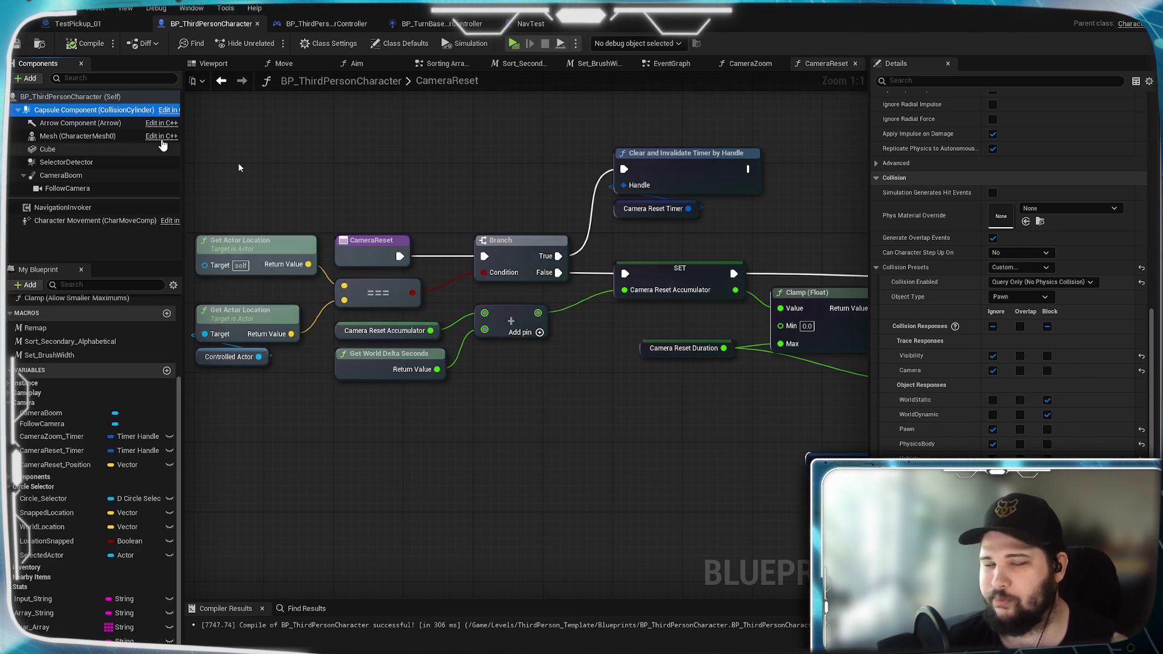
pyautogui.moveTo(313, 345); pyautogui.dragTo(382, 427)
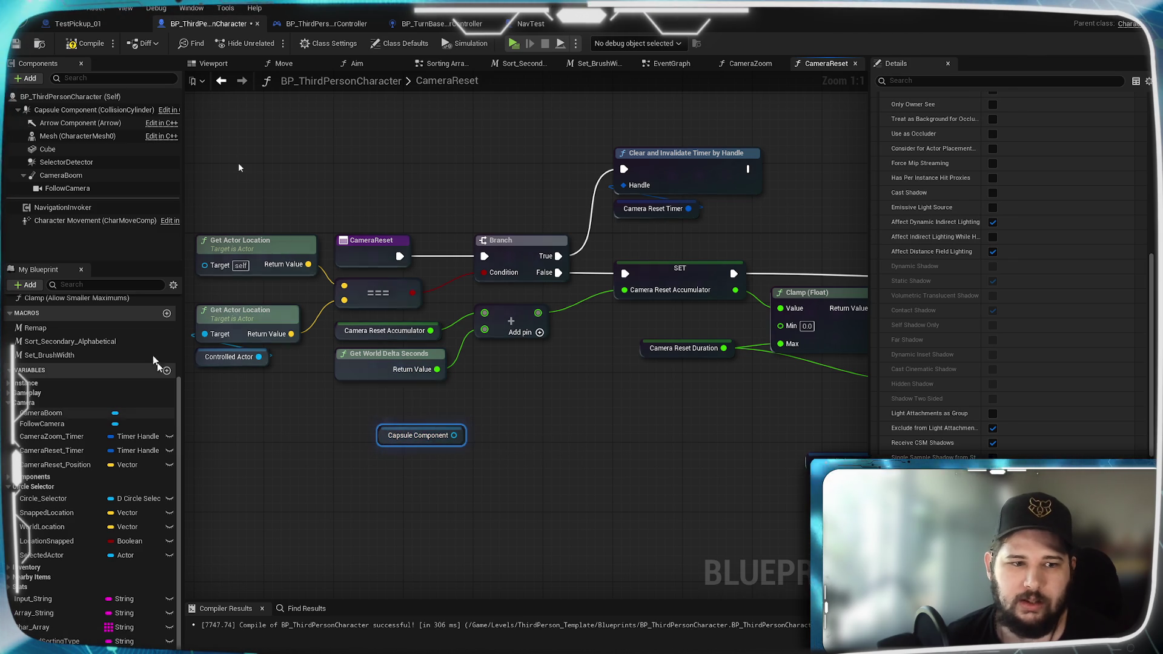
pyautogui.click(48, 109)
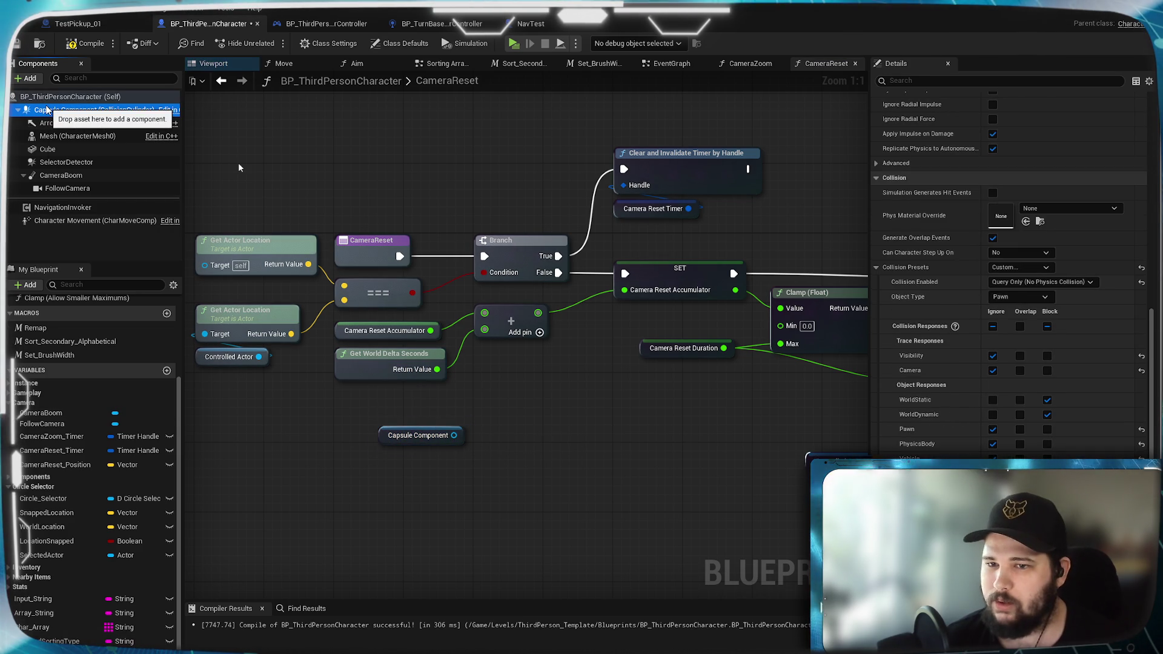
pyautogui.scroll(-5, 886, 268)
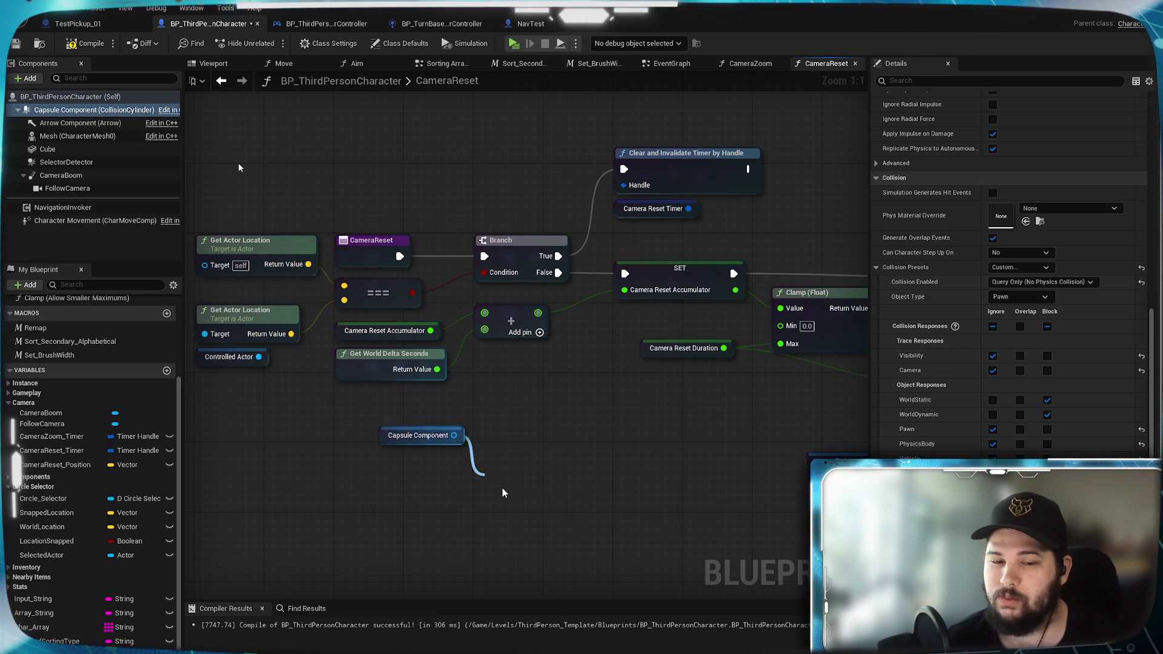
# Step: Add a Get Collision Enabled node wired from the Capsule Component reference
pyautogui.moveTo(457, 438); pyautogui.dragTo(502, 492)
pyautogui.write('get col')
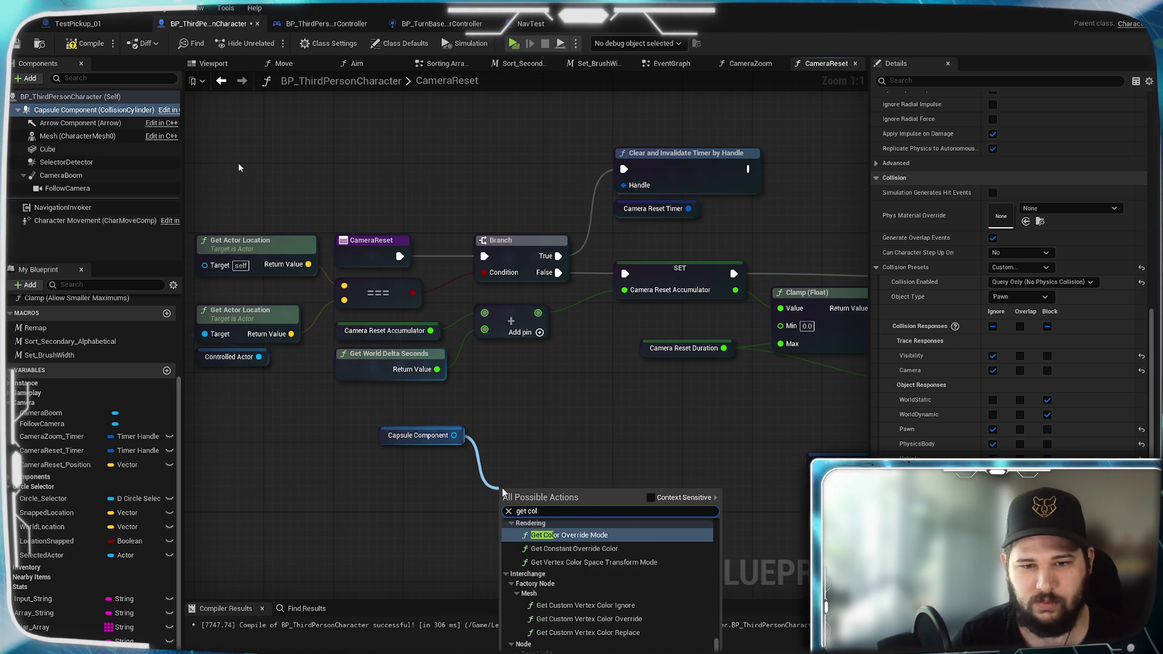
pyautogui.write('lision')
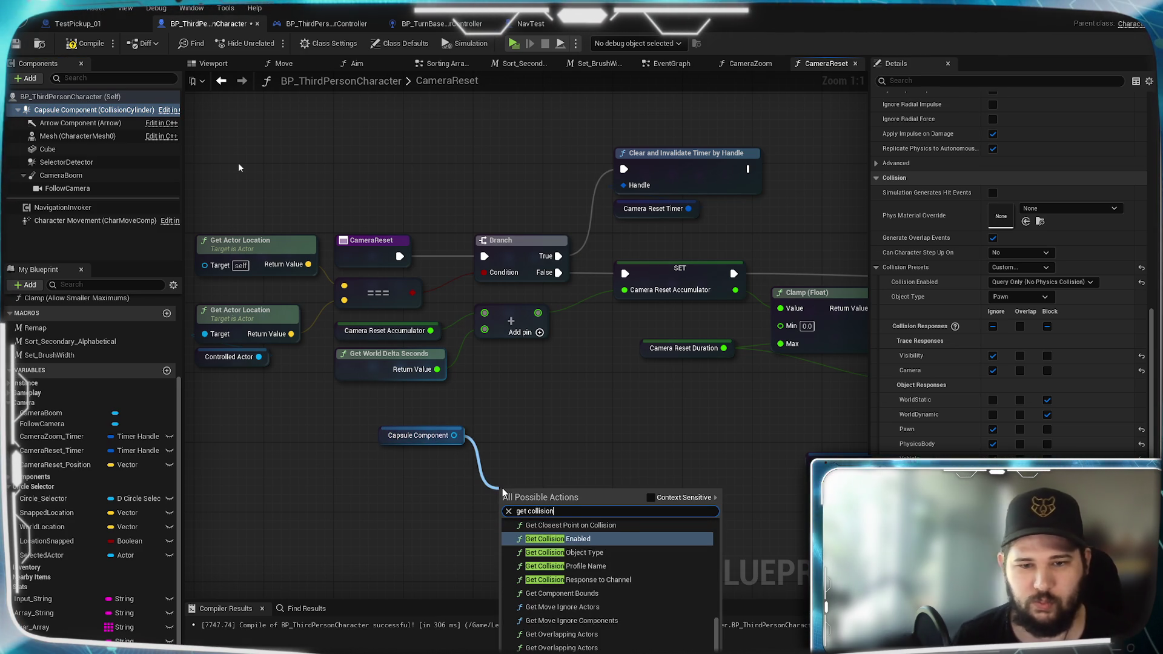
pyautogui.scroll(2, 618, 561)
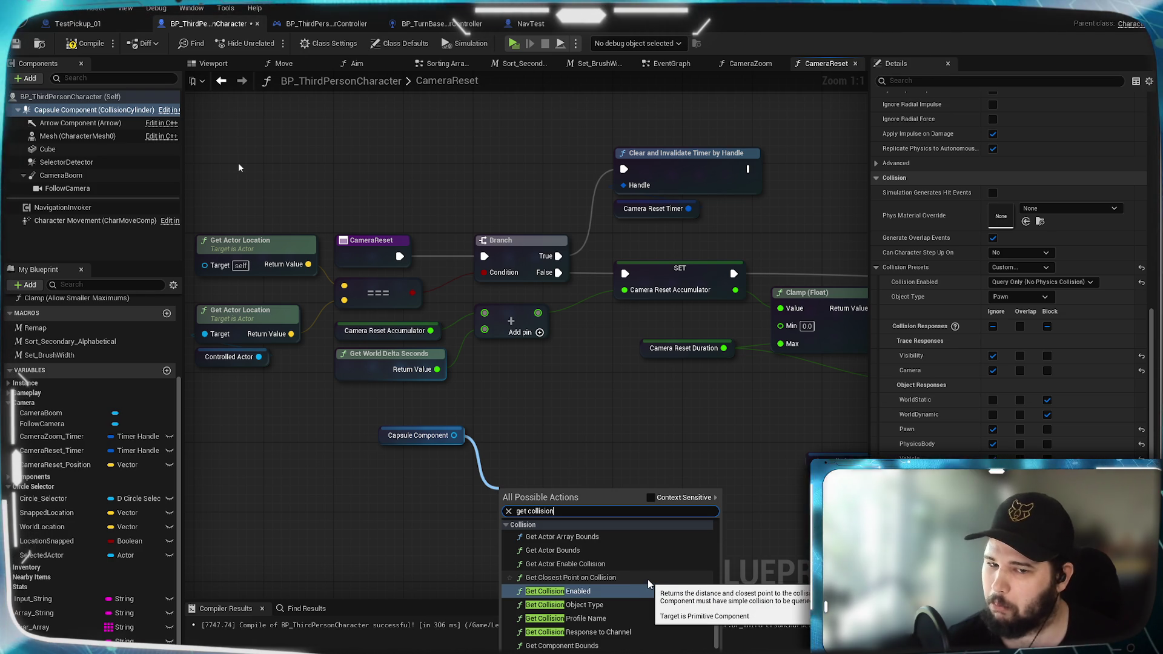
pyautogui.scroll(-2, 637, 600)
pyautogui.scroll(-2, 641, 607)
pyautogui.scroll(-1, 641, 607)
pyautogui.scroll(-2, 641, 607)
pyautogui.scroll(-2, 641, 608)
pyautogui.scroll(1, 641, 608)
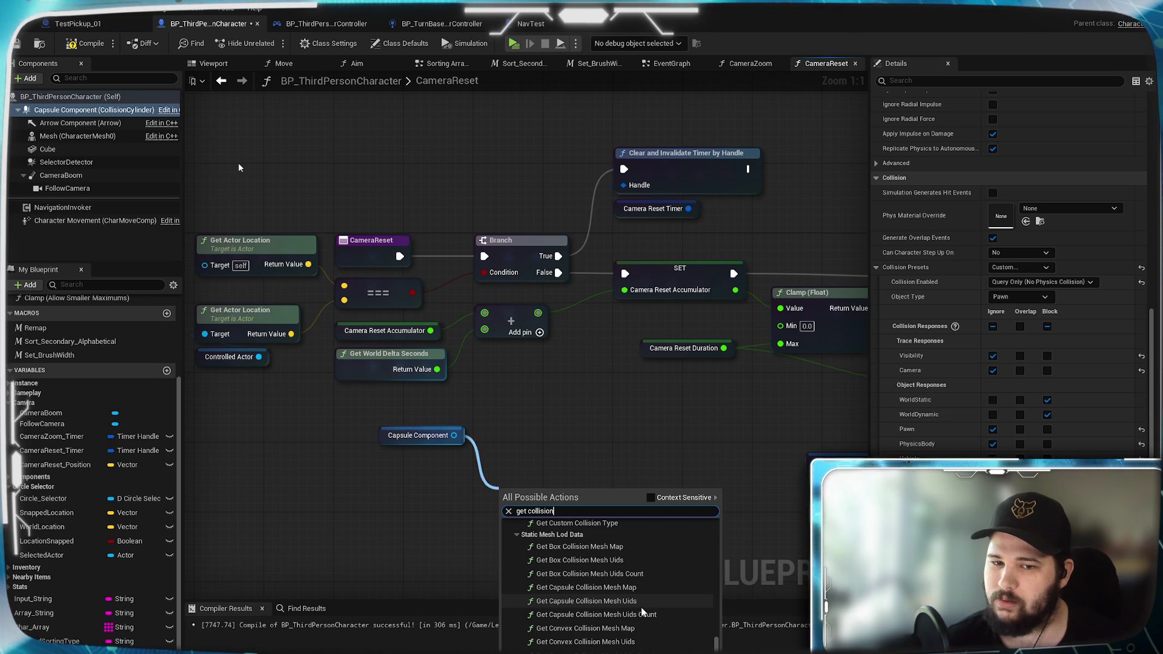
pyautogui.scroll(-2, 652, 588)
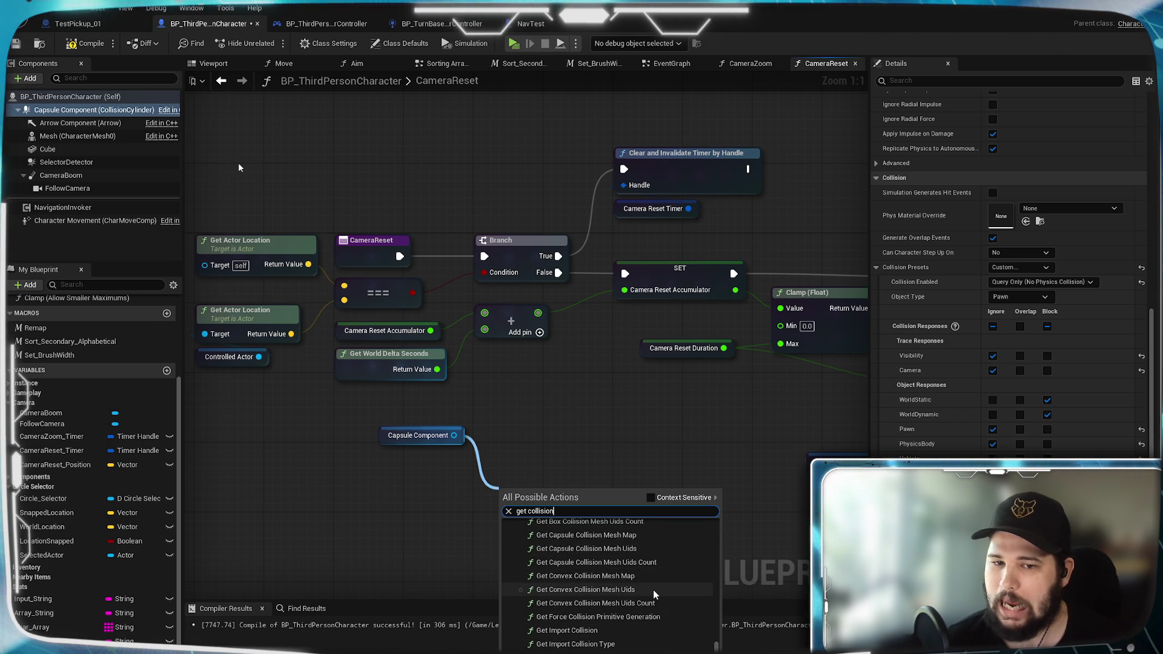
pyautogui.scroll(-2, 659, 592)
pyautogui.scroll(-2, 658, 592)
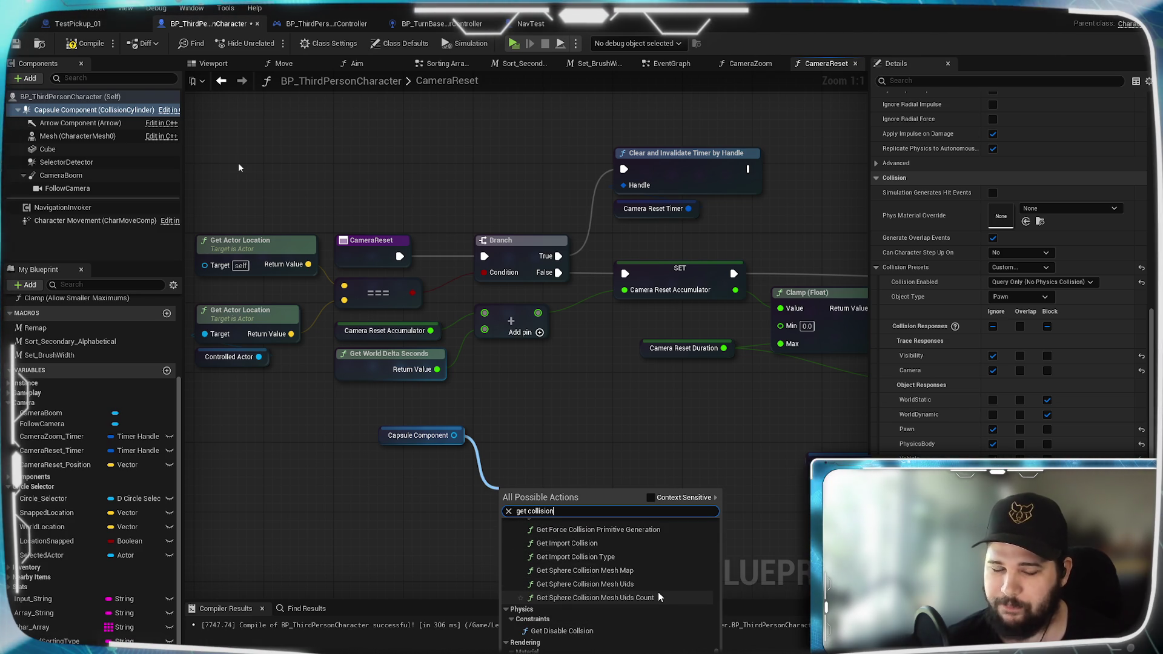
pyautogui.scroll(-2, 659, 592)
pyautogui.scroll(-3, 663, 593)
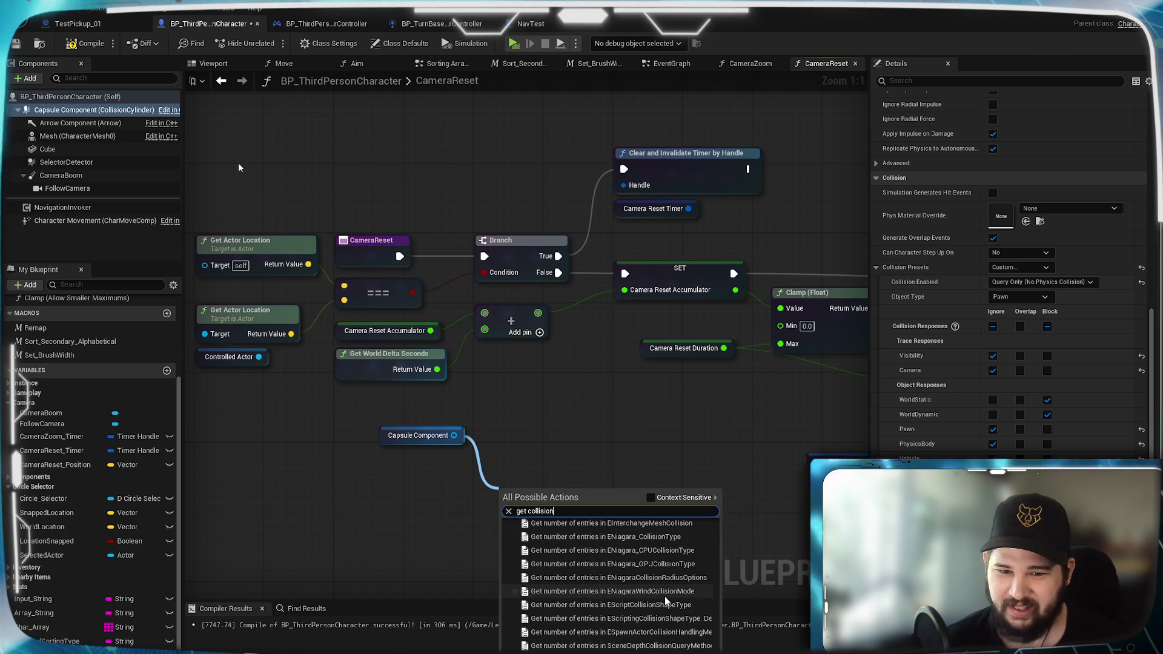
pyautogui.scroll(3, 664, 596)
pyautogui.scroll(5, 664, 596)
pyautogui.scroll(3, 666, 596)
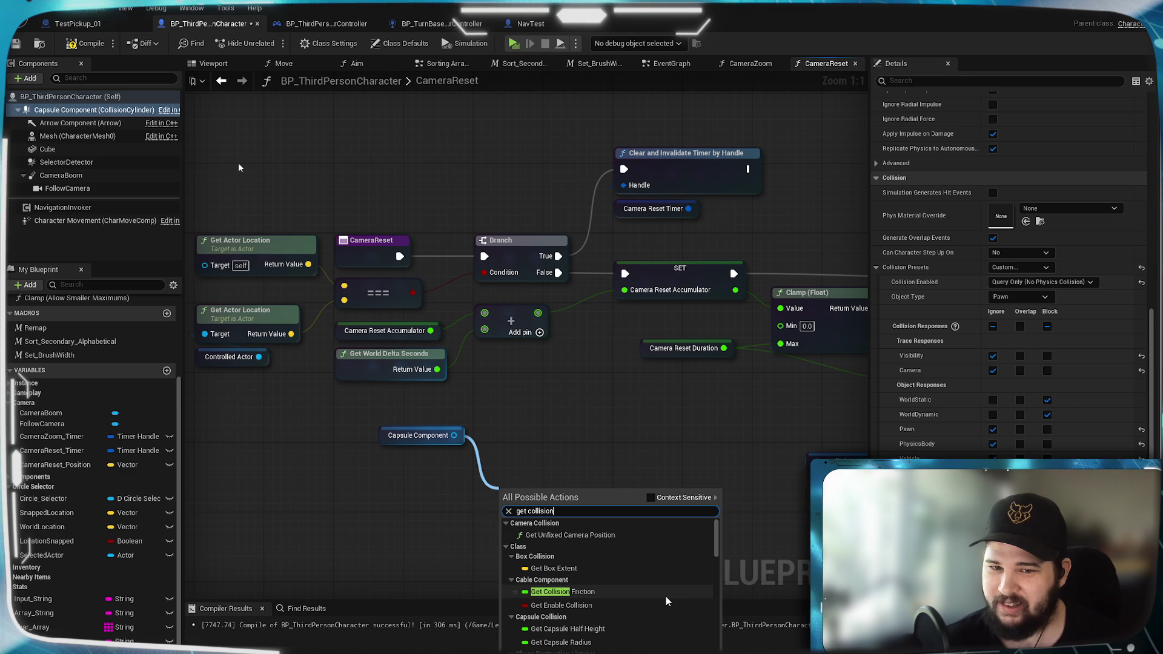
pyautogui.scroll(-1, 658, 576)
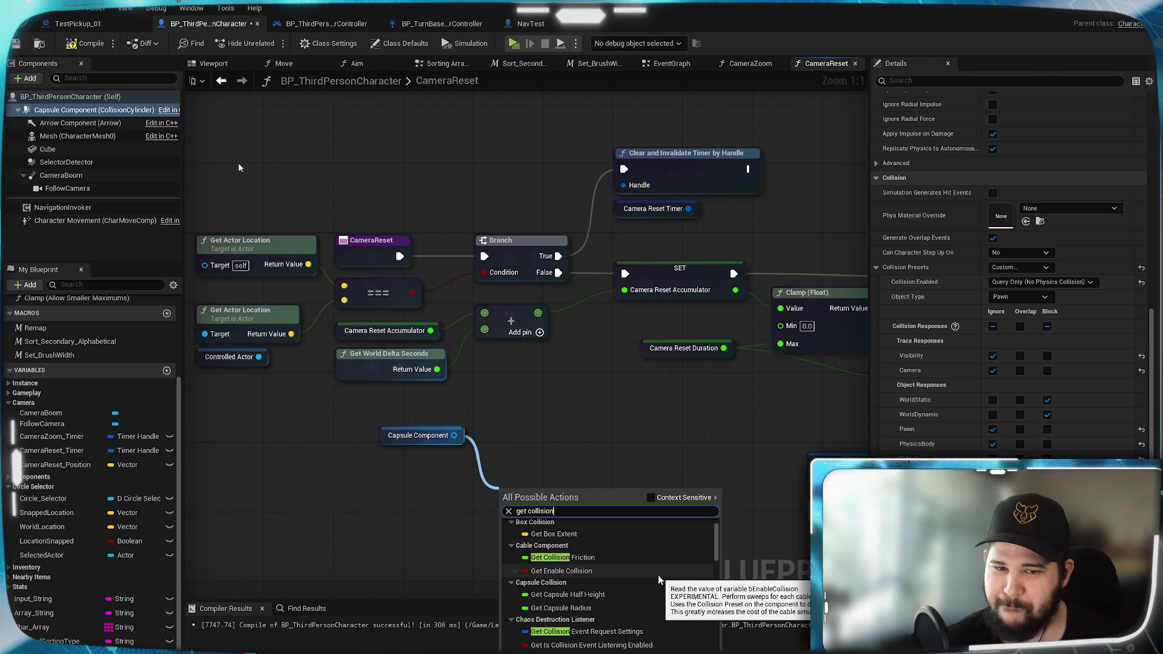
pyautogui.scroll(-1, 658, 575)
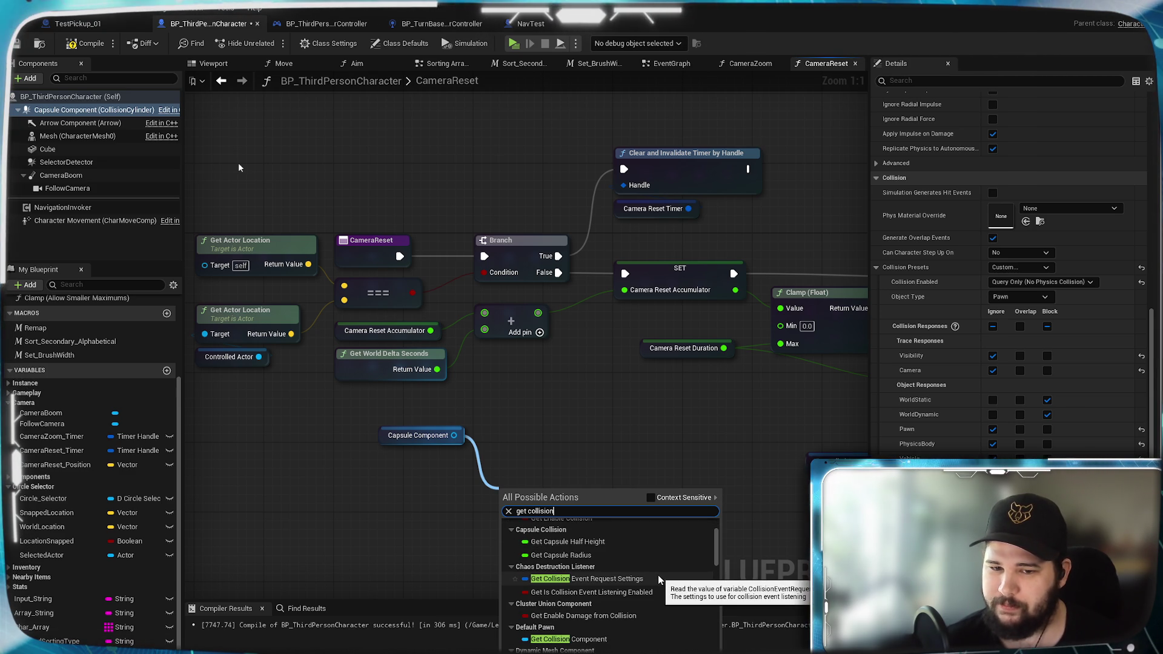
pyautogui.scroll(-1, 658, 578)
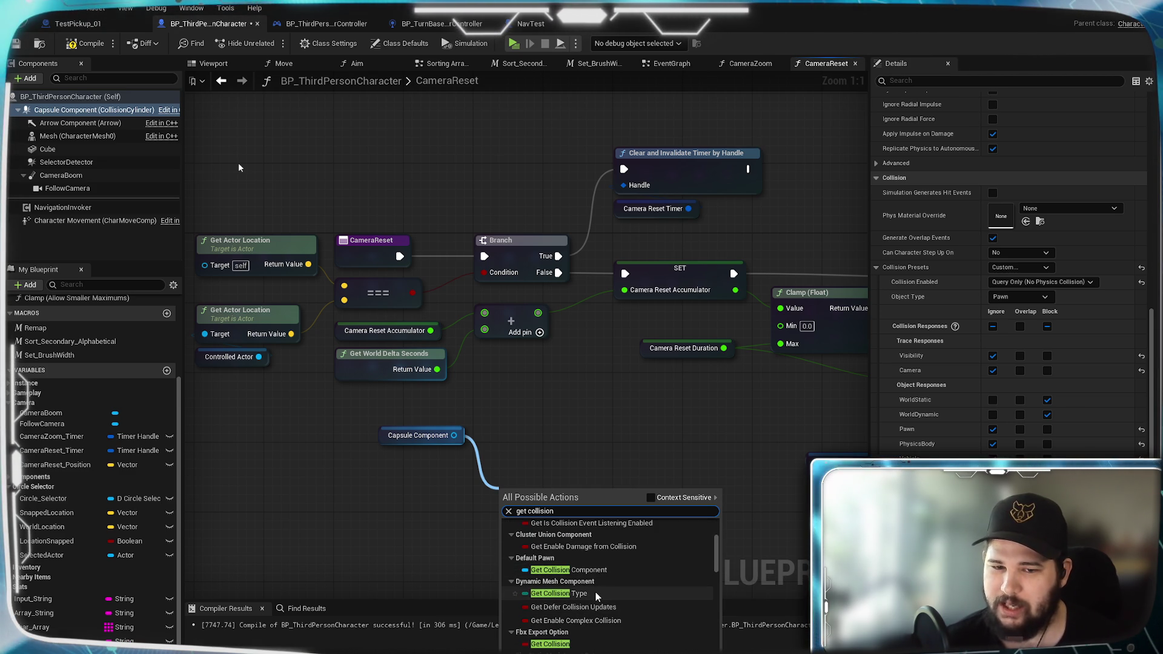
pyautogui.scroll(-1, 650, 576)
pyautogui.scroll(-1, 650, 577)
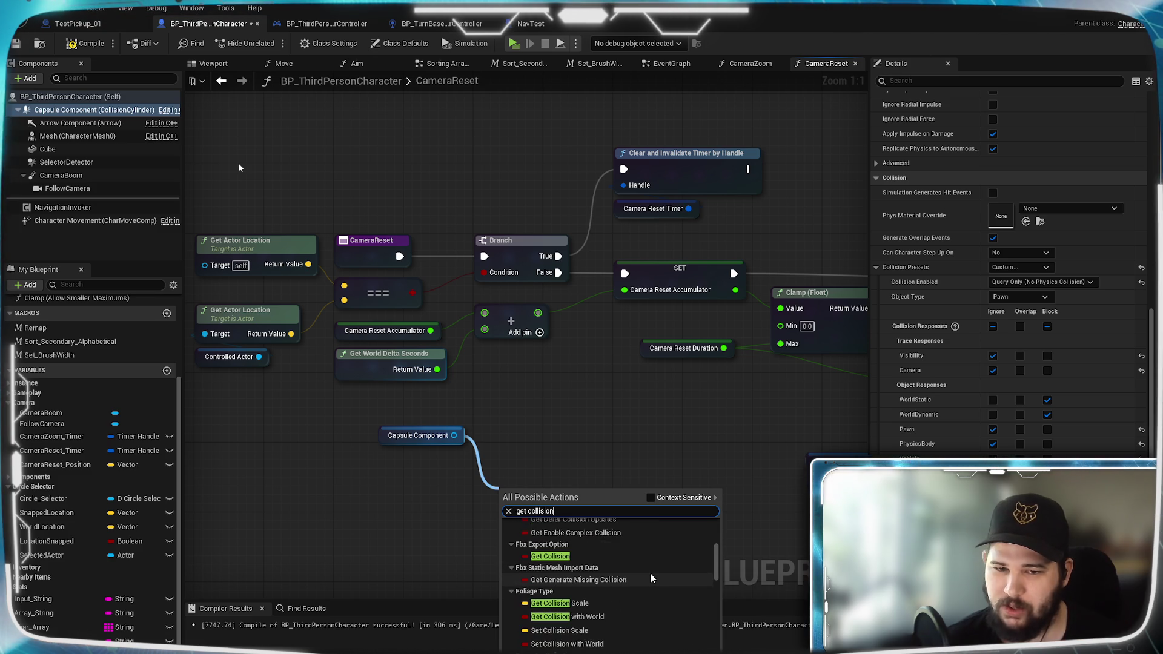
pyautogui.scroll(-1, 650, 577)
pyautogui.scroll(-2, 650, 576)
pyautogui.scroll(-2, 650, 577)
pyautogui.scroll(-2, 651, 578)
pyautogui.scroll(-1, 651, 578)
pyautogui.scroll(-2, 650, 579)
pyautogui.scroll(-2, 651, 578)
pyautogui.scroll(-2, 651, 578)
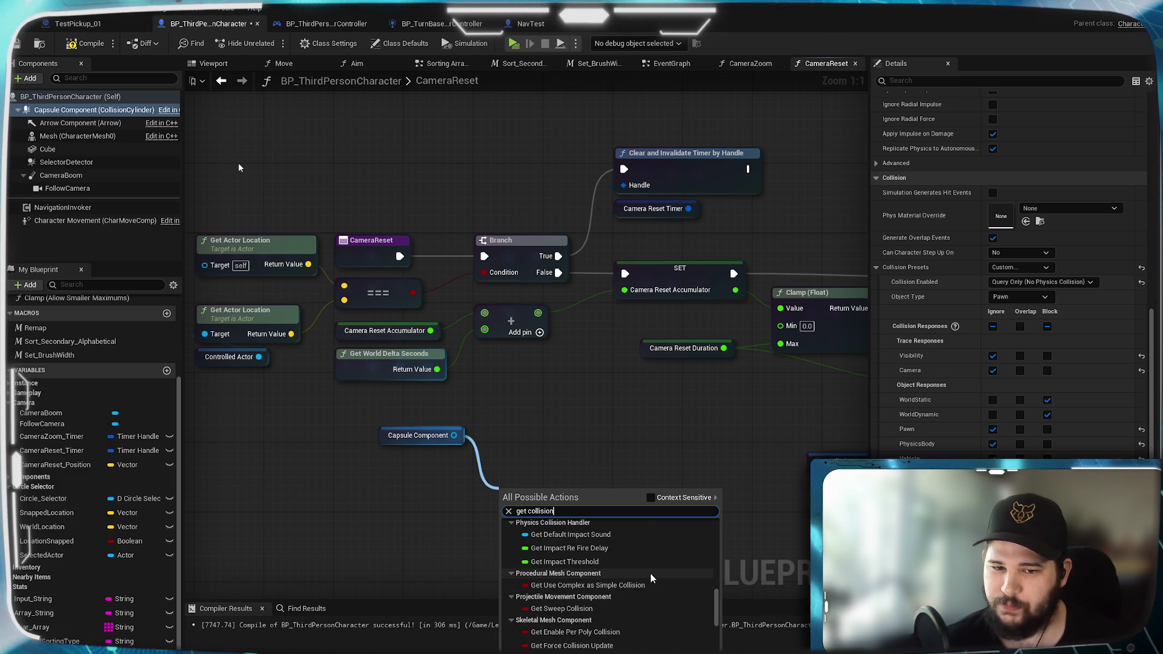
pyautogui.scroll(-1, 650, 578)
pyautogui.scroll(-1, 650, 578)
pyautogui.scroll(-1, 651, 578)
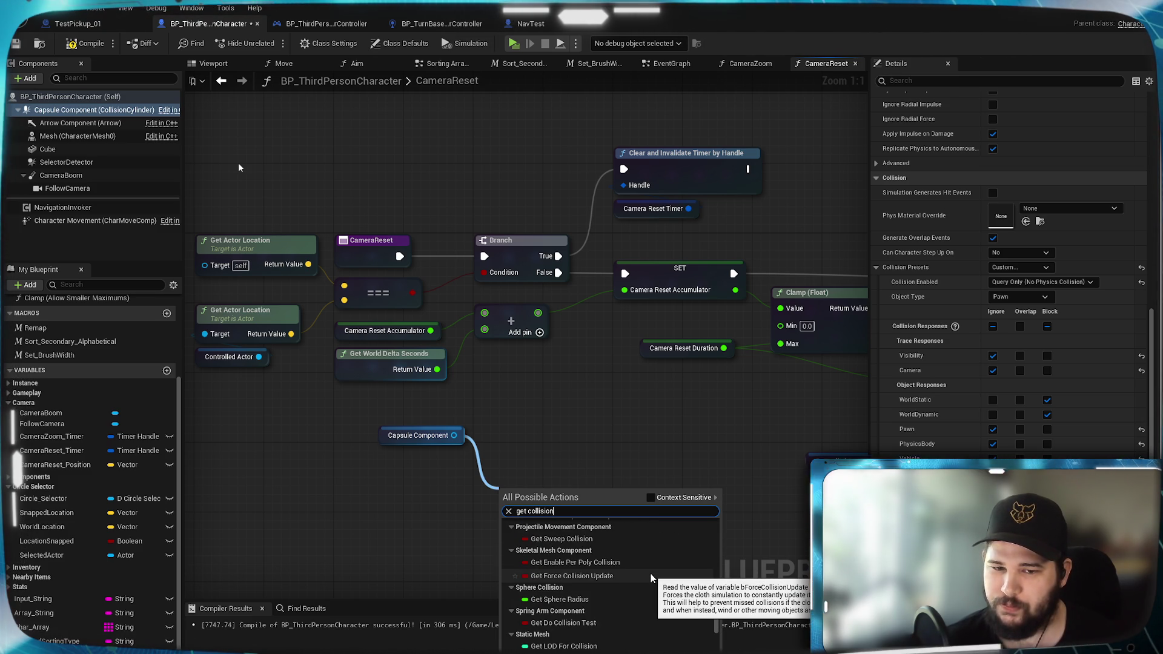
pyautogui.scroll(-2, 651, 578)
pyautogui.scroll(-3, 651, 578)
pyautogui.scroll(-3, 650, 578)
pyautogui.scroll(-3, 651, 579)
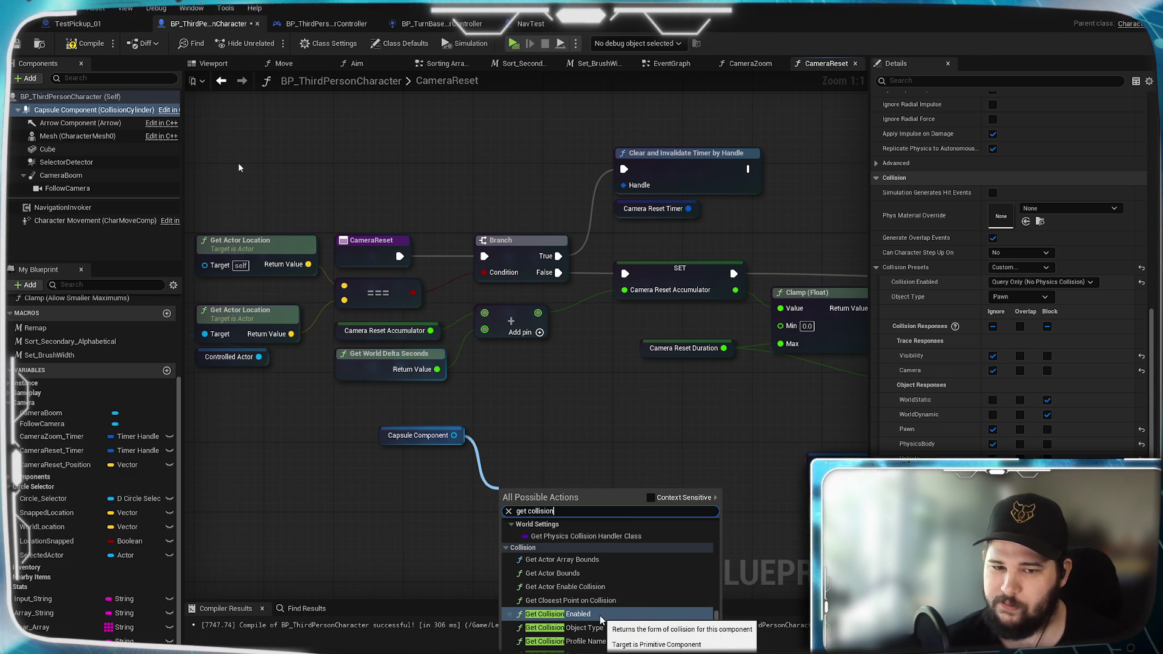
pyautogui.scroll(-2, 599, 616)
pyautogui.scroll(-3, 599, 616)
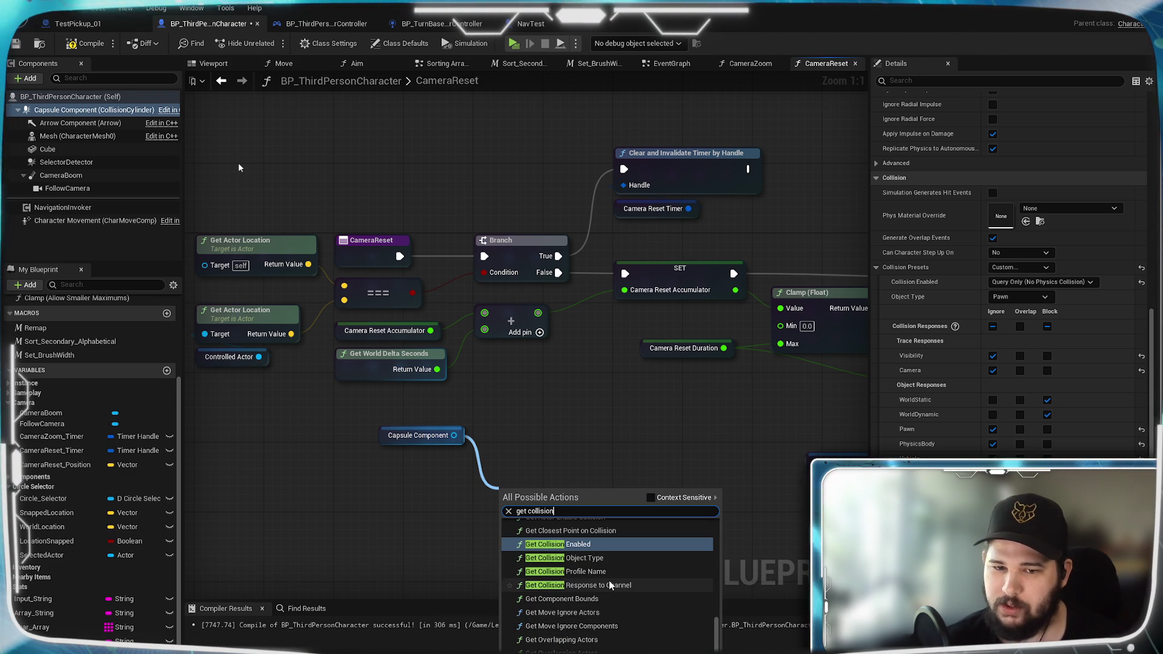
pyautogui.click(595, 544)
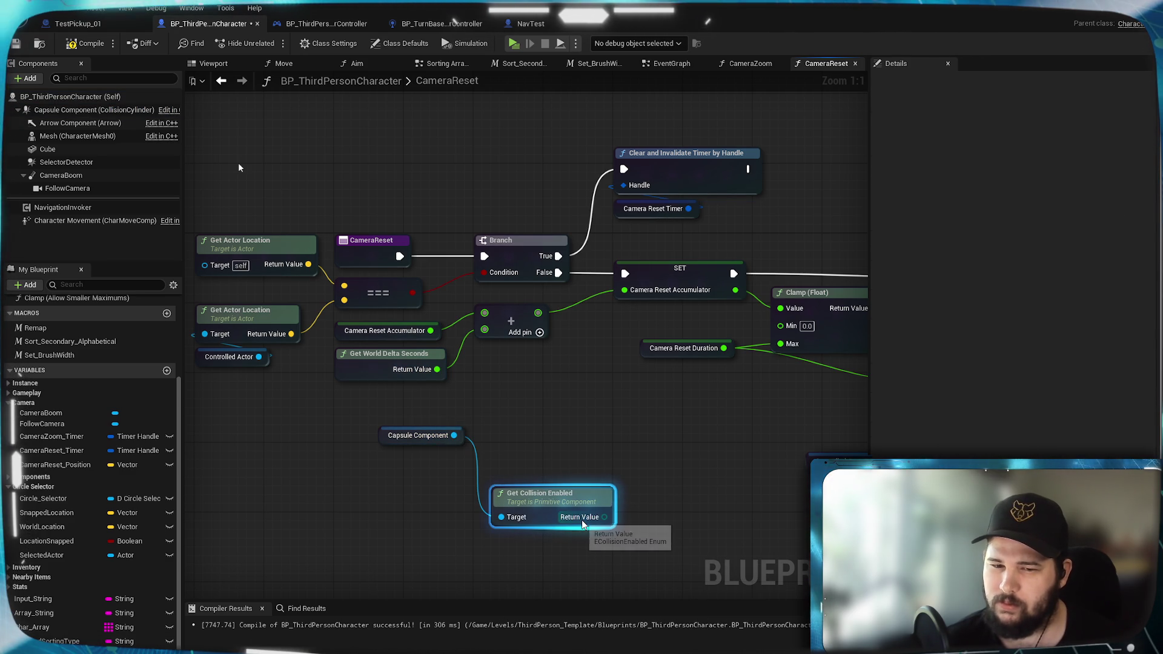
# Step: Try a generic == node from the collision return value, discard it, and drag a fresh wire
pyautogui.rightClick(582, 520)
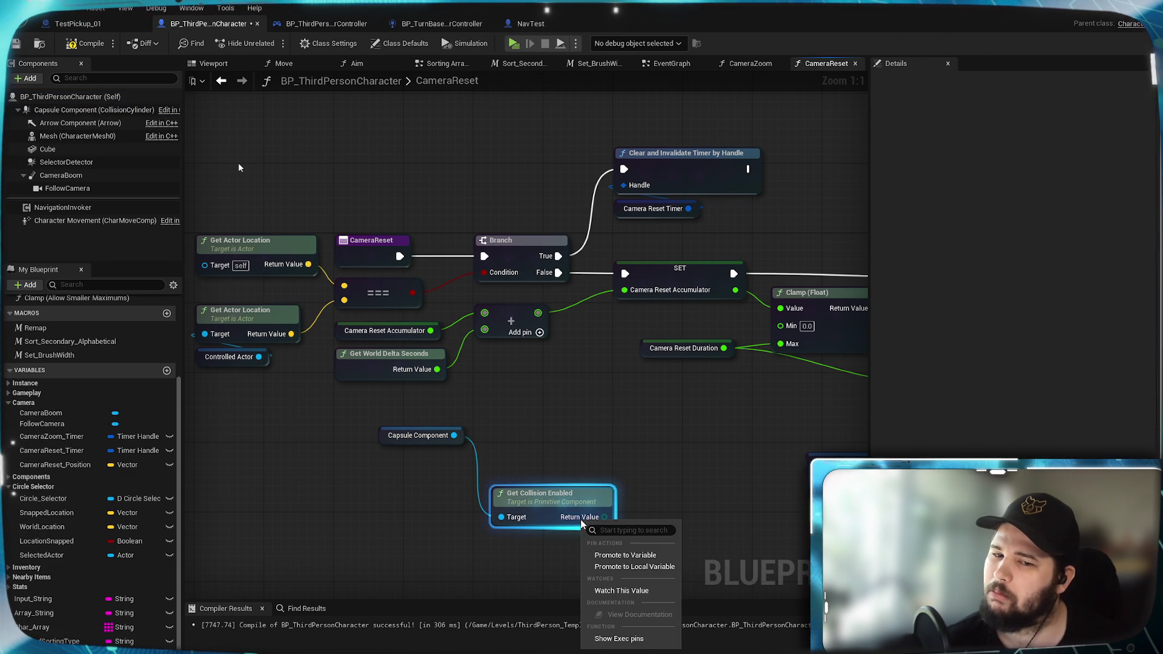
pyautogui.press('Escape')
pyautogui.moveTo(603, 517); pyautogui.dragTo(667, 523)
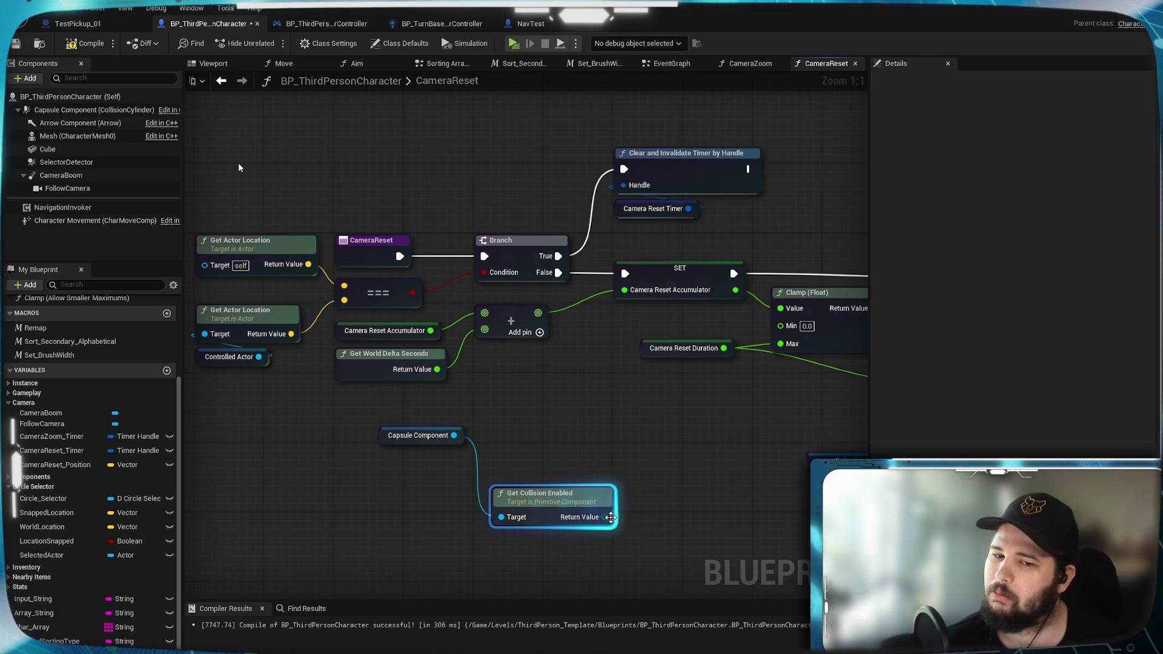
pyautogui.write('==')
pyautogui.press('Return')
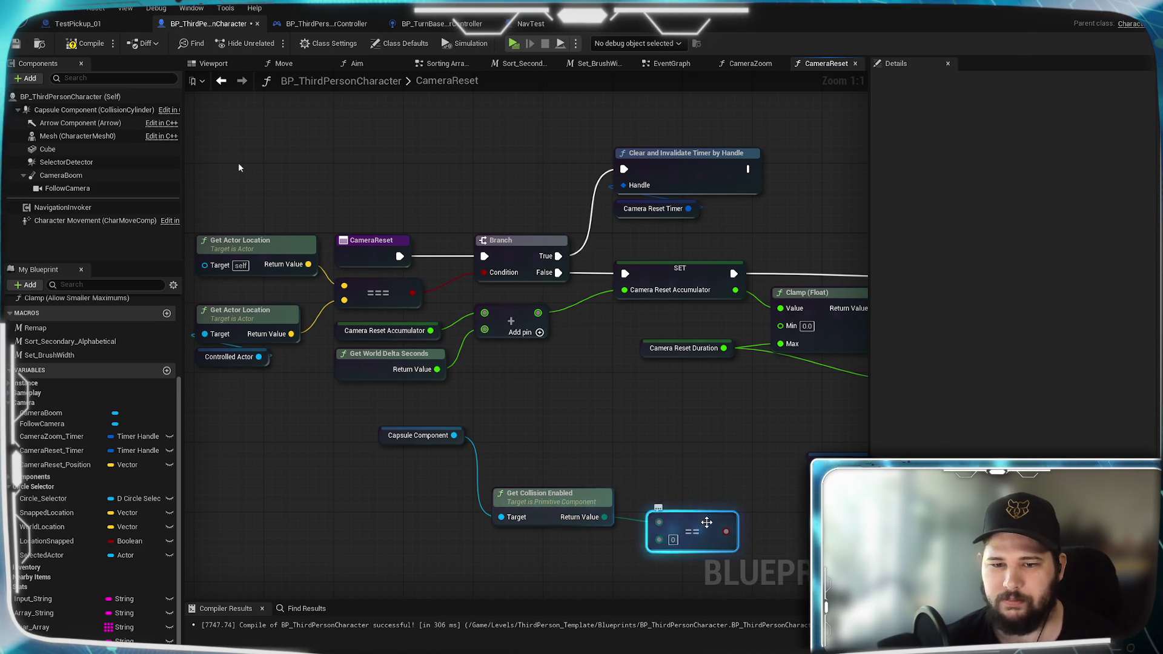
pyautogui.press('Delete')
pyautogui.moveTo(604, 517); pyautogui.dragTo(644, 520)
pyautogui.write('equal')
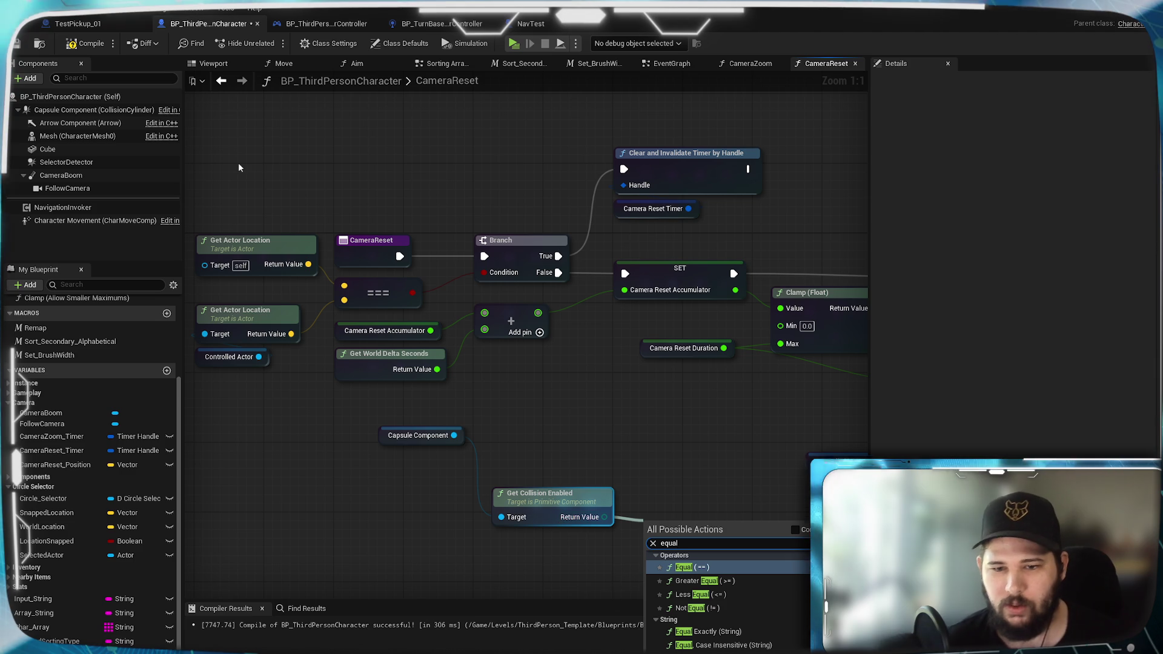
pyautogui.scroll(-2, 762, 628)
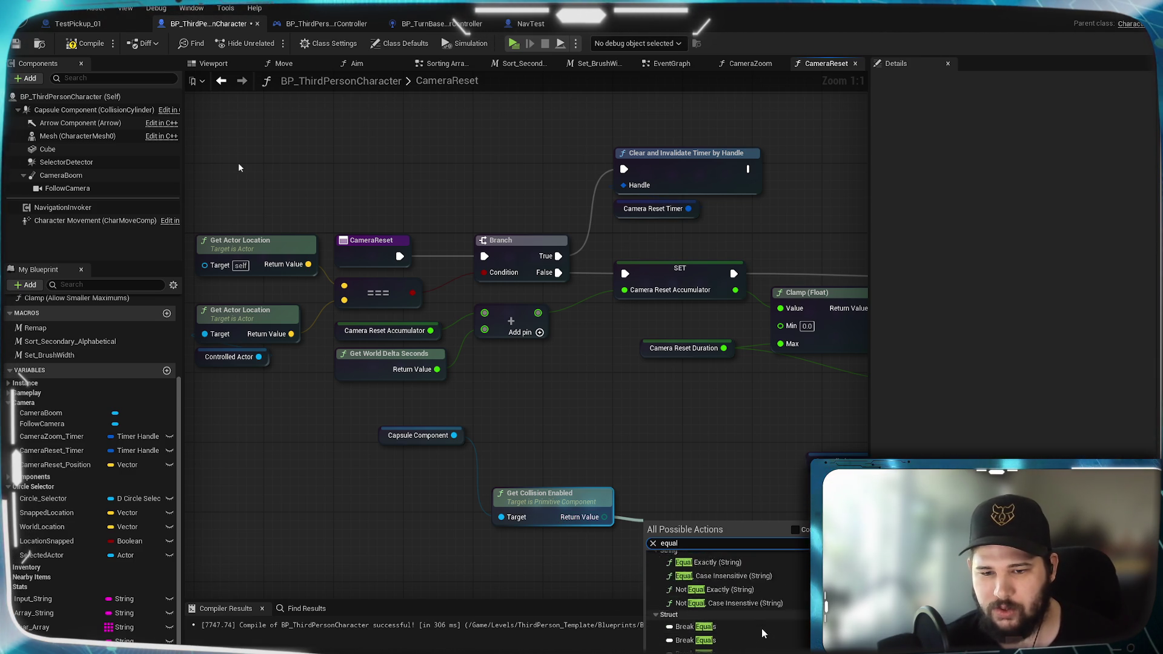
pyautogui.scroll(-2, 762, 628)
pyautogui.scroll(-2, 761, 627)
pyautogui.scroll(-3, 762, 627)
pyautogui.scroll(-3, 763, 627)
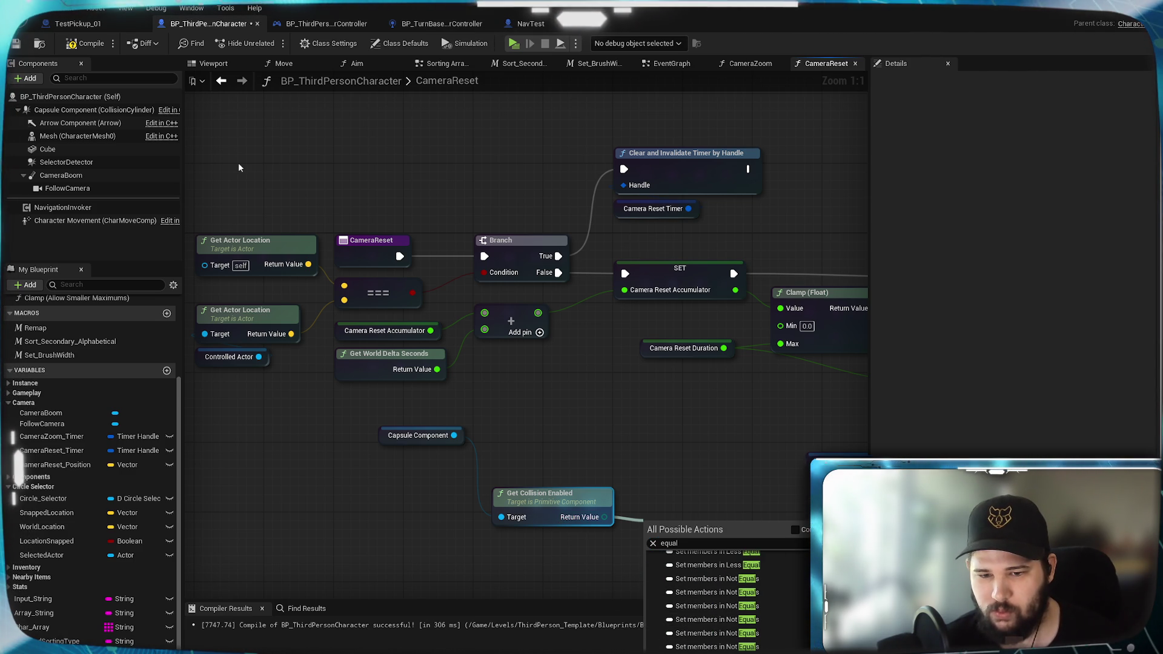
pyautogui.scroll(-3, 762, 629)
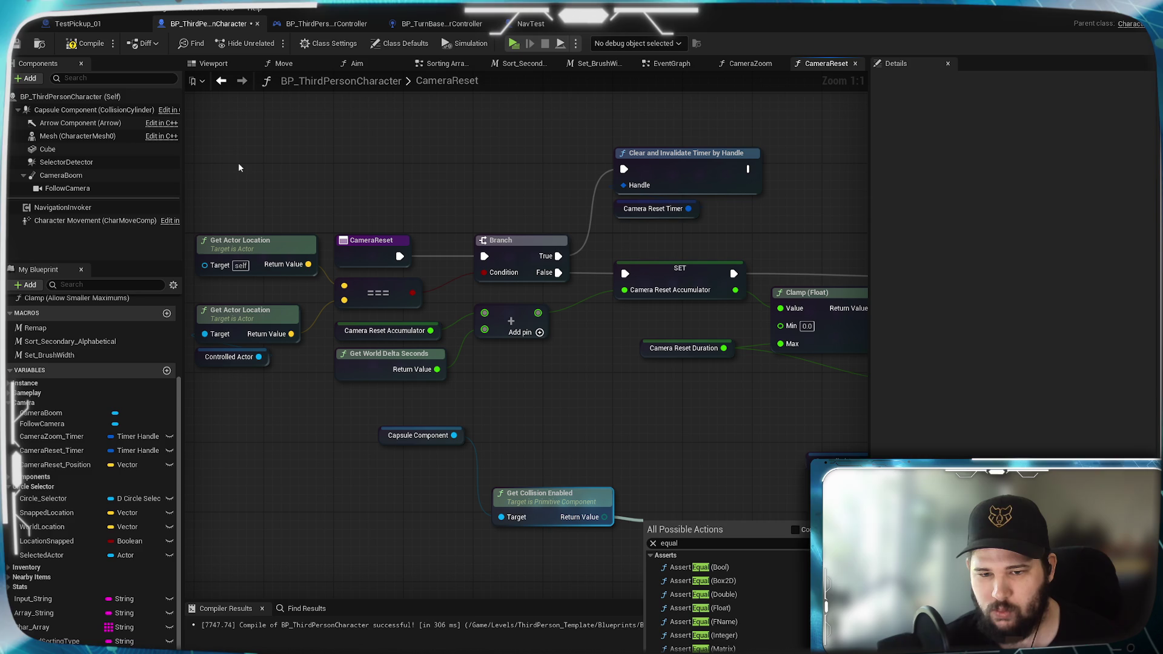
# Step: Place an enum Equal node on the collision value, leaving its comparison at No Collision
pyautogui.click(798, 530)
pyautogui.click(749, 587)
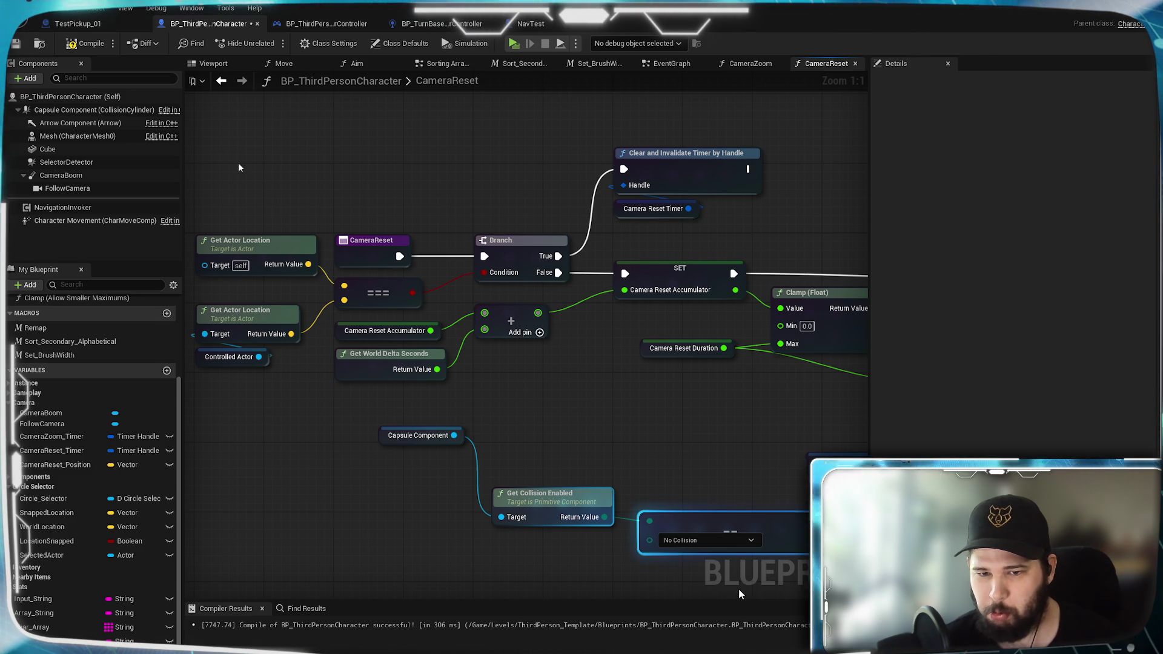
pyautogui.click(699, 541)
pyautogui.moveTo(718, 461); pyautogui.dragTo(639, 364)
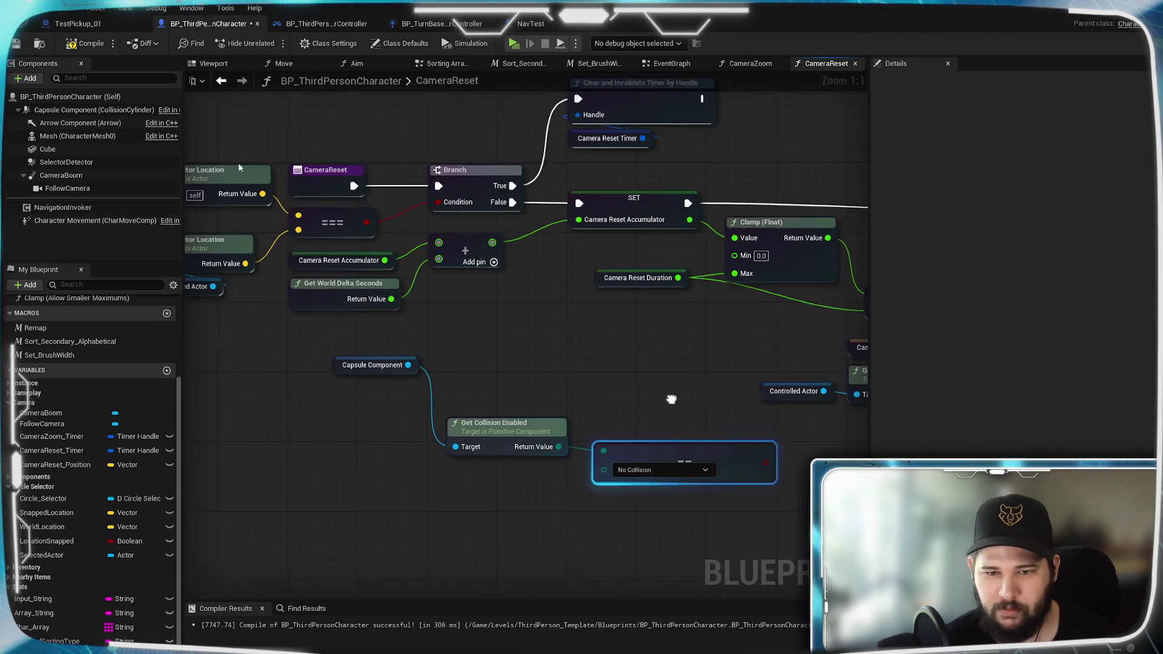
pyautogui.click(636, 444)
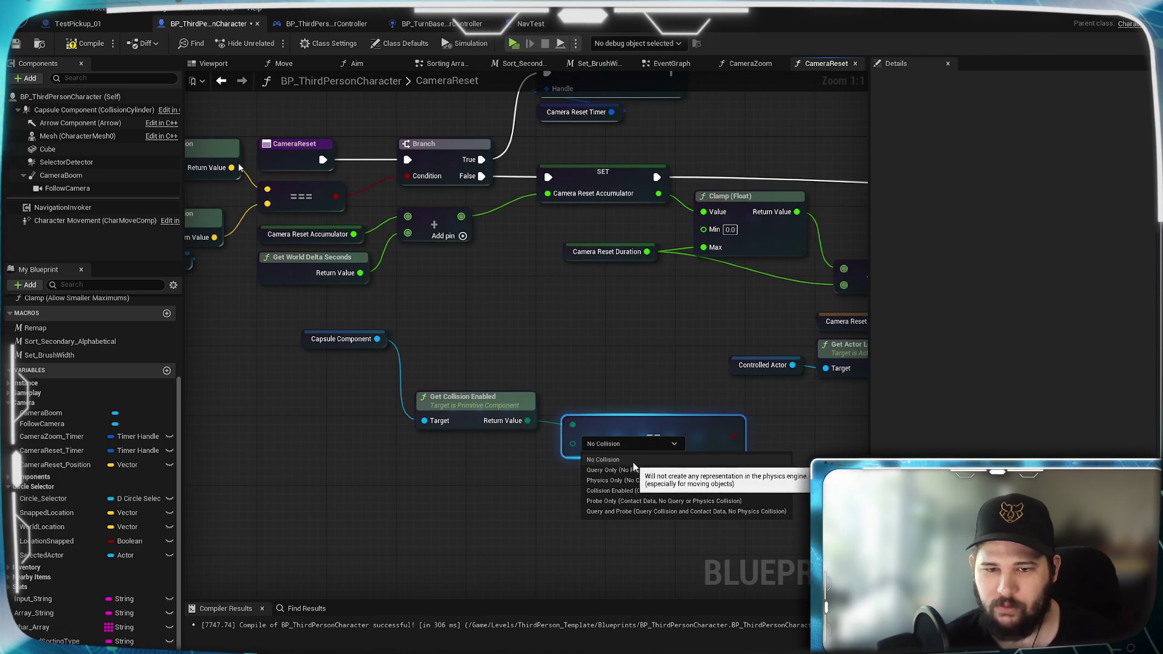
pyautogui.click(527, 501)
pyautogui.click(469, 404)
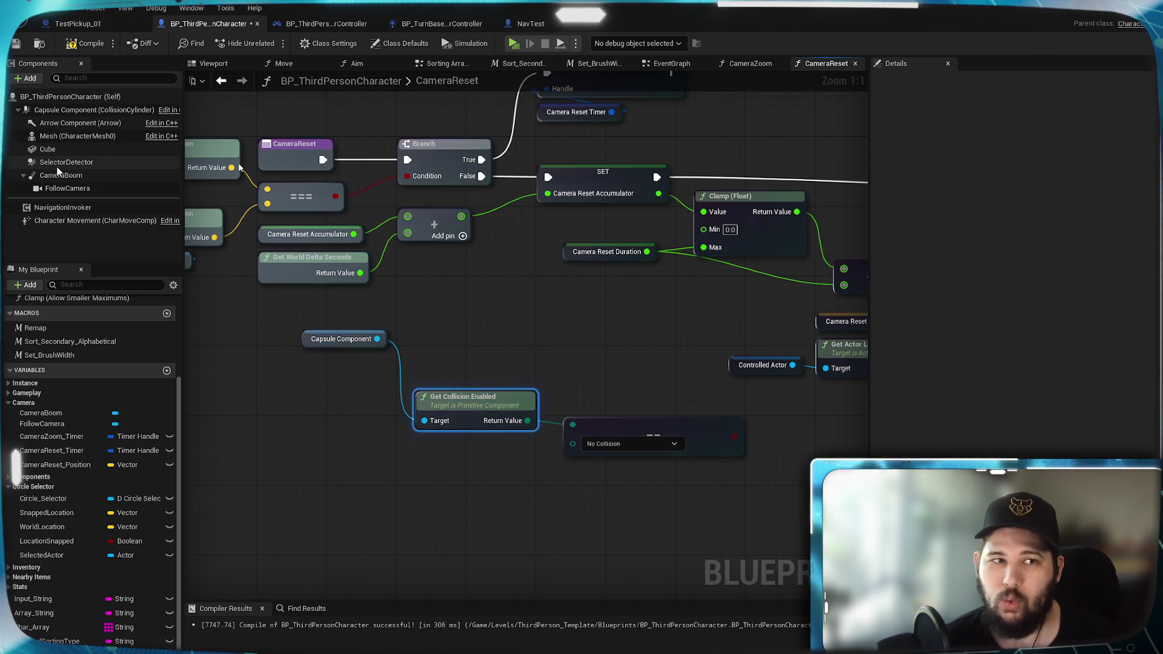
# Step: Inspect the Capsule Component's Collision Enabled setting, keeping Query Only, then start a new wire from the capsule
pyautogui.click(91, 110)
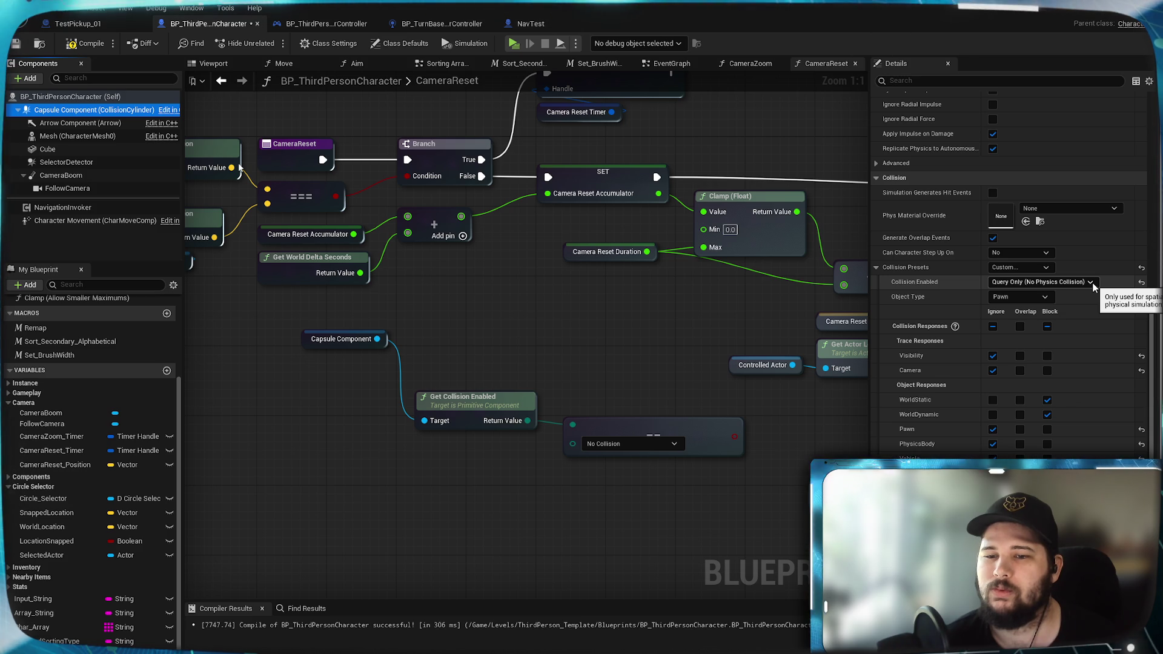
pyautogui.click(1092, 283)
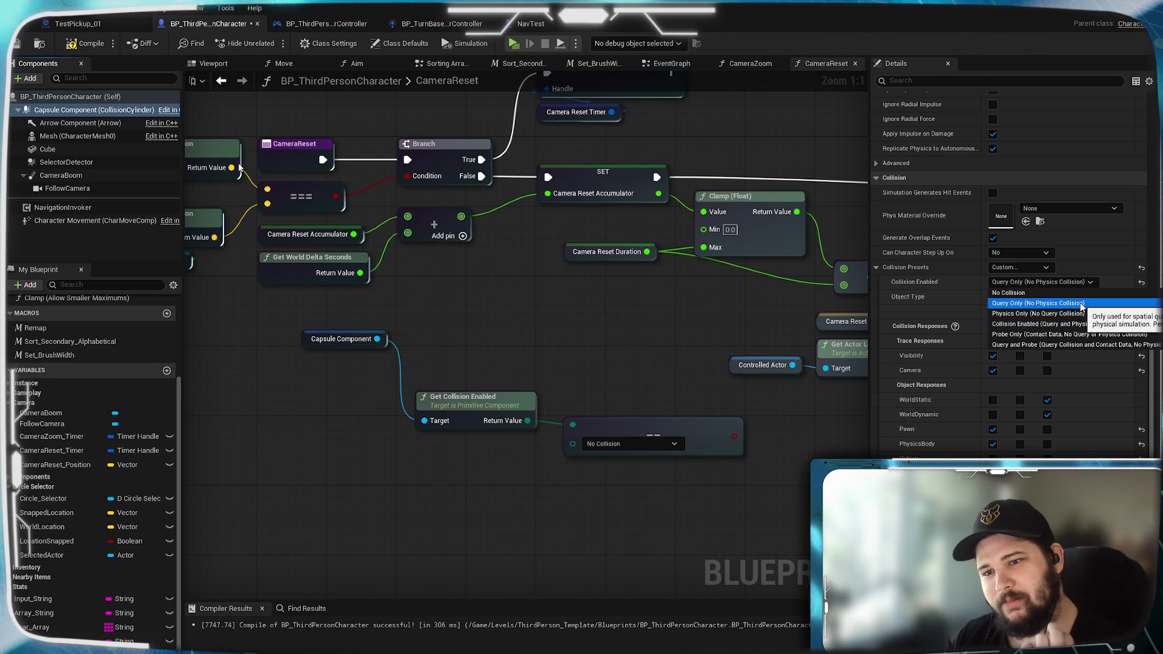
pyautogui.click(548, 353)
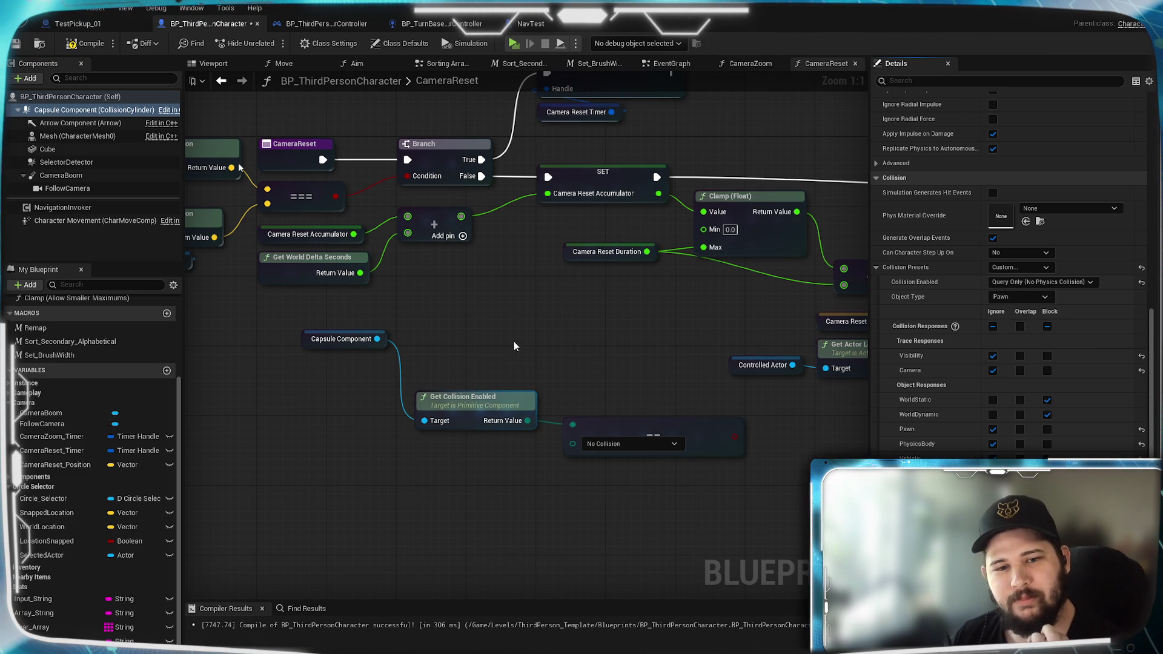
pyautogui.moveTo(514, 345); pyautogui.dragTo(545, 329)
pyautogui.moveTo(460, 334); pyautogui.dragTo(495, 346)
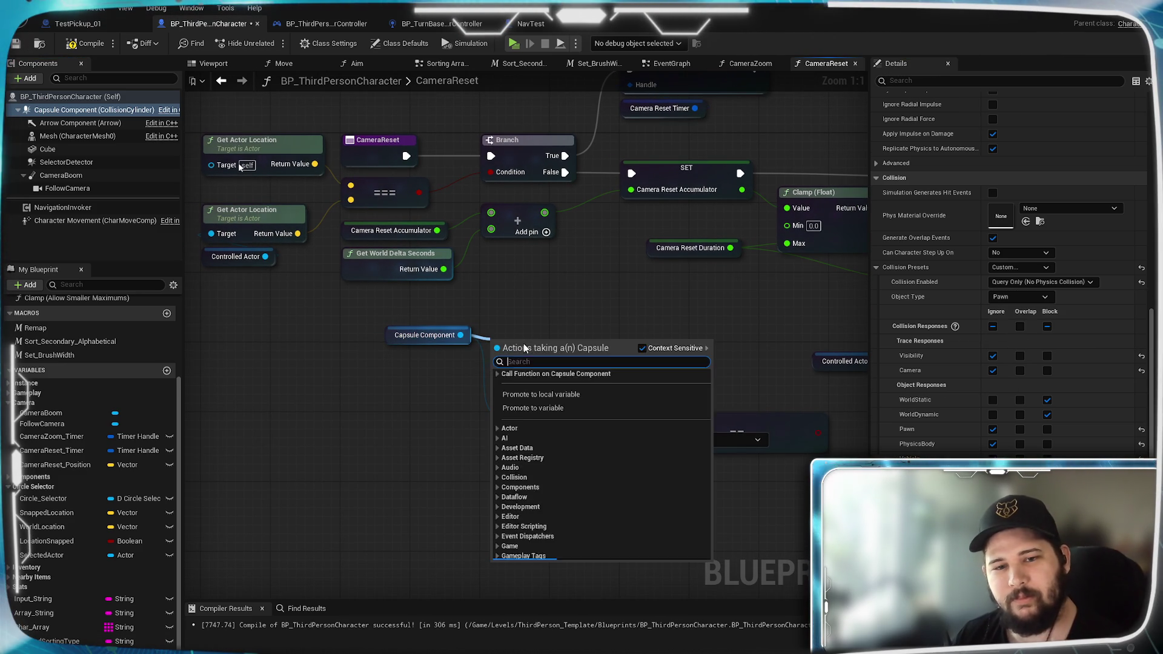
pyautogui.write('set')
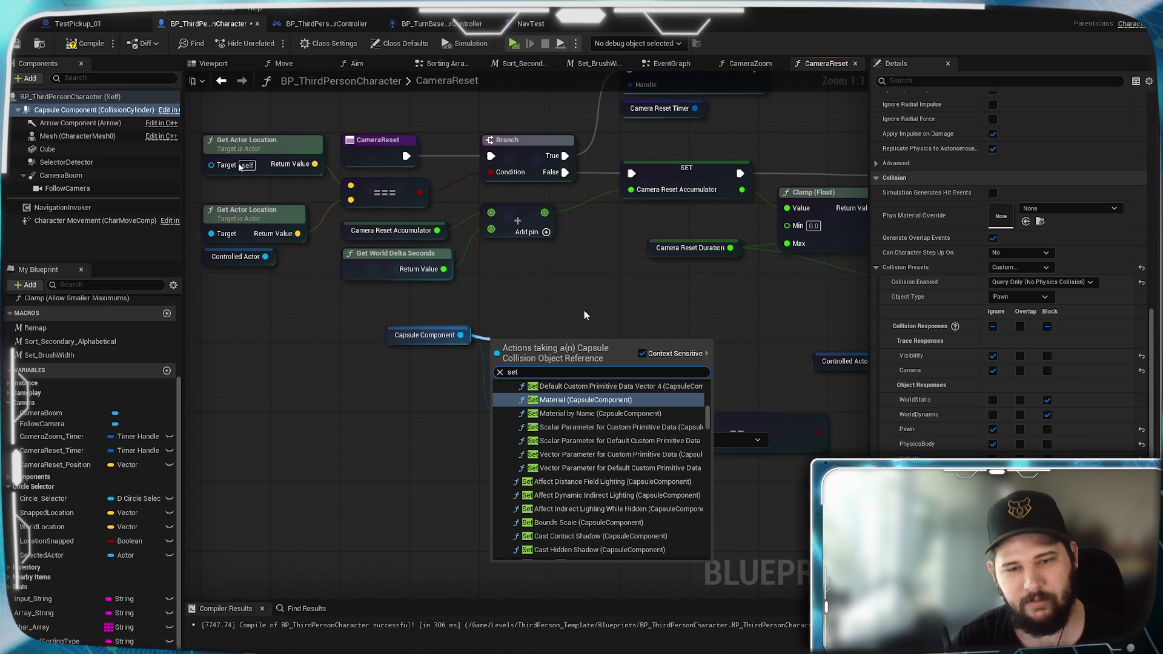
pyautogui.write(' col')
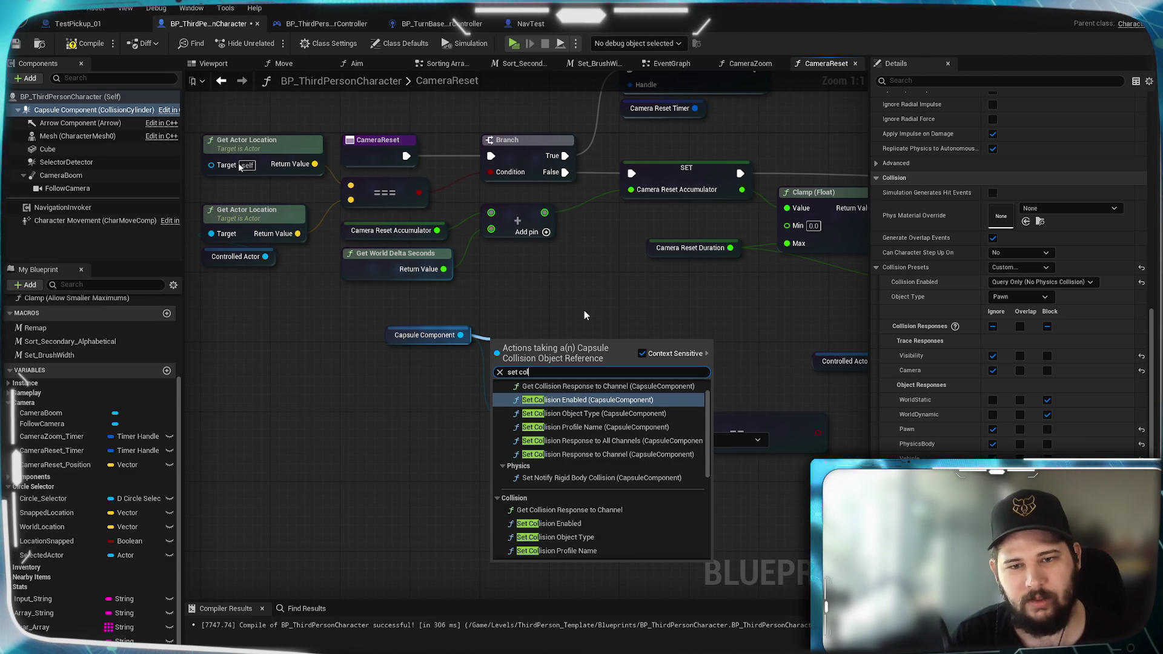
pyautogui.write('lision')
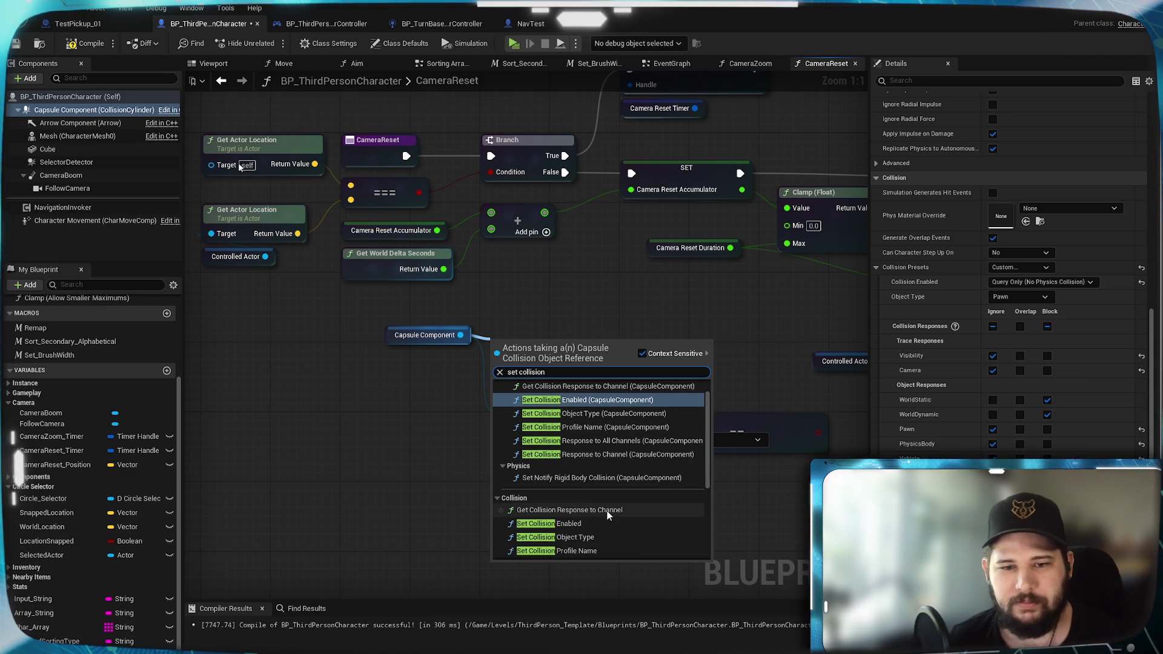
pyautogui.scroll(-2, 599, 473)
# Step: Add a Set Collision Enabled node for the capsule and position it above the Get node
pyautogui.click(605, 472)
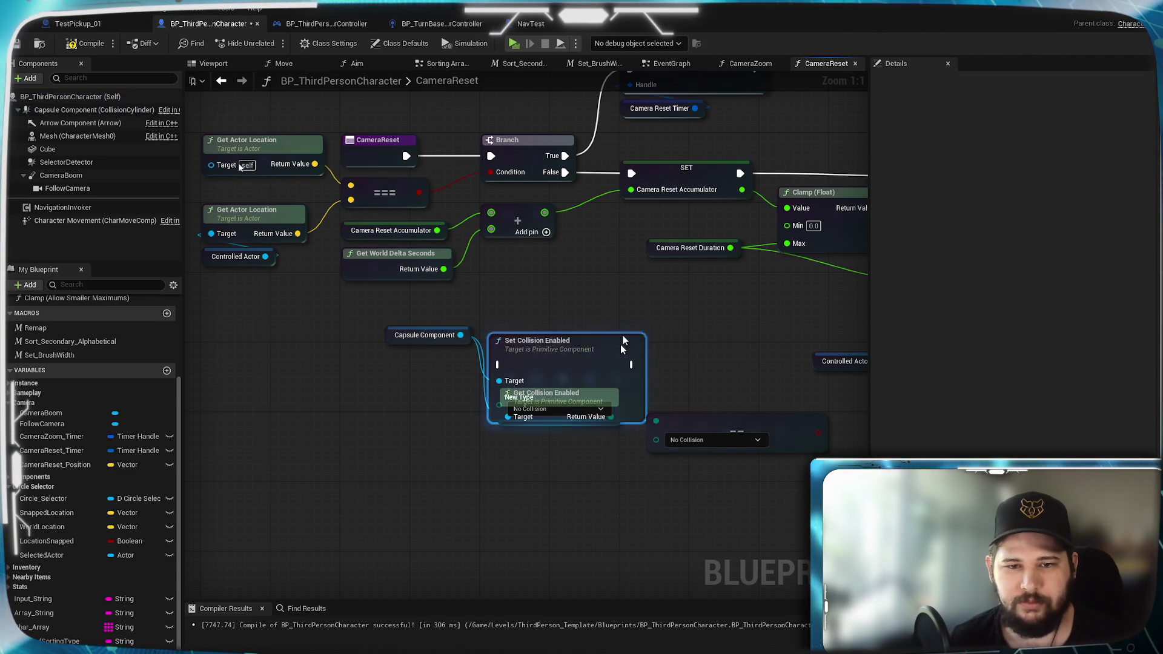
pyautogui.moveTo(604, 395); pyautogui.dragTo(593, 310)
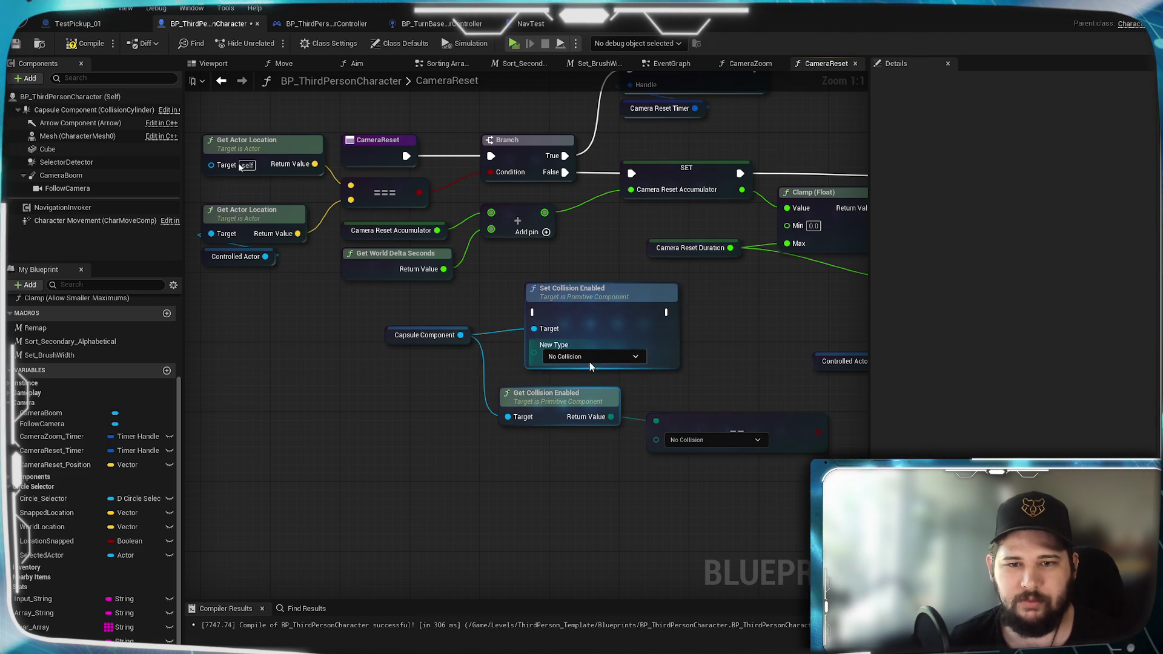
pyautogui.moveTo(589, 361); pyautogui.dragTo(420, 423)
pyautogui.moveTo(337, 374); pyautogui.dragTo(482, 372)
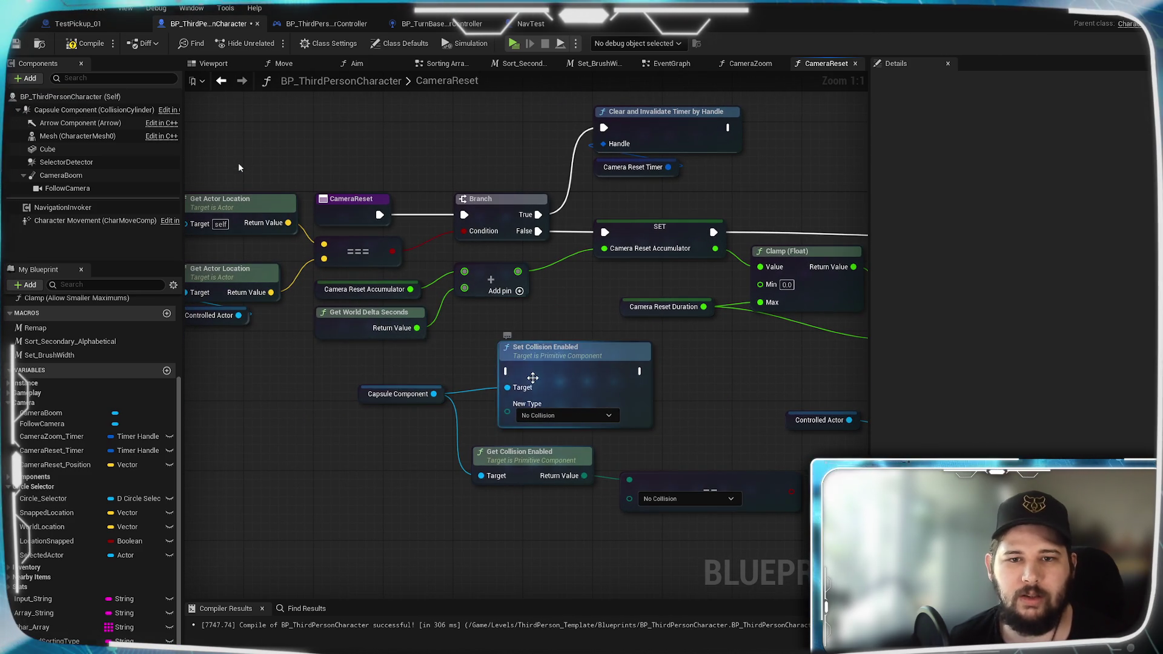
pyautogui.moveTo(581, 369); pyautogui.dragTo(570, 375)
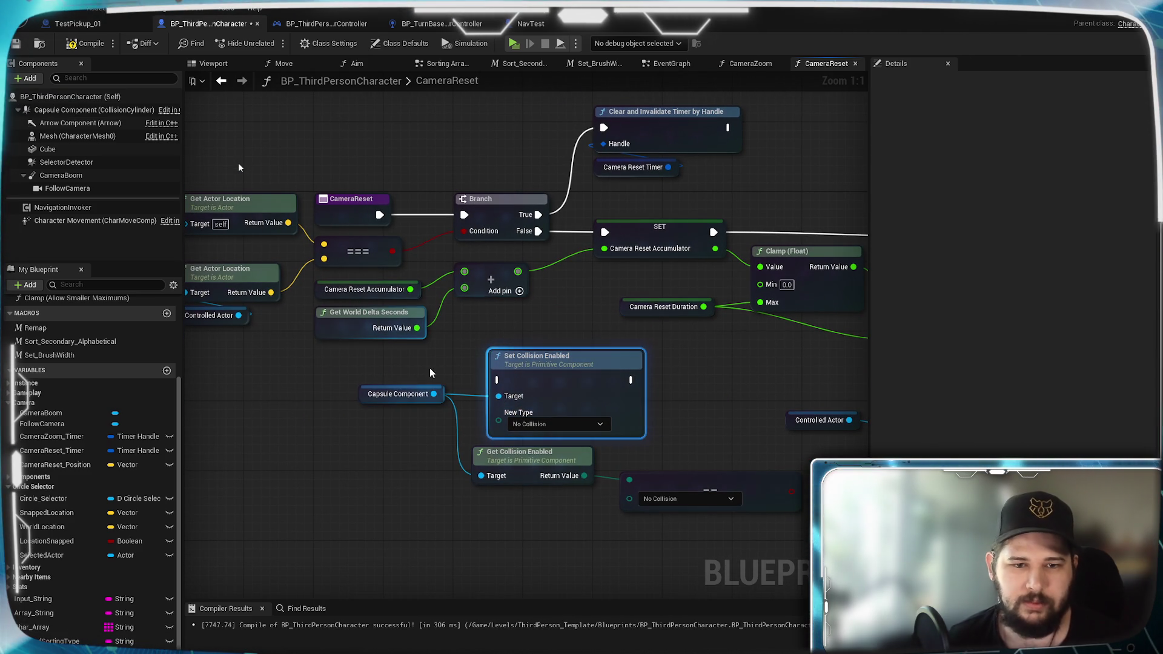
# Step: Delete the Set node and capsule reference, then undo to restore them
pyautogui.moveTo(430, 368); pyautogui.dragTo(516, 402)
pyautogui.press('Delete')
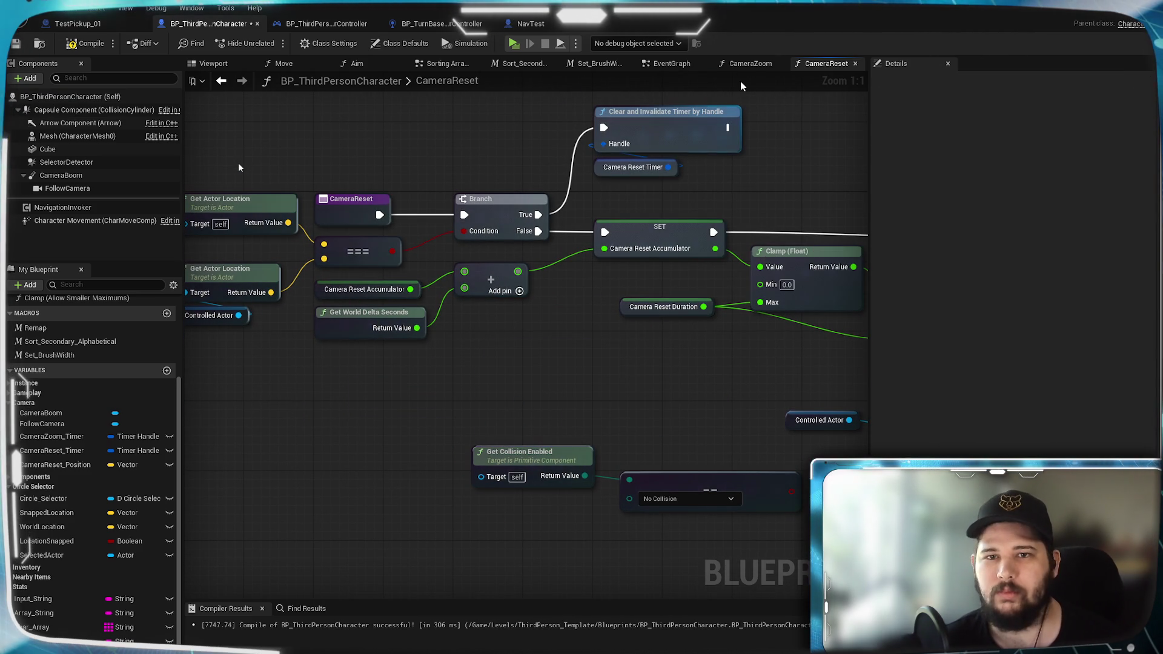
pyautogui.hotkey('ctrl', 'z')
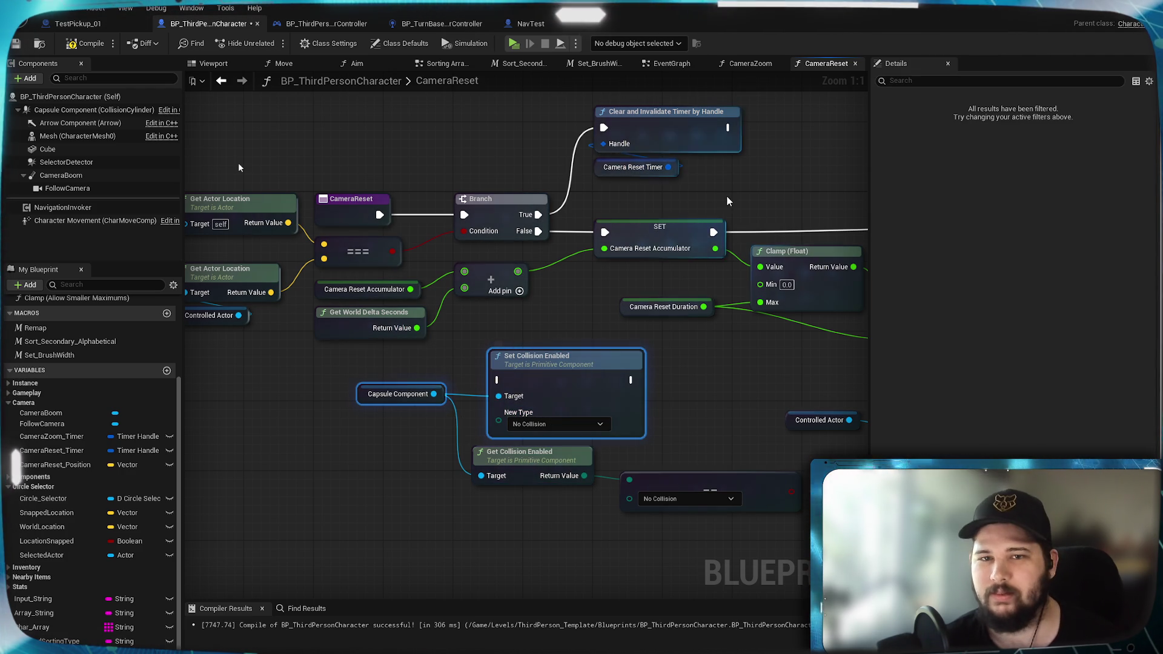
# Step: Review the EventGraph and return to the CameraReset function graph
pyautogui.click(672, 63)
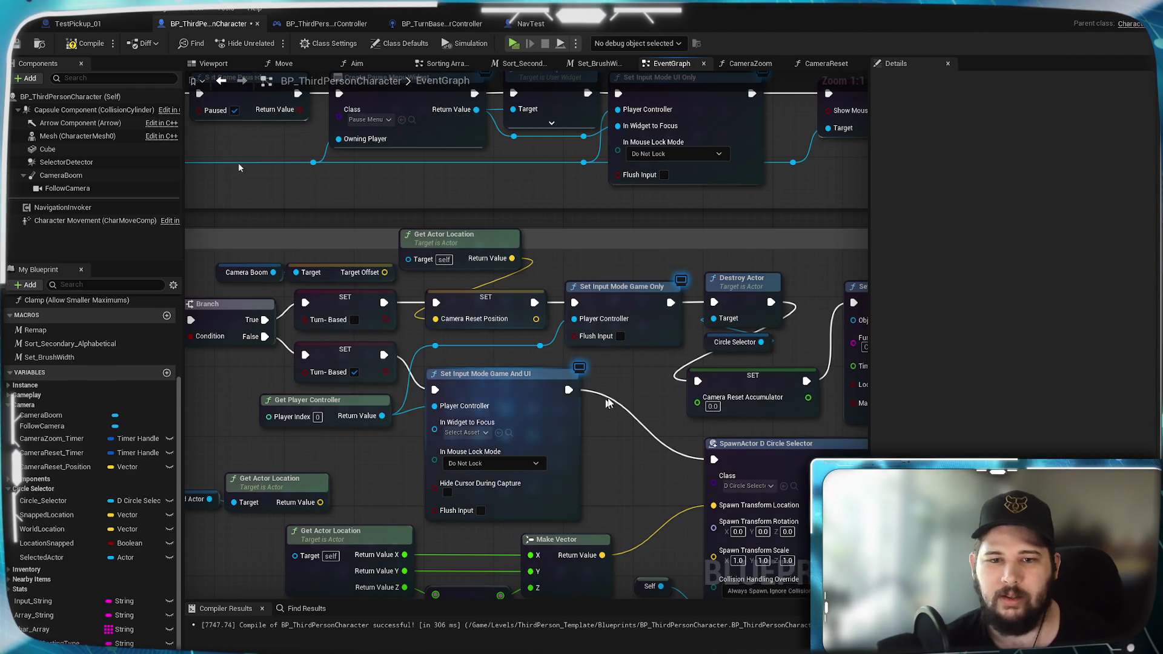
pyautogui.scroll(3, 571, 342)
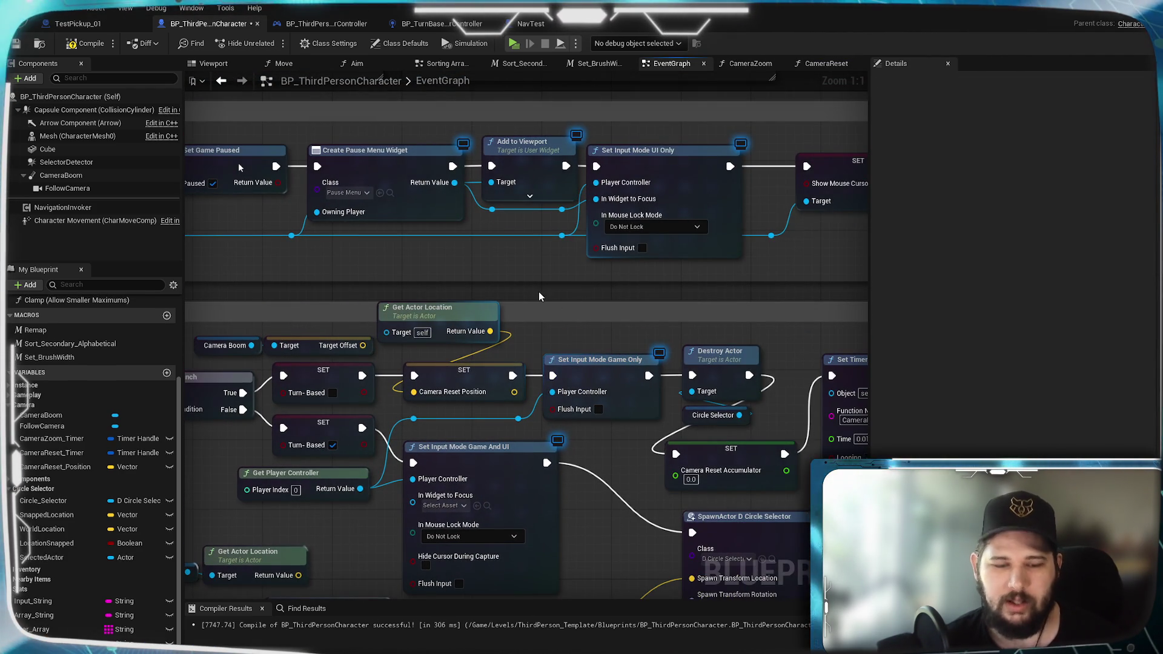
pyautogui.scroll(-3, 499, 292)
pyautogui.scroll(2, 272, 228)
pyautogui.scroll(-2, 325, 293)
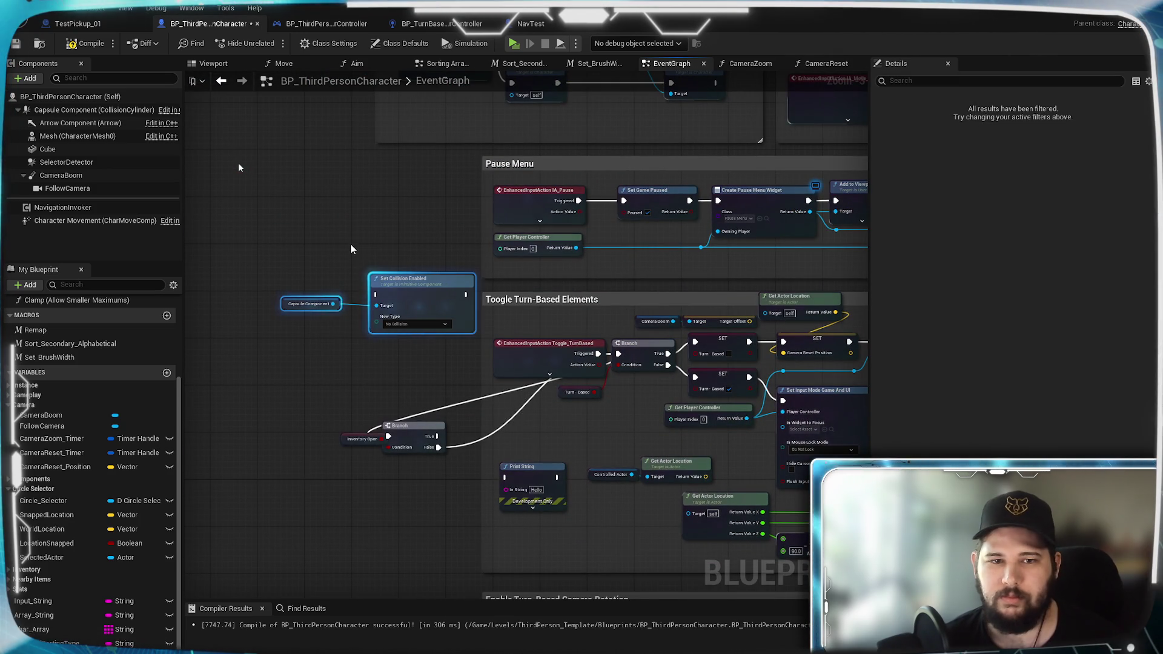
pyautogui.scroll(3, 622, 318)
pyautogui.moveTo(623, 318)
pyautogui.mouseDown()
pyautogui.moveTo(729, 314)
pyautogui.moveTo(253, 282)
pyautogui.mouseUp()
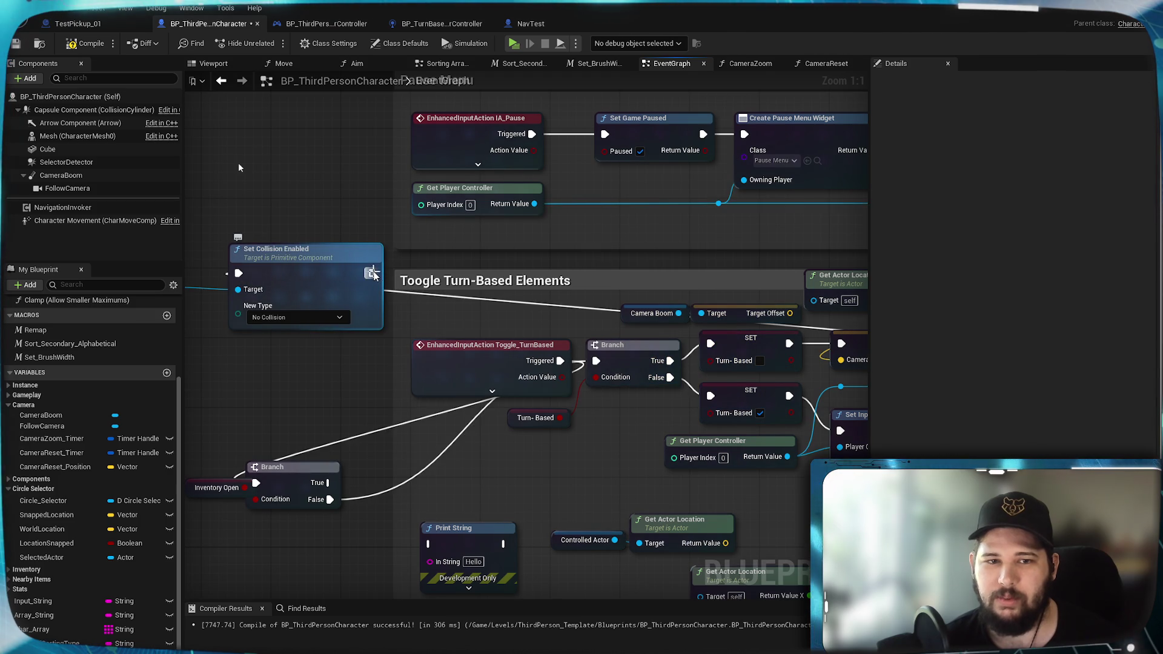
pyautogui.moveTo(253, 282)
pyautogui.mouseDown()
pyautogui.moveTo(946, 325)
pyautogui.moveTo(701, 343)
pyautogui.mouseUp()
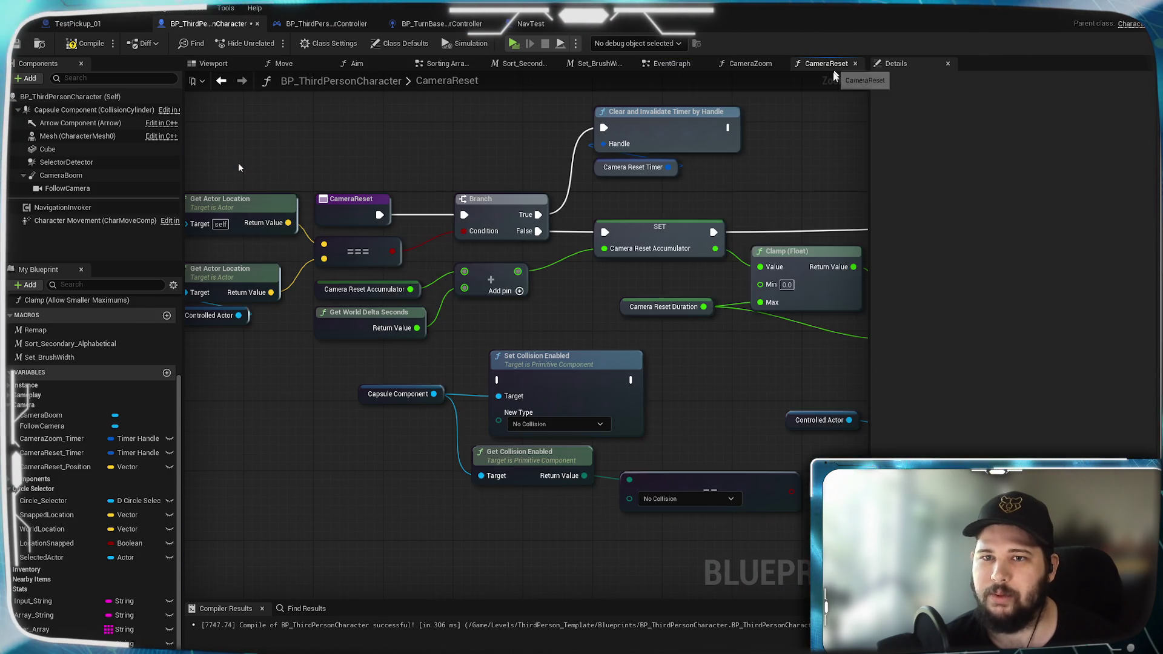
pyautogui.click(829, 64)
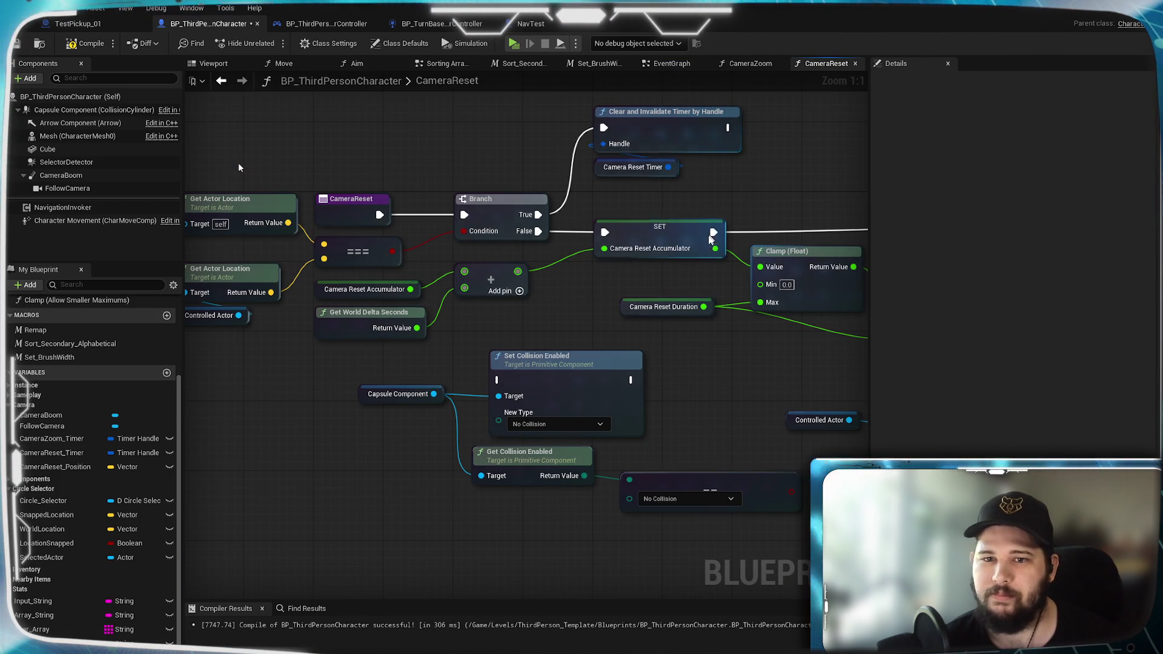
pyautogui.moveTo(651, 374)
pyautogui.mouseDown()
pyautogui.moveTo(469, 434)
pyautogui.moveTo(547, 412)
pyautogui.mouseUp()
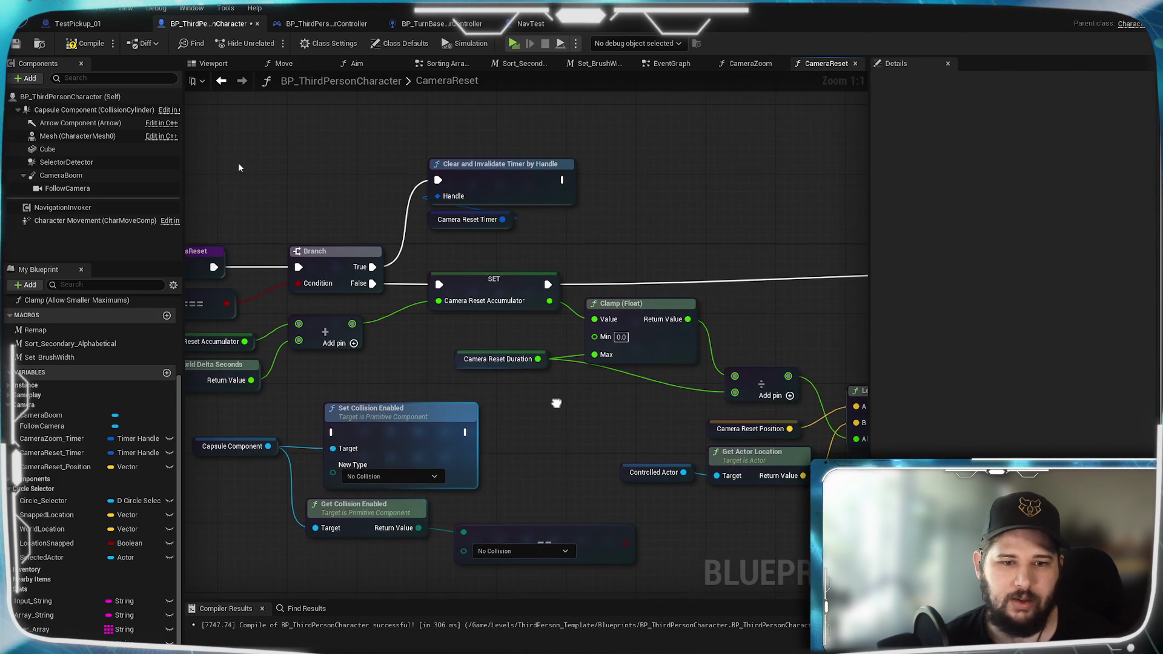
# Step: Set the new collision type to Query Only, run it after Clear and Invalidate Timer, and launch a play test
pyautogui.click(420, 474)
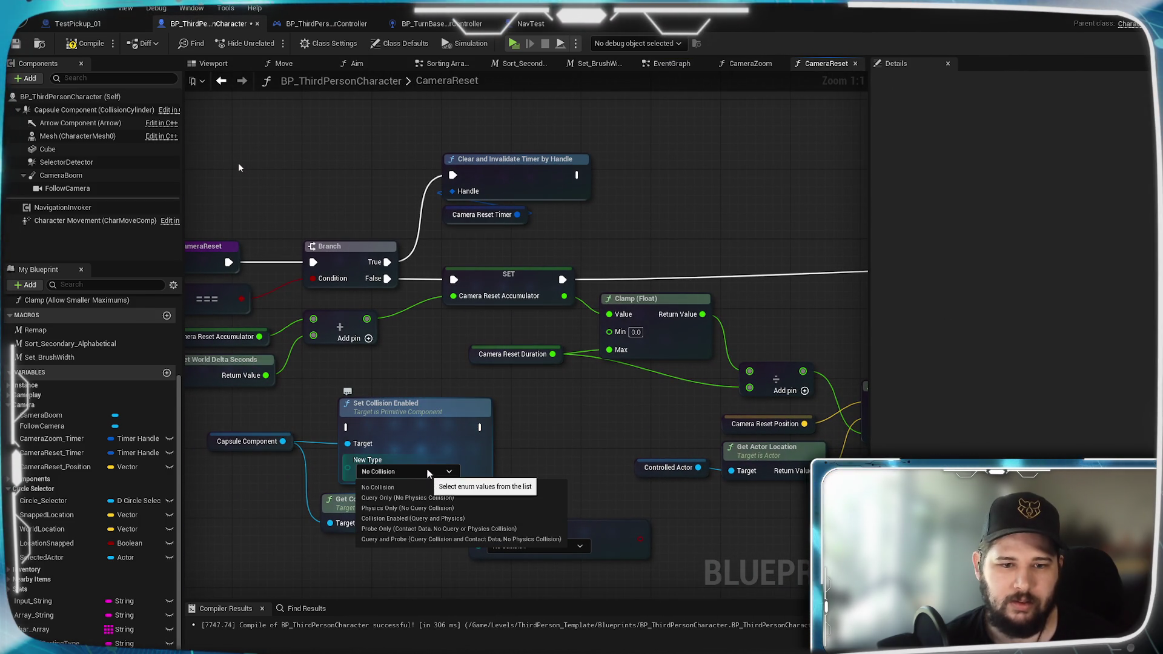
pyautogui.click(460, 500)
pyautogui.moveTo(576, 175)
pyautogui.mouseDown()
pyautogui.moveTo(379, 419)
pyautogui.moveTo(348, 427)
pyautogui.mouseUp()
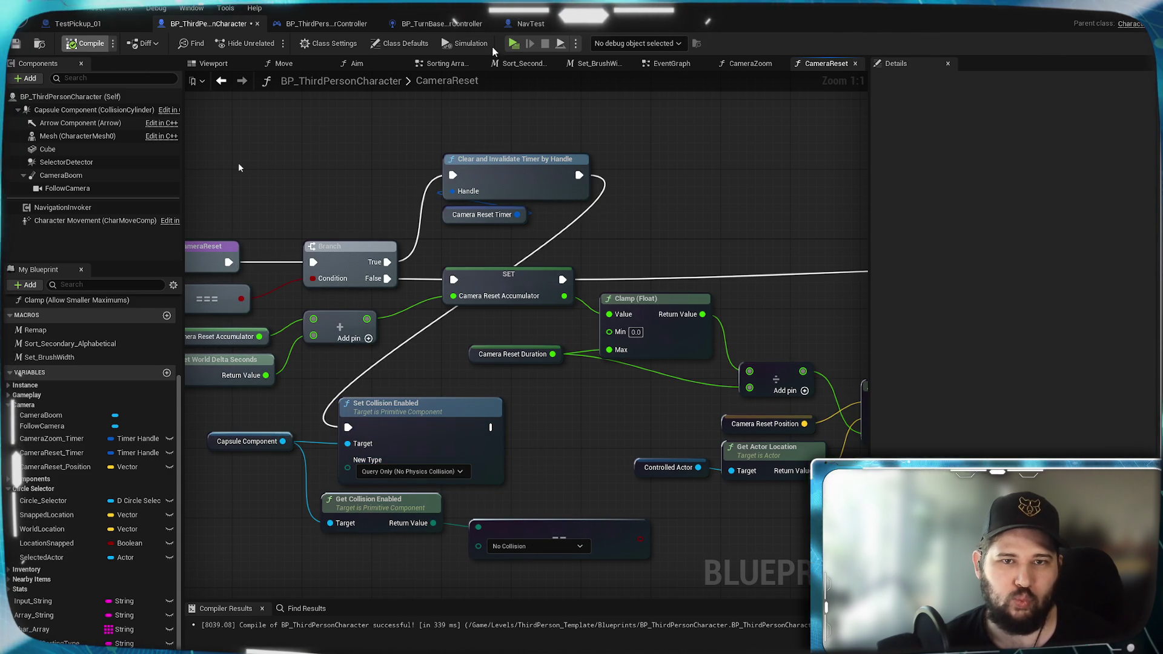
pyautogui.hotkey('alt', 'p')
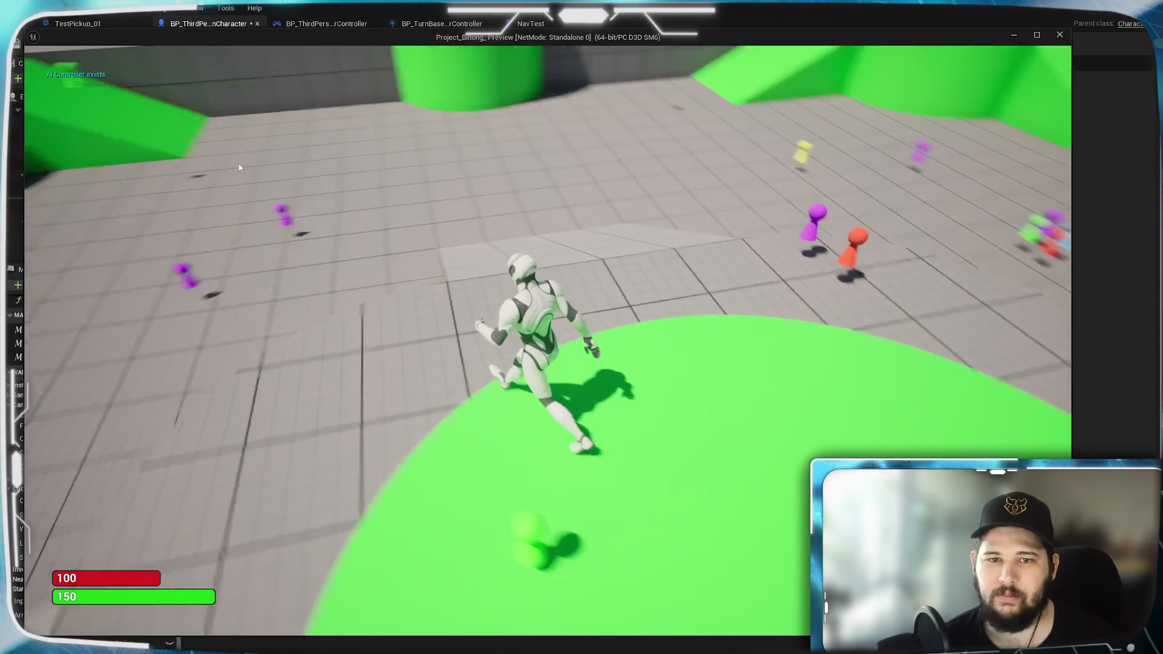
pyautogui.scroll(-5, 445, 327)
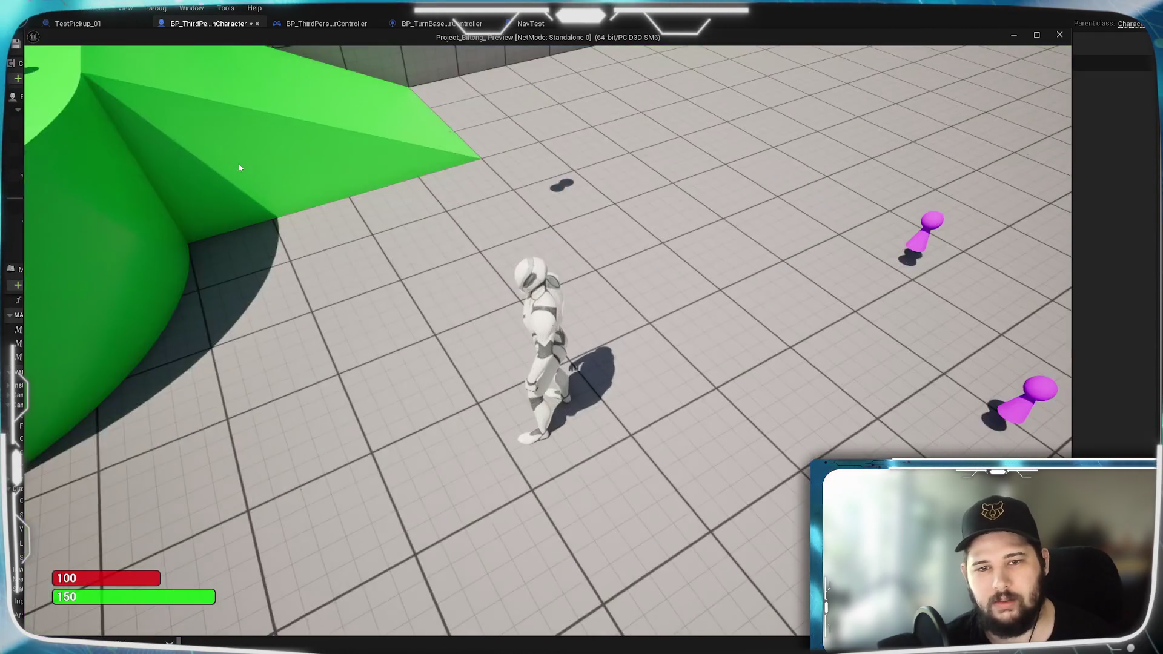
# Step: Move the character to a floor spot in the preview, then stop the game
pyautogui.click(436, 468)
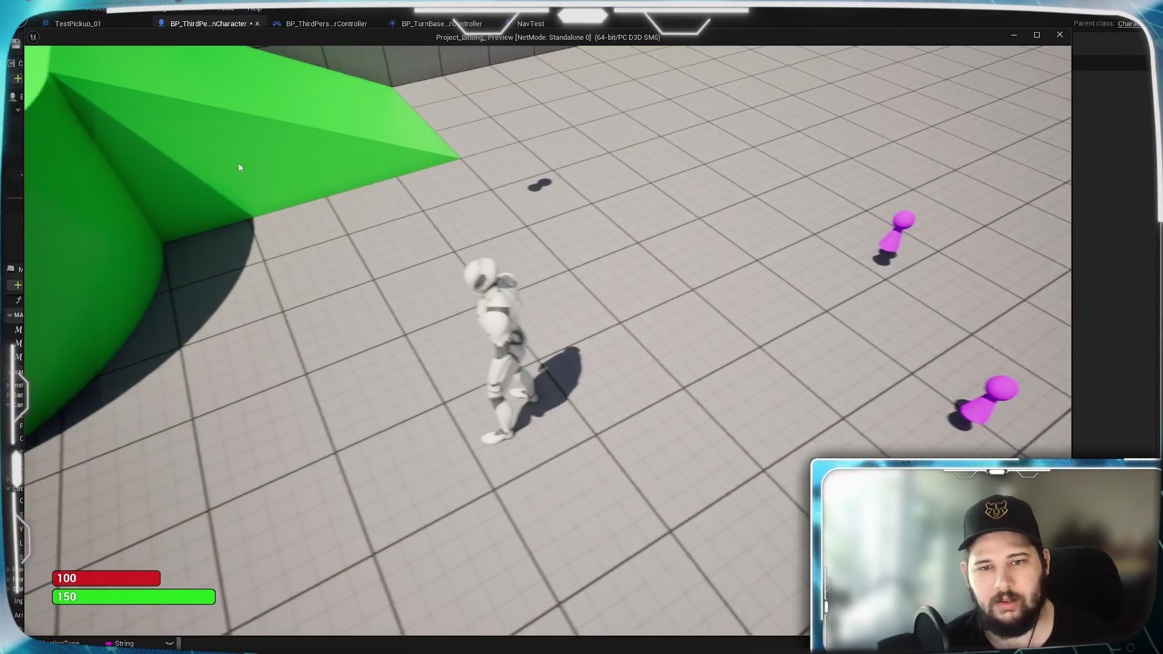
pyautogui.press('Escape')
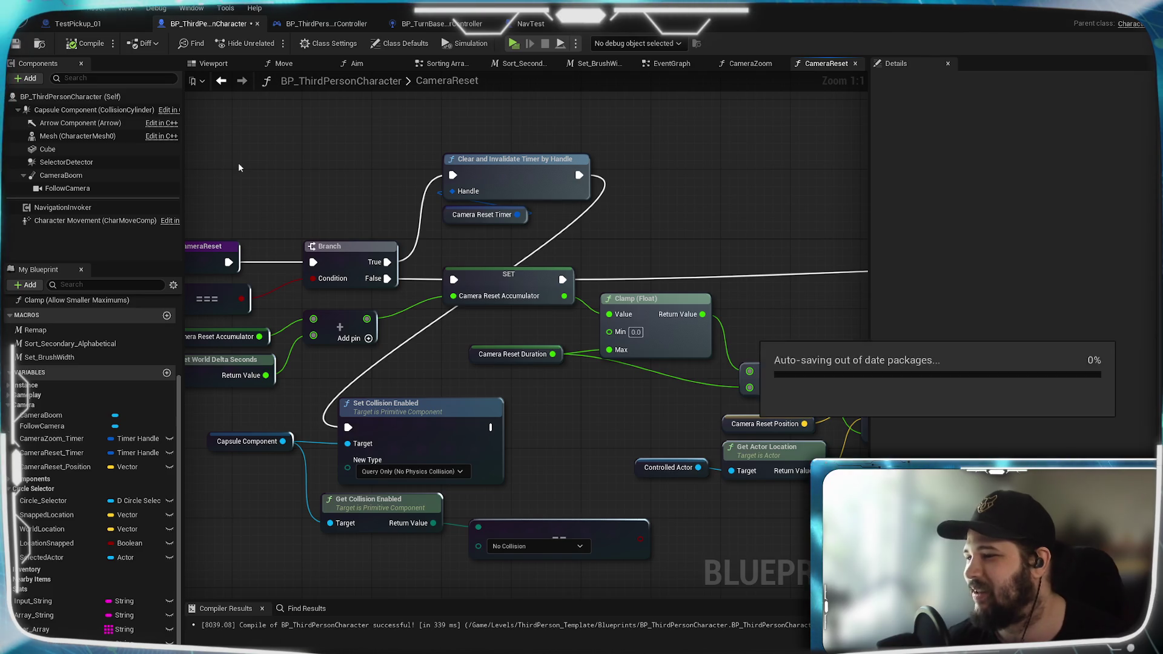
# Step: Replace the delta-seconds input of the accumulator Add node with a fixed 0.01 and compile
pyautogui.moveTo(521, 365)
pyautogui.mouseDown()
pyautogui.moveTo(737, 343)
pyautogui.moveTo(725, 382)
pyautogui.mouseUp()
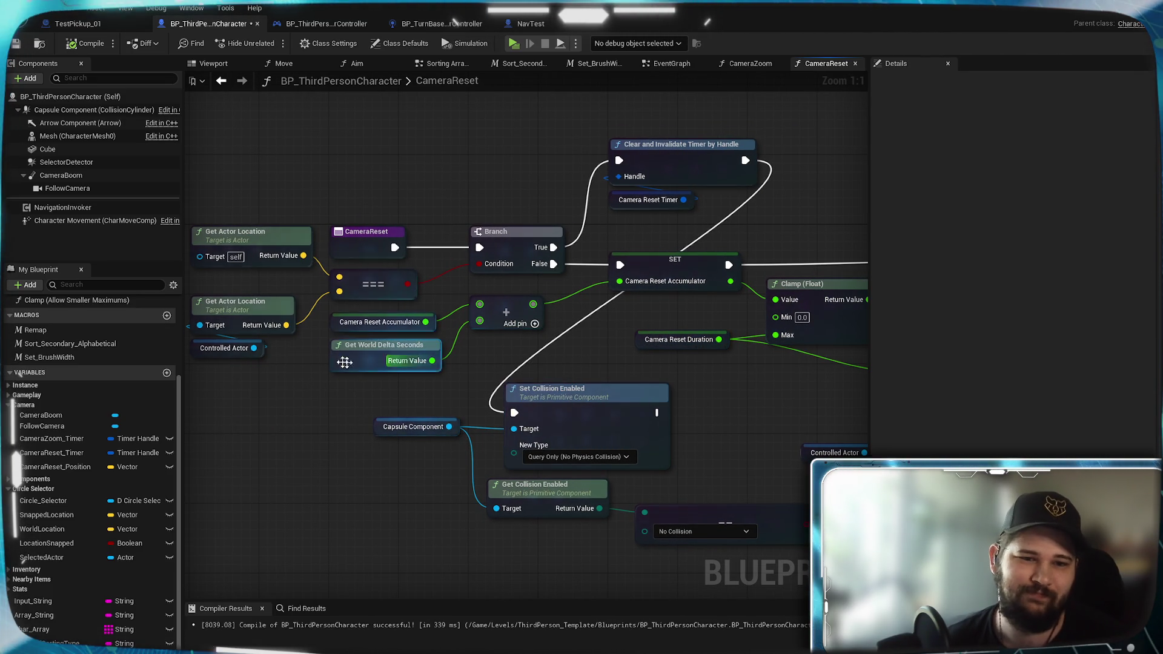
pyautogui.click(350, 366)
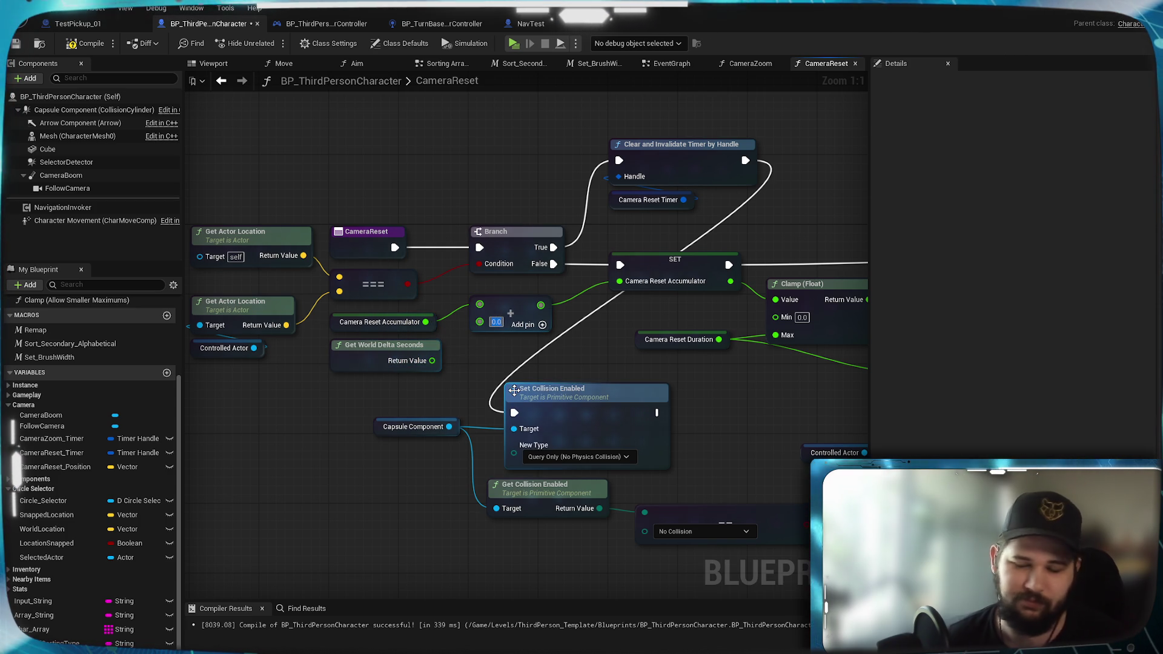
pyautogui.write('d')
pyautogui.press('Return')
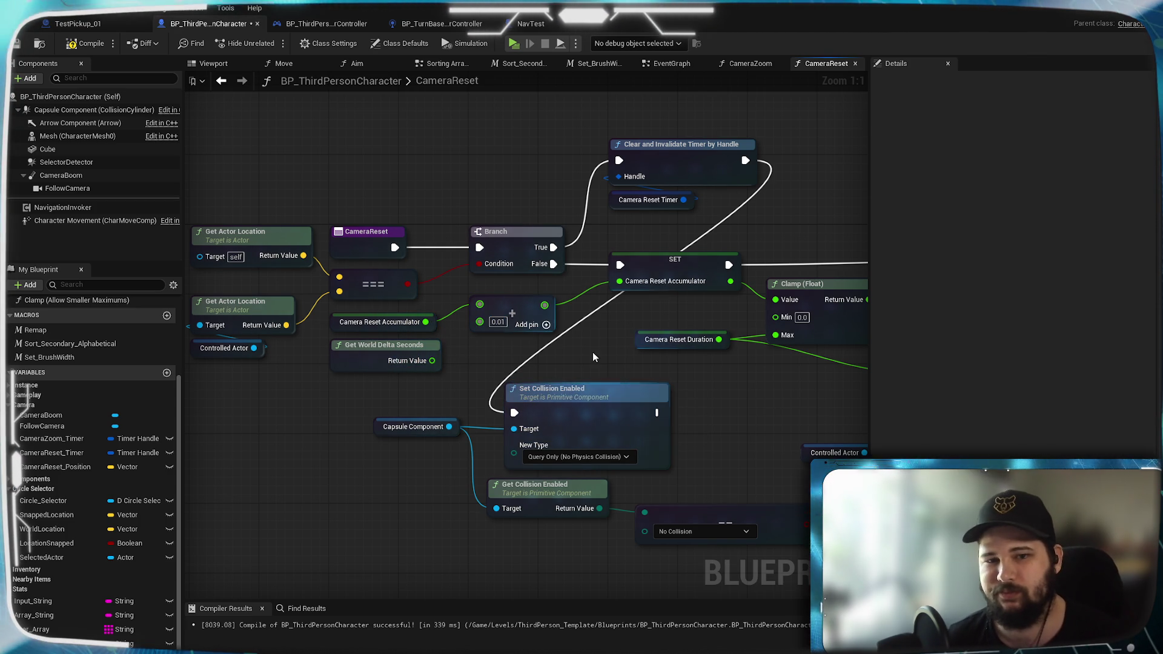
pyautogui.click(515, 45)
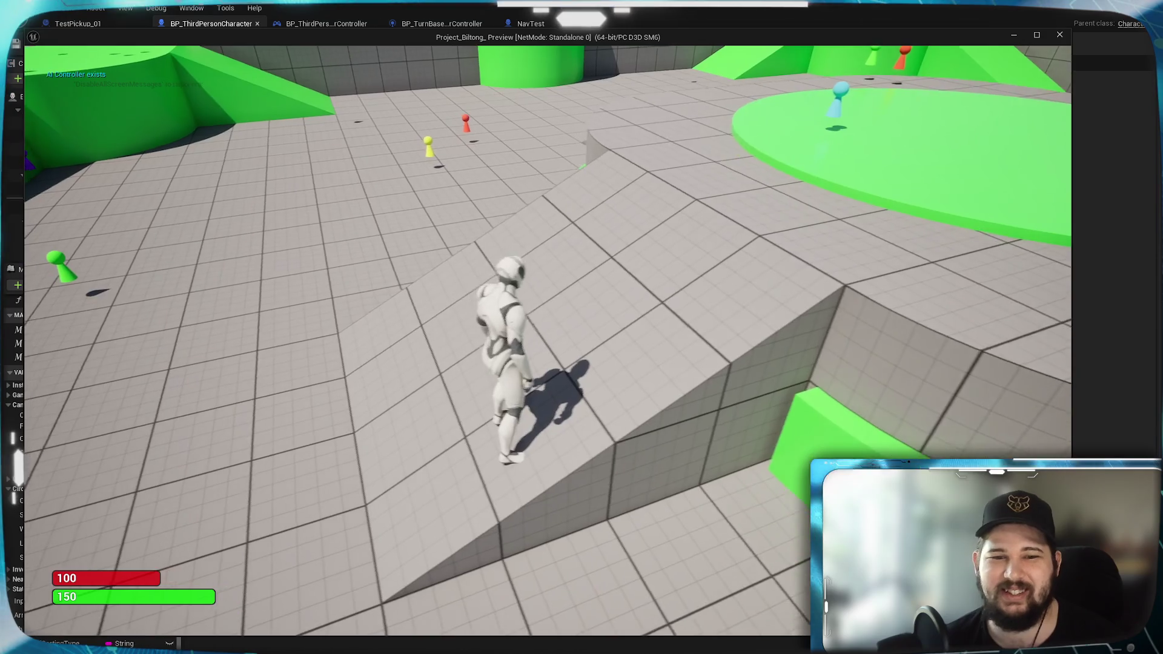
# Step: Stop the play test and move the Set Collision Enabled node to tidy the graph
pyautogui.press('Escape')
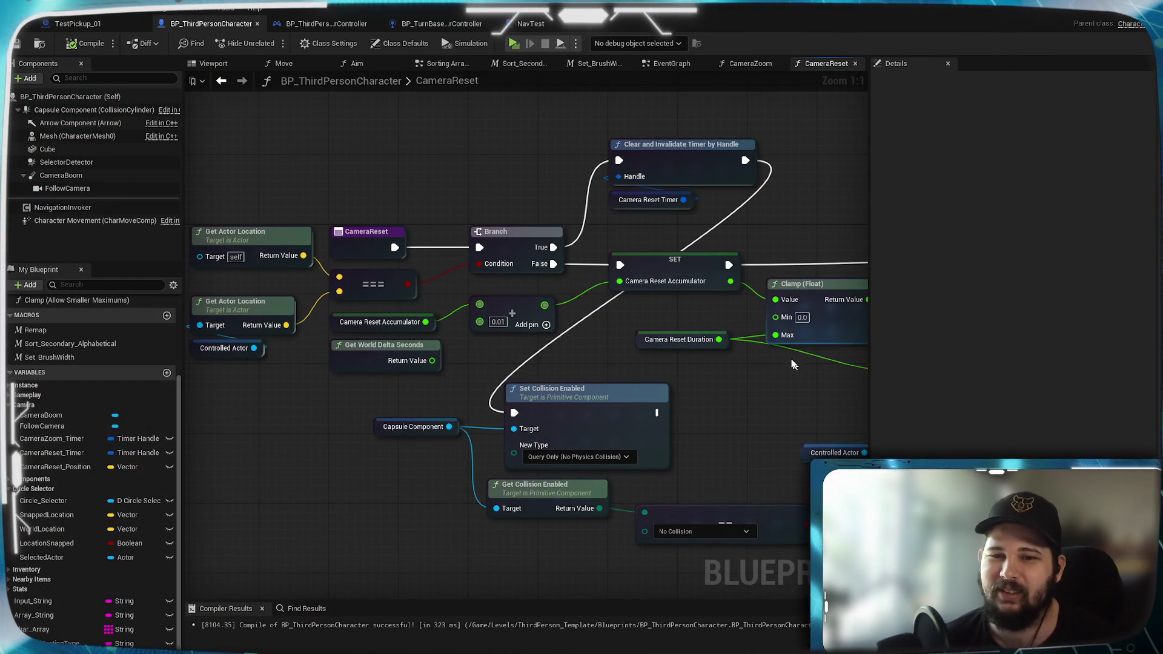
pyautogui.moveTo(778, 389); pyautogui.dragTo(610, 364)
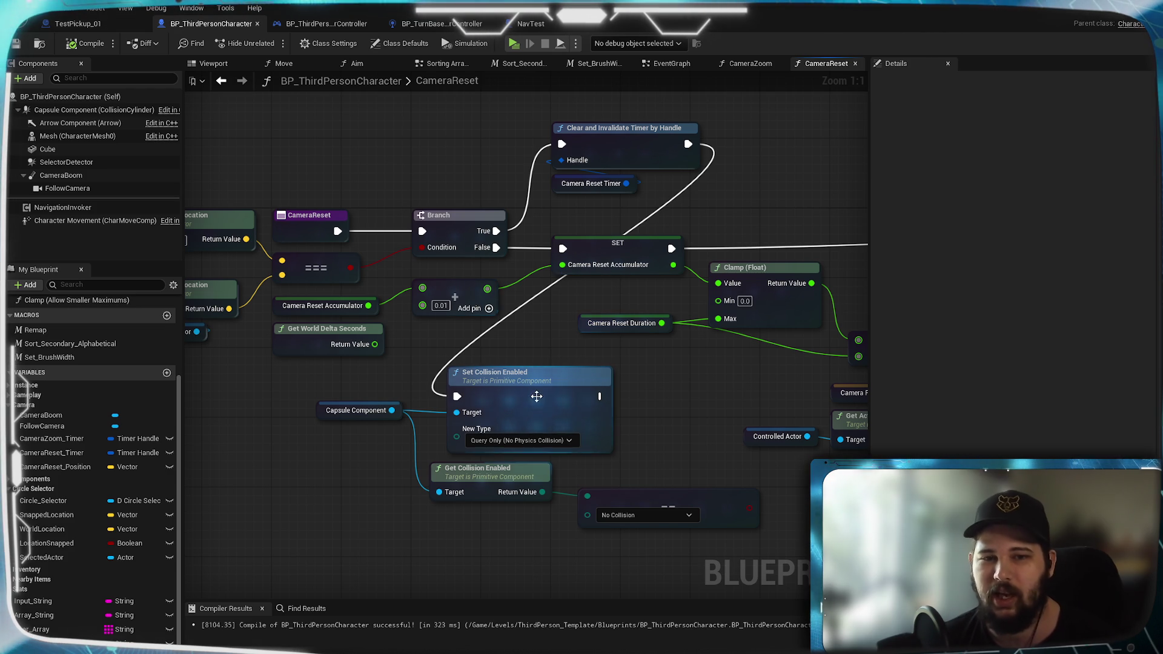
pyautogui.moveTo(526, 386); pyautogui.dragTo(565, 377)
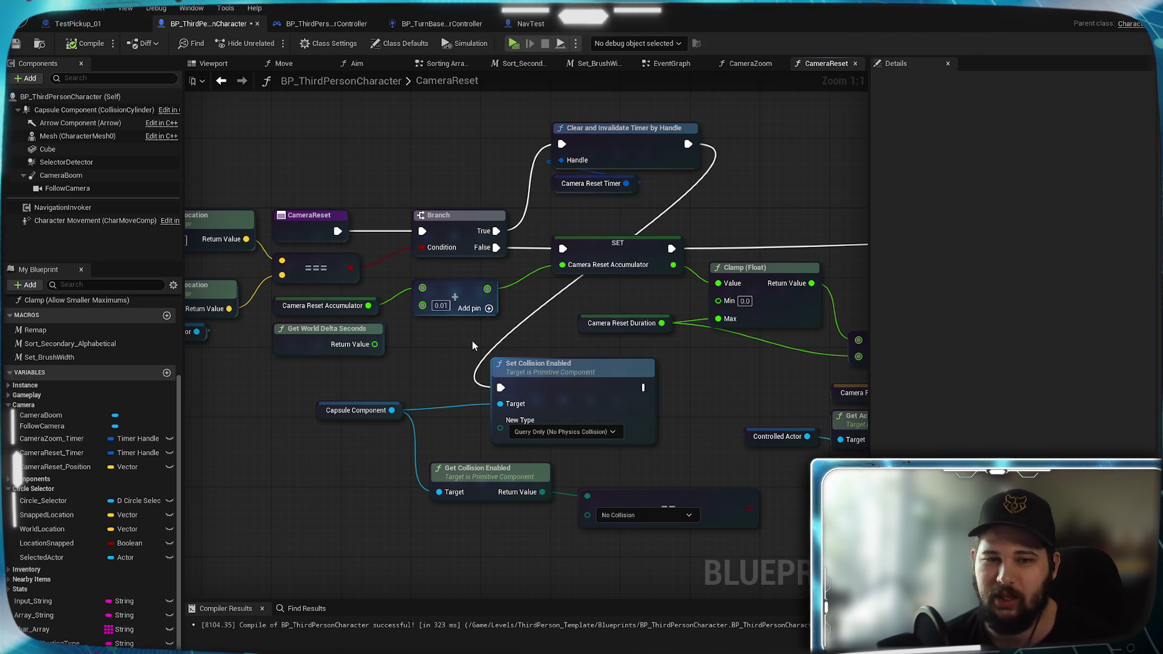
pyautogui.moveTo(477, 339); pyautogui.dragTo(527, 344)
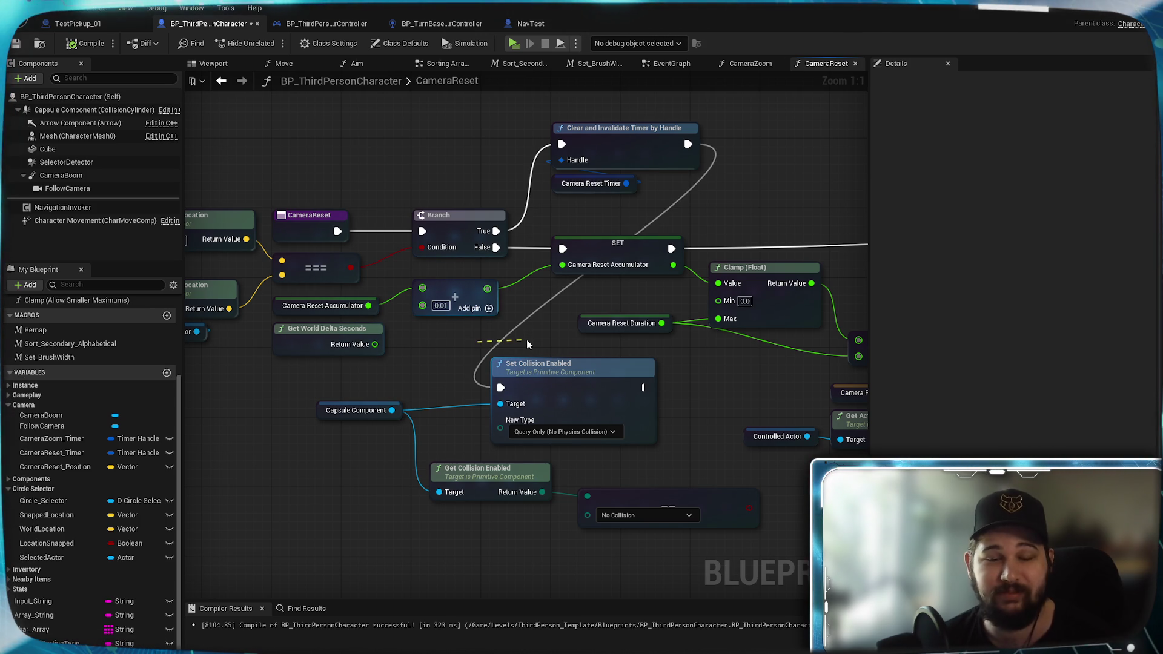
pyautogui.moveTo(429, 367)
pyautogui.mouseDown()
pyautogui.moveTo(686, 311)
pyautogui.moveTo(472, 367)
pyautogui.mouseUp()
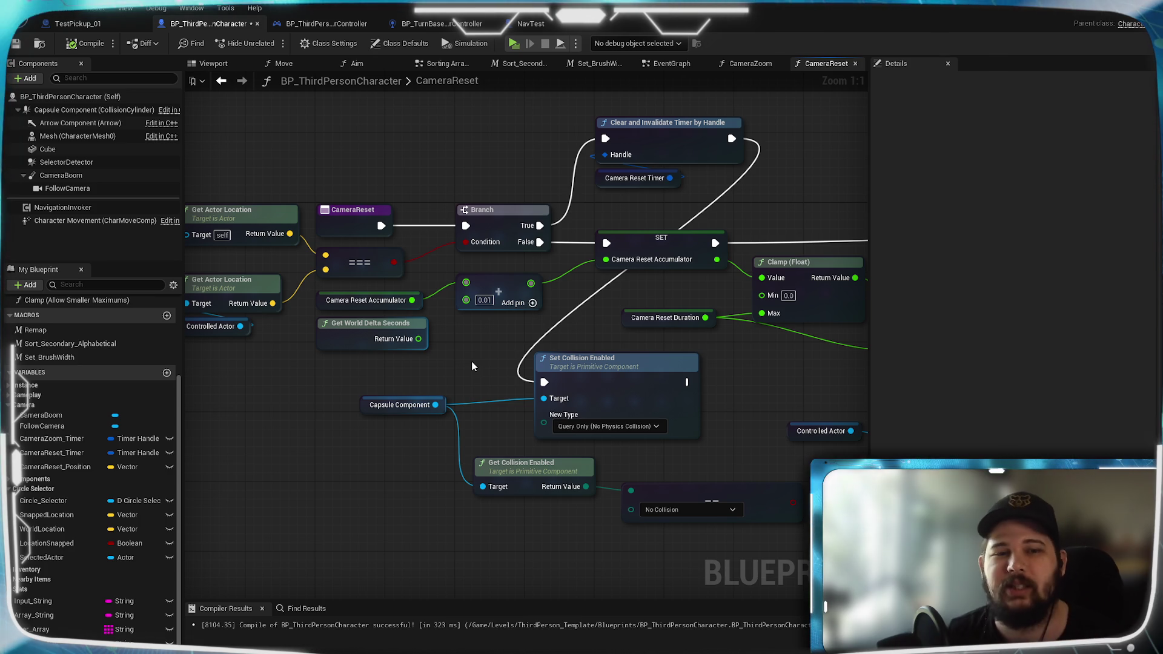
# Step: Select all nodes and save the character blueprint
pyautogui.hotkey('ctrl', 'a')
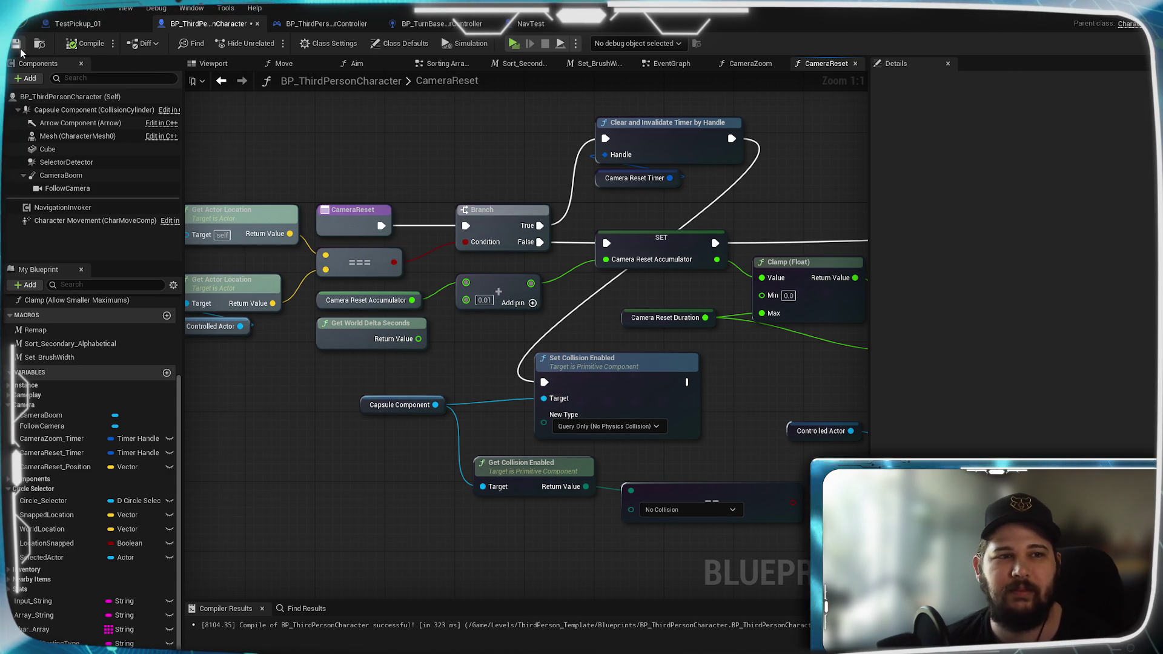
pyautogui.click(20, 48)
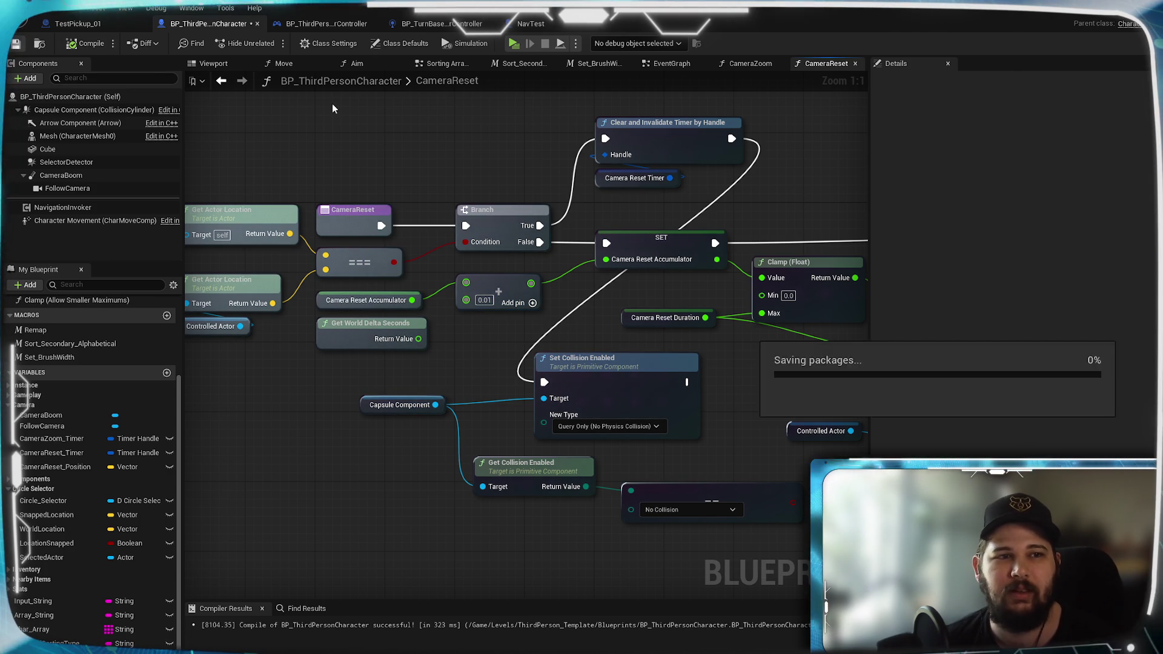
pyautogui.click(516, 45)
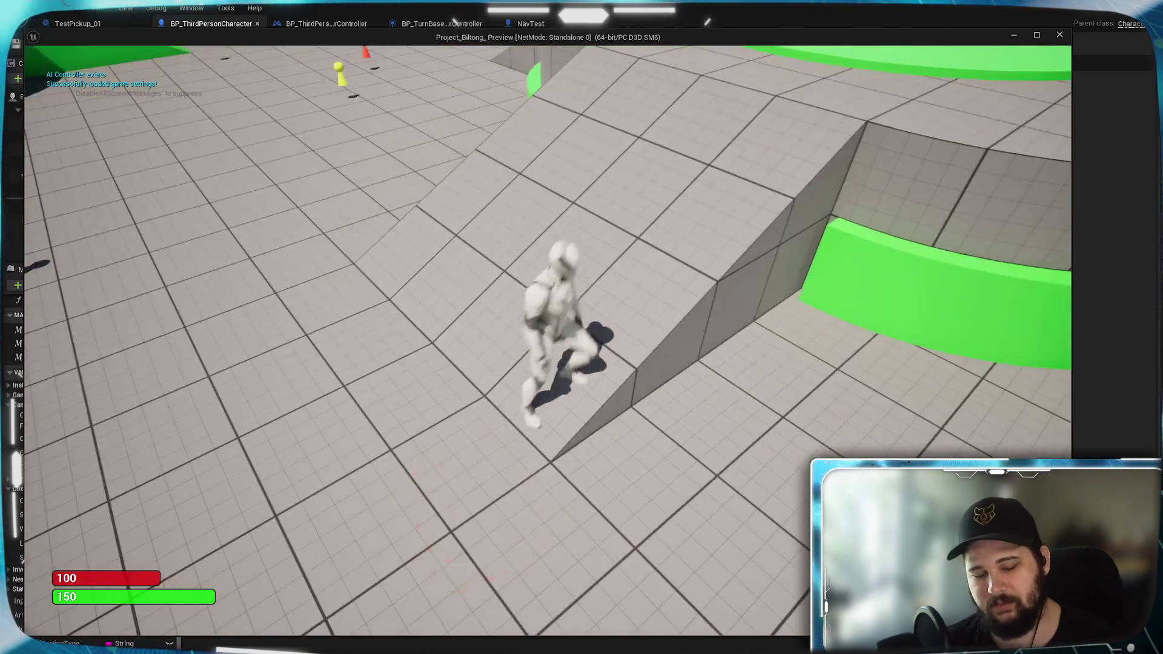
pyautogui.scroll(-5, 408, 139)
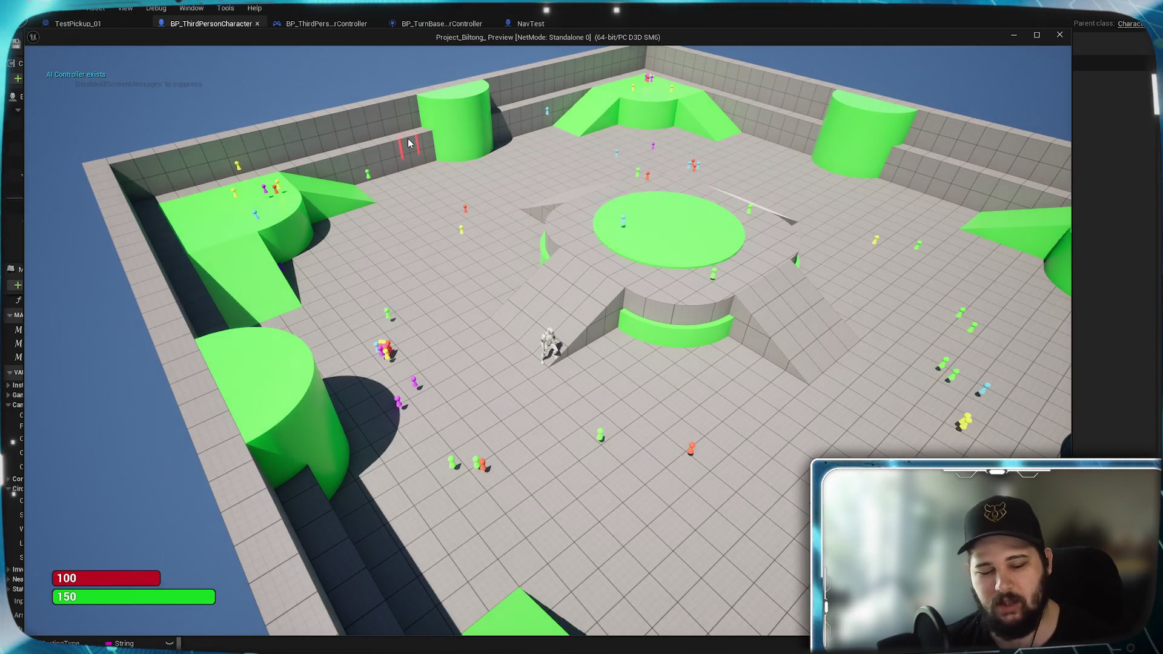
pyautogui.scroll(3, 408, 139)
pyautogui.scroll(2, 408, 138)
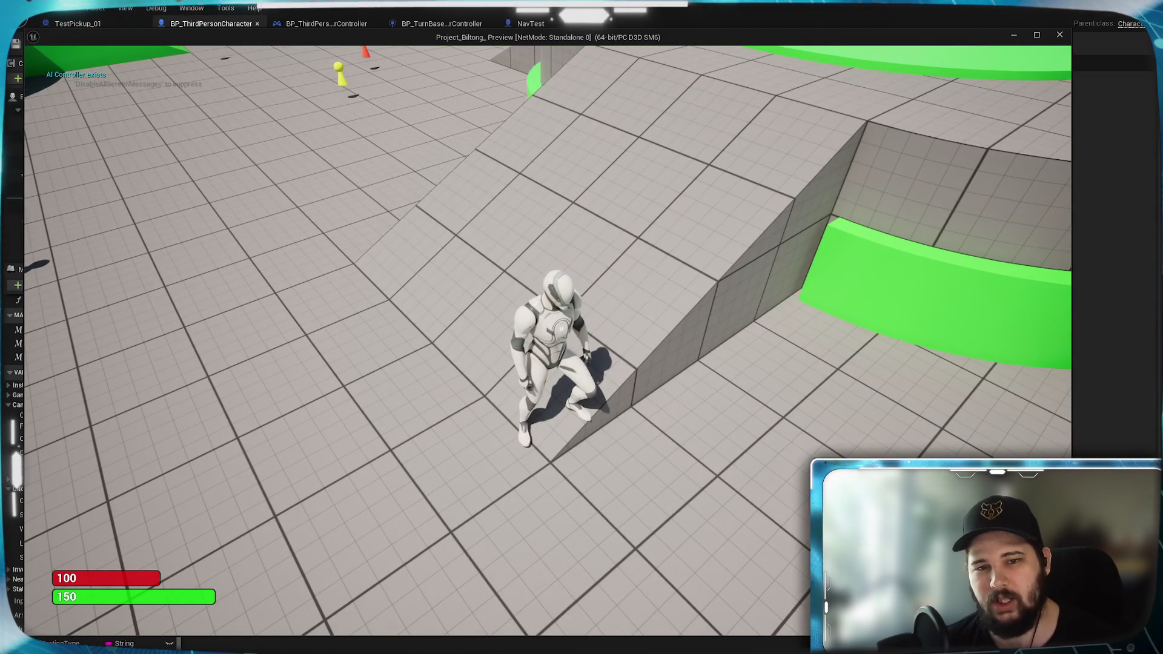
pyautogui.scroll(-3, 408, 139)
pyautogui.scroll(-2, 409, 139)
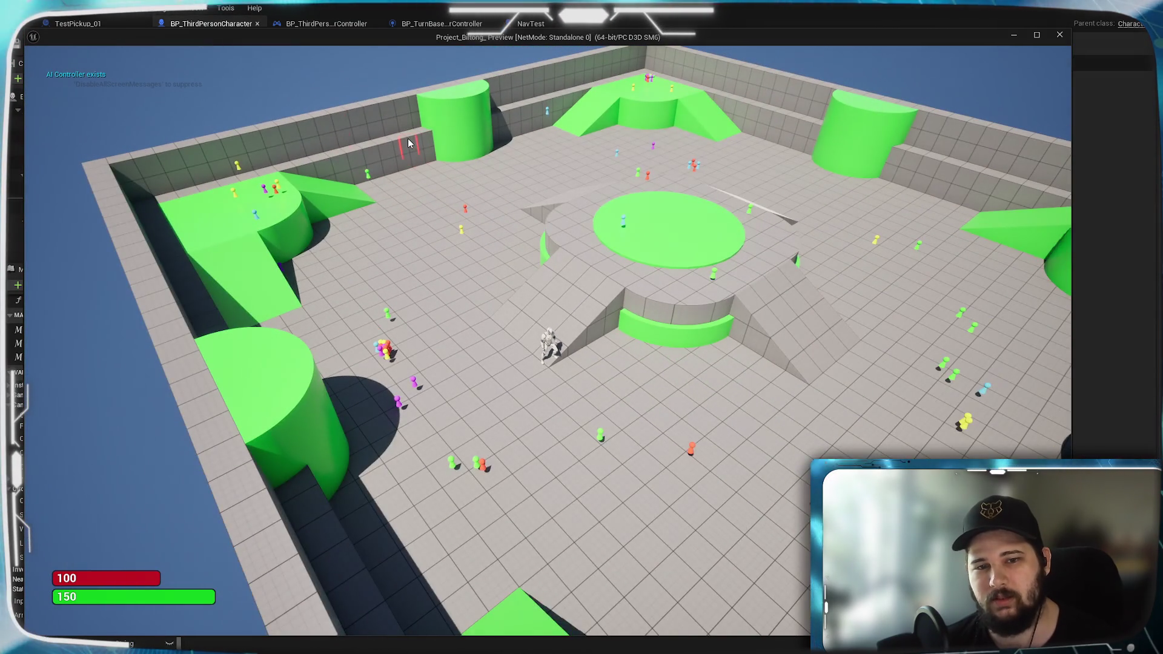
pyautogui.press('e')
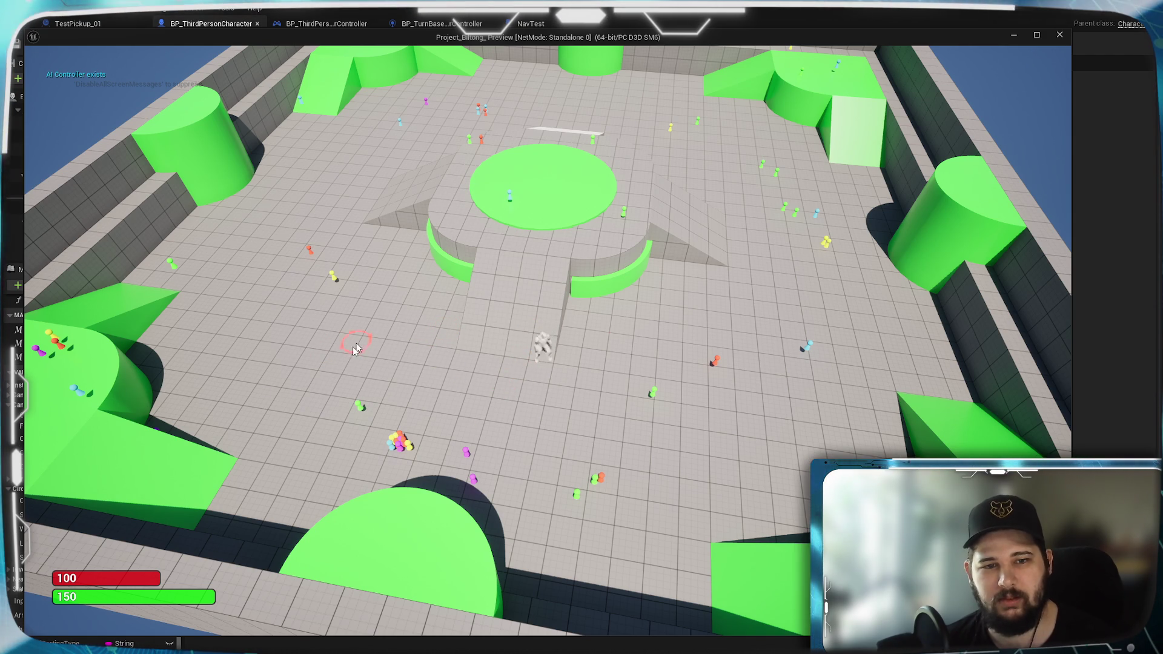
pyautogui.scroll(2, 445, 348)
pyautogui.scroll(3, 445, 348)
pyautogui.scroll(3, 445, 348)
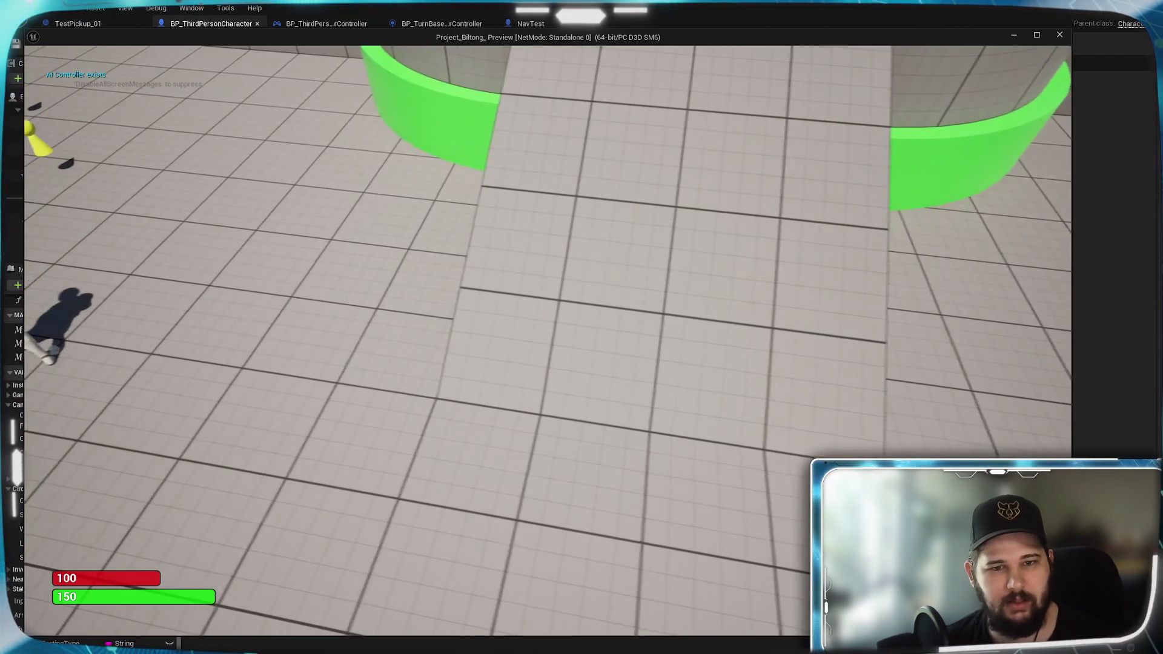
pyautogui.scroll(-5, 548, 340)
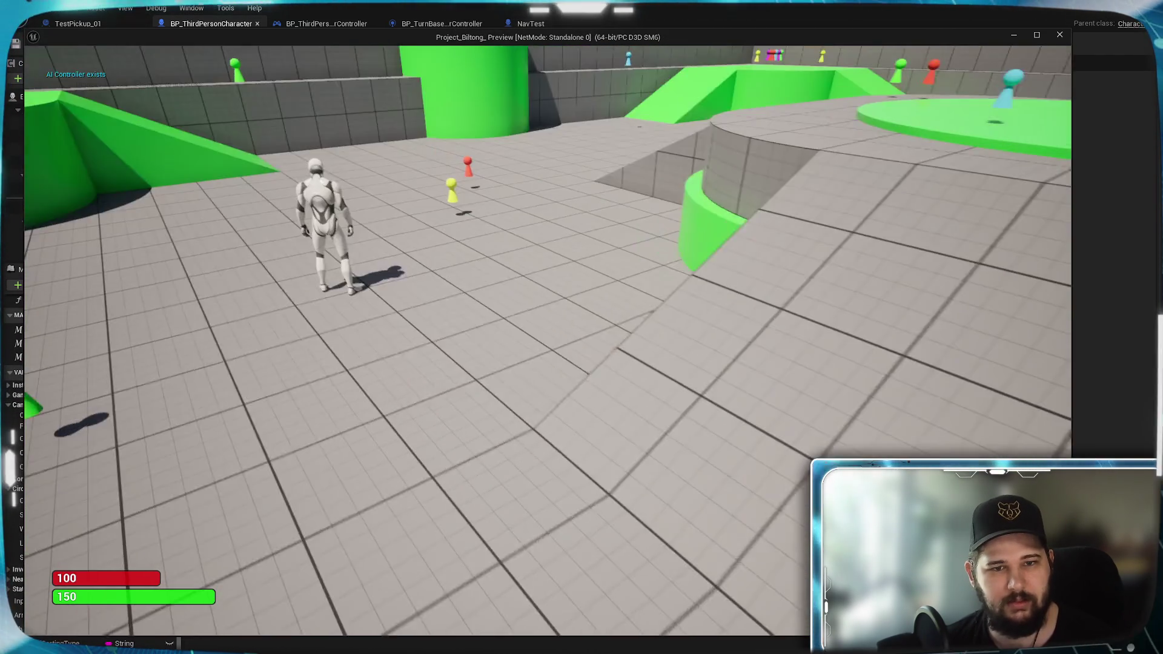
pyautogui.scroll(2, 547, 341)
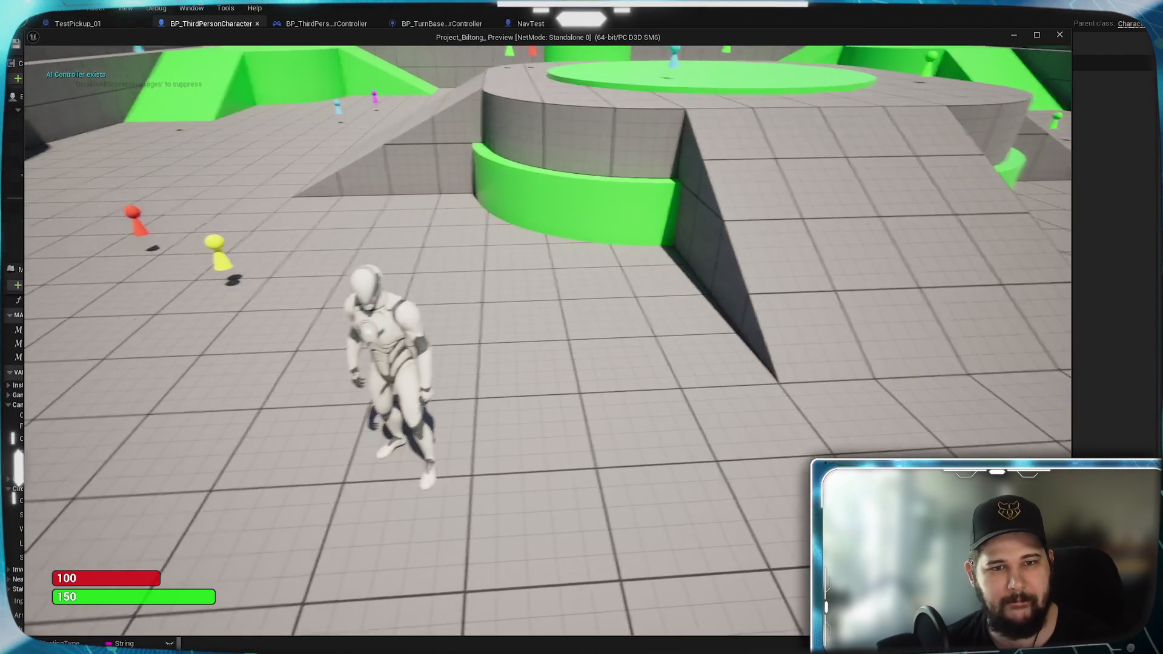
pyautogui.scroll(1, 563, 363)
pyautogui.scroll(1, 563, 364)
pyautogui.scroll(2, 563, 365)
pyautogui.scroll(-2, 449, 340)
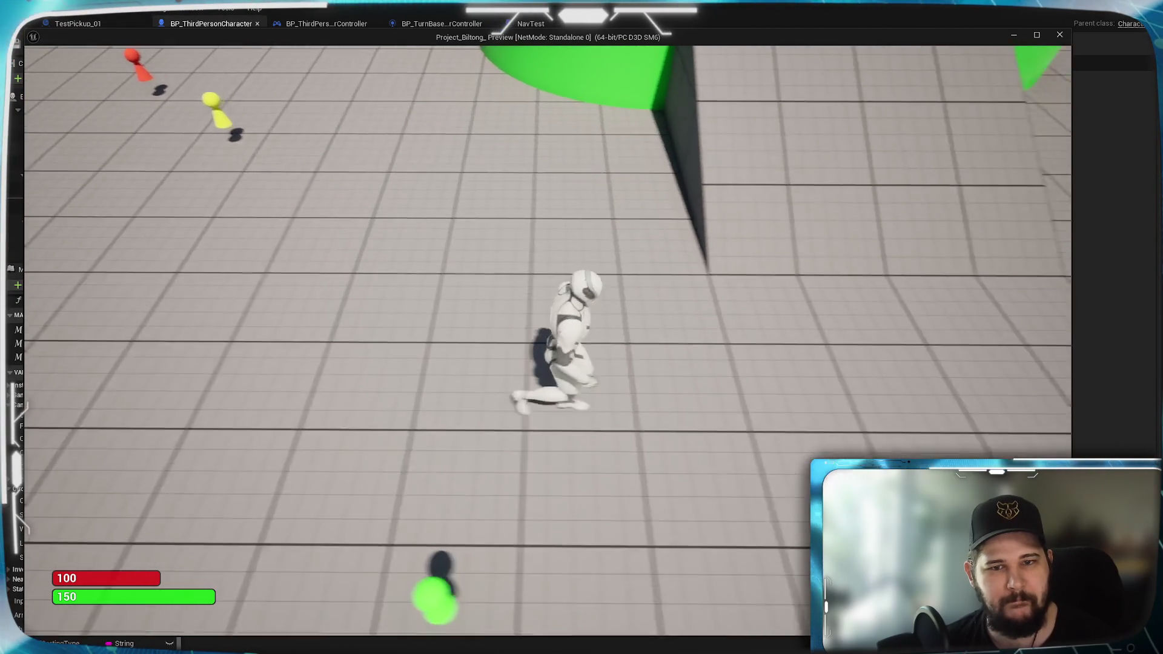
pyautogui.scroll(-2, 448, 338)
pyautogui.scroll(-2, 447, 339)
pyautogui.scroll(-2, 448, 339)
pyautogui.scroll(-4, 449, 339)
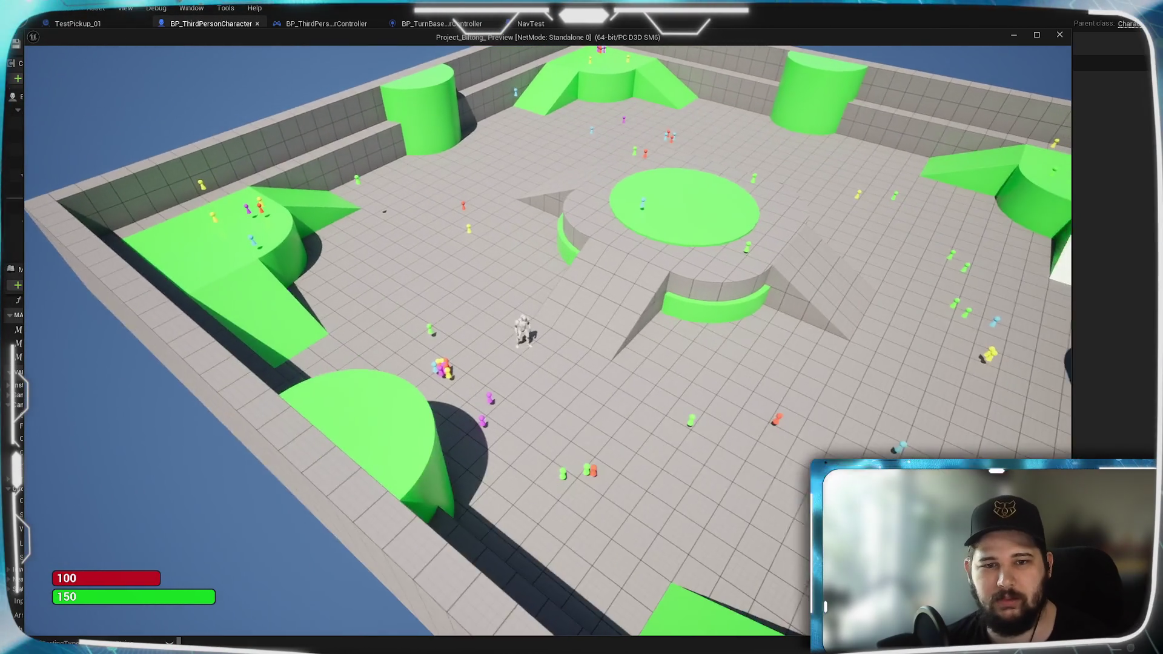
pyautogui.scroll(2, 545, 327)
pyautogui.scroll(-2, 545, 327)
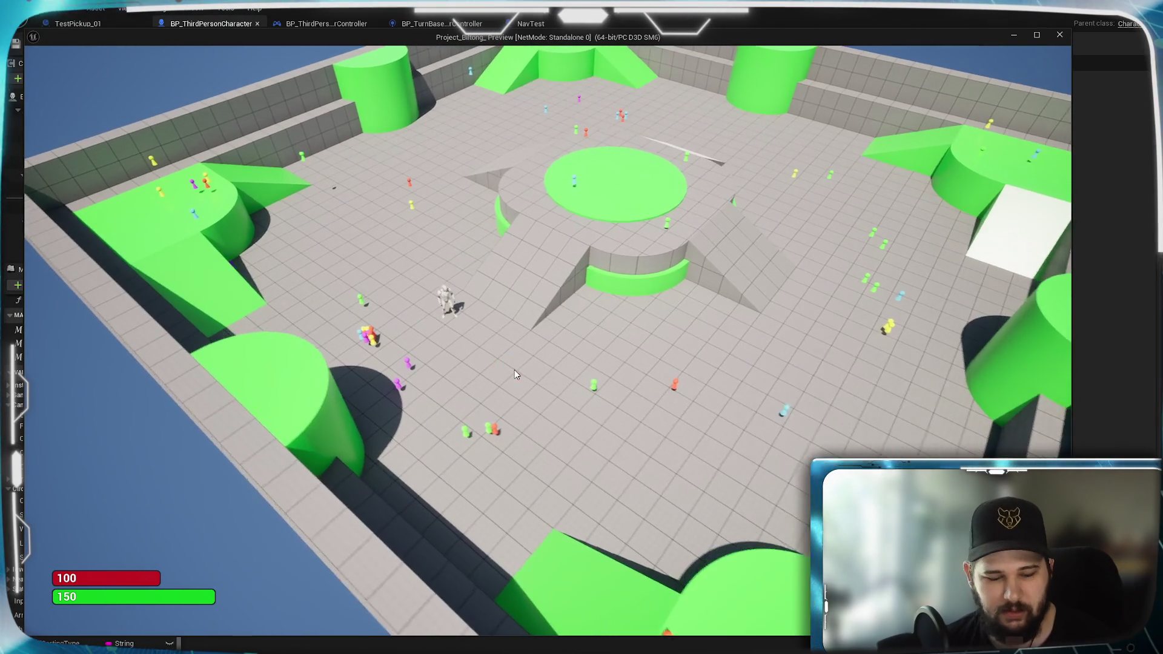
pyautogui.scroll(2, 545, 328)
pyautogui.scroll(2, 545, 327)
pyautogui.scroll(2, 545, 327)
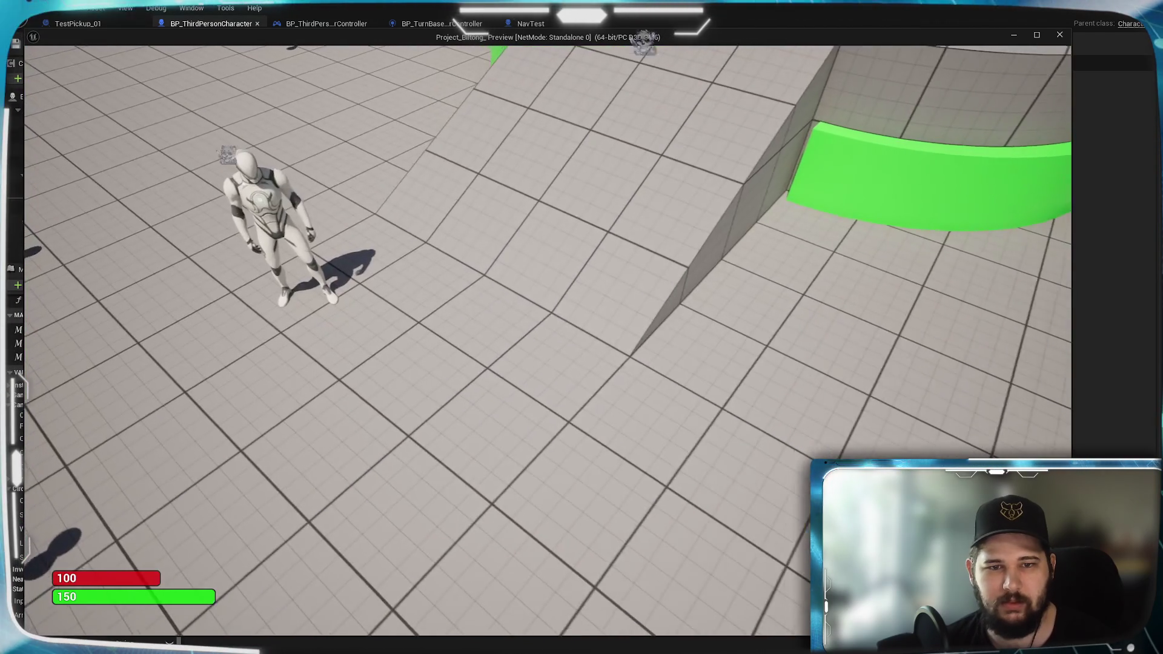
pyautogui.scroll(2, 545, 327)
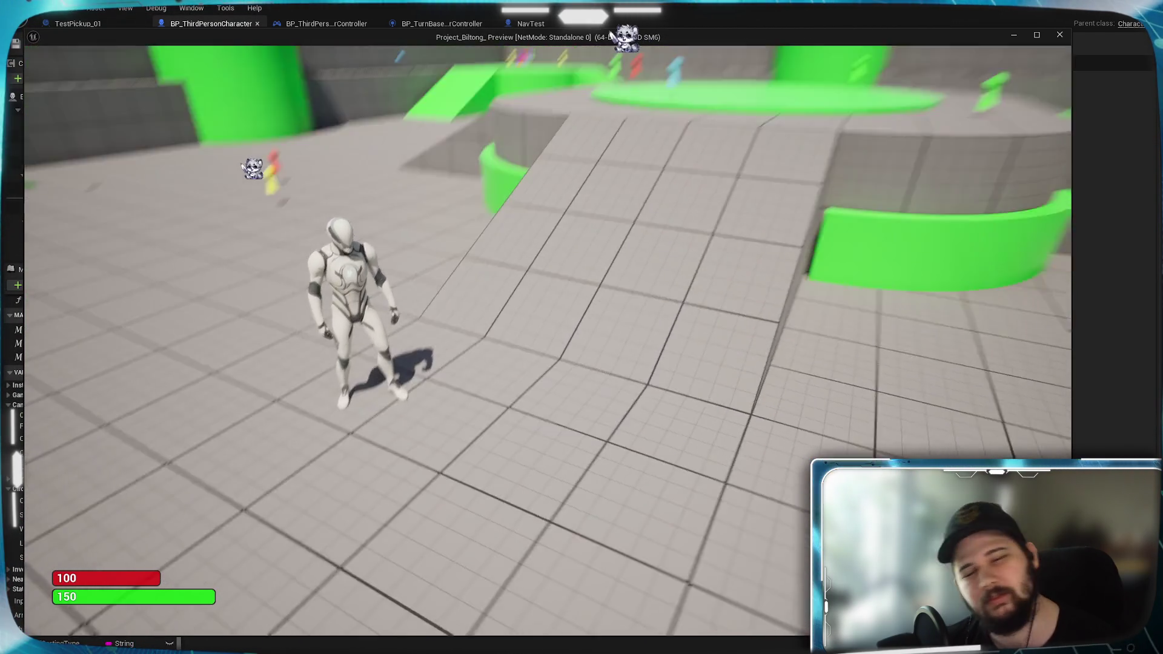
pyautogui.press('d')
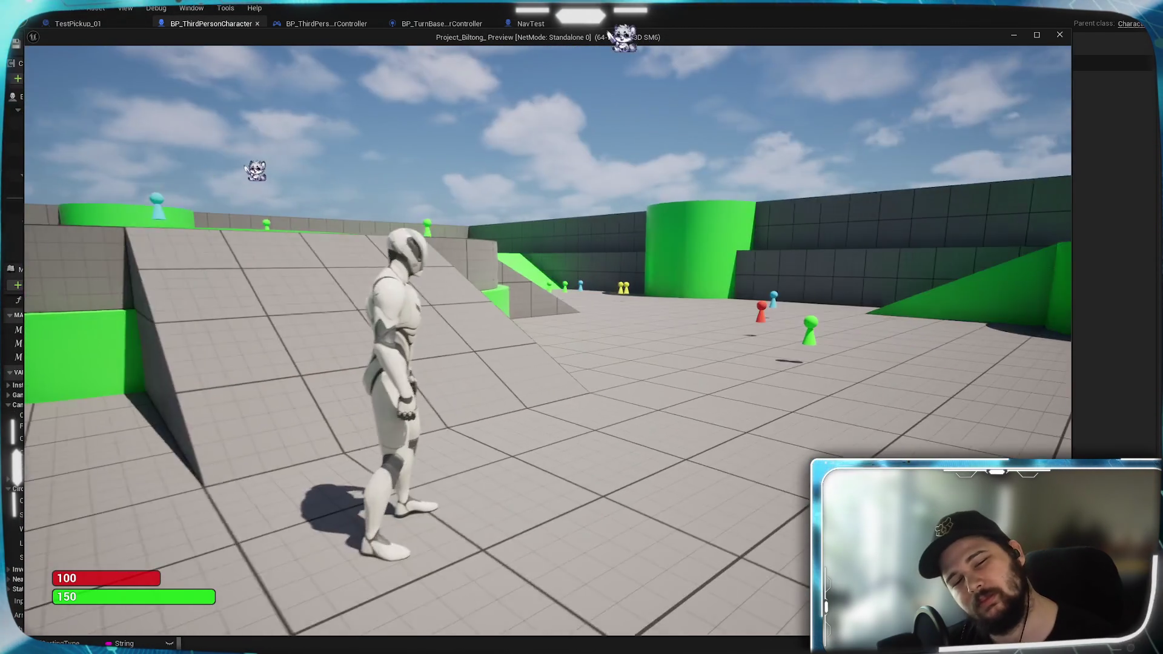
pyautogui.press('Escape')
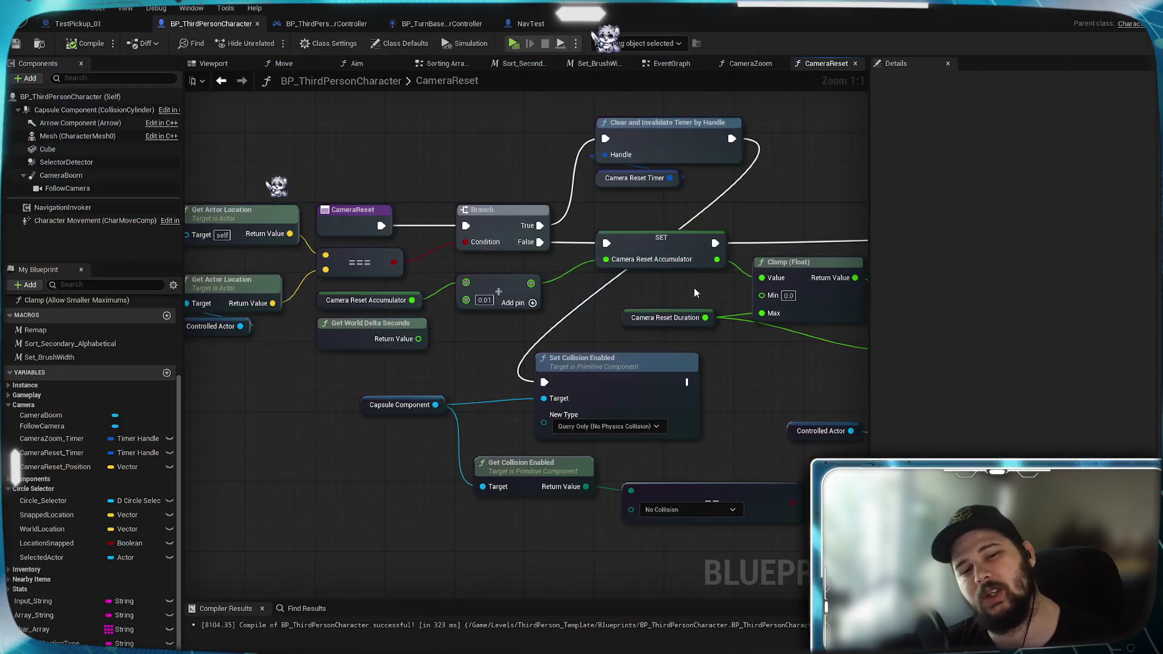
# Step: View the Camera Reset Duration variable's details (default 5.0), then dismiss them
pyautogui.click(670, 327)
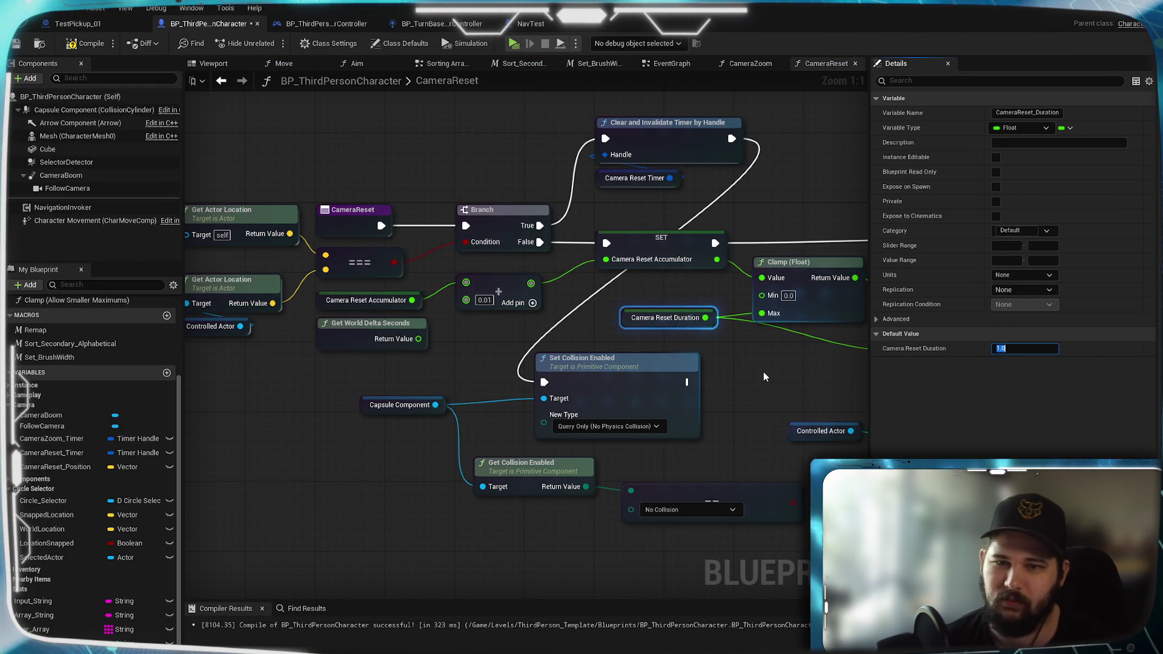
pyautogui.click(509, 164)
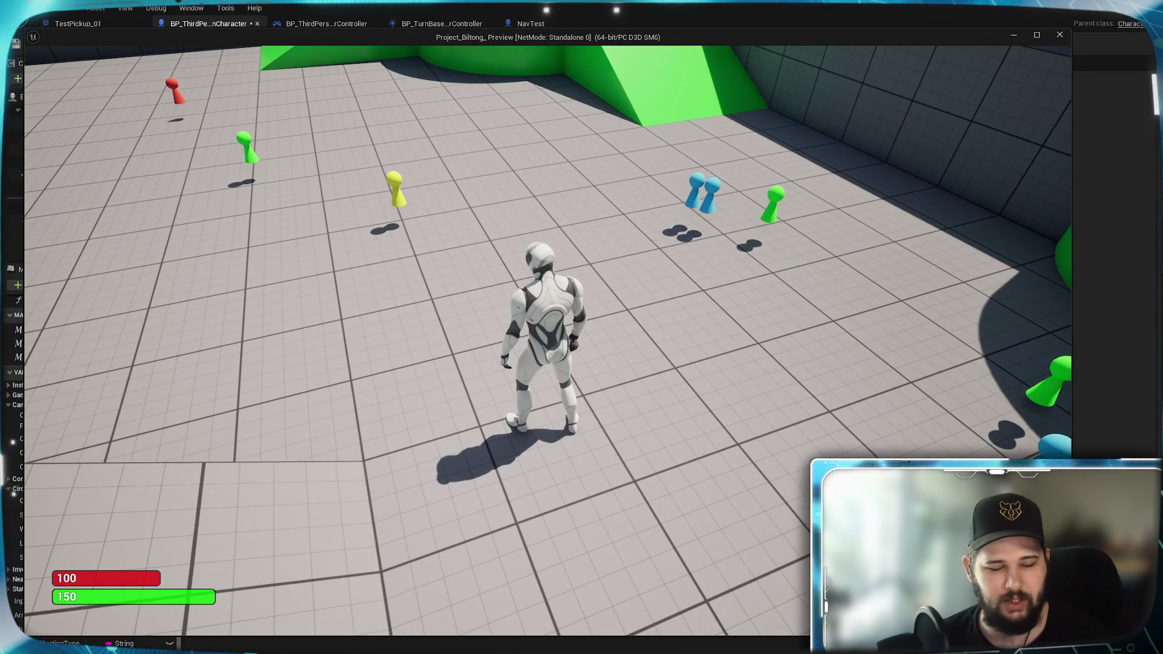
pyautogui.scroll(-5, 168, 372)
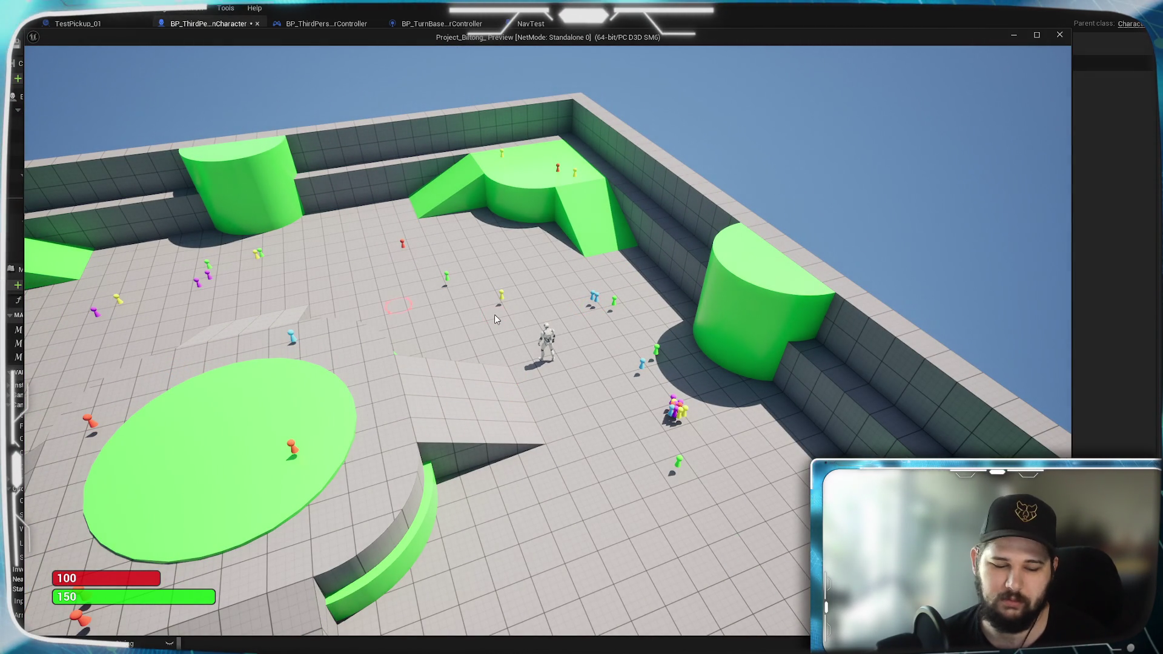
pyautogui.scroll(5, 494, 315)
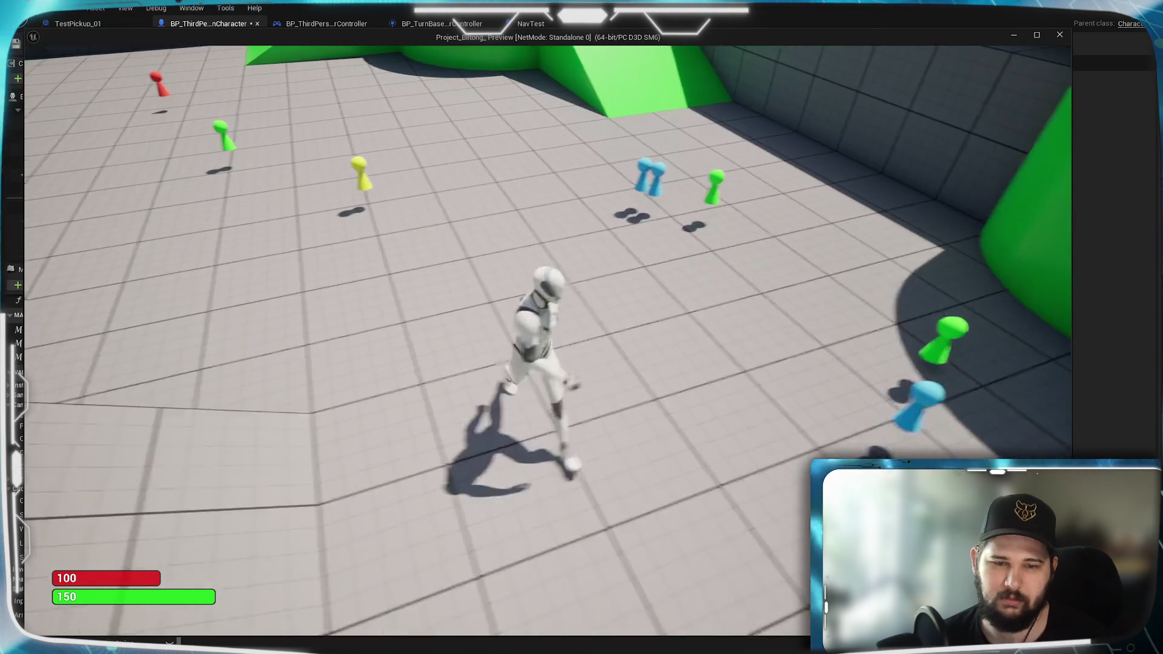
pyautogui.scroll(-3, 495, 315)
pyautogui.scroll(-3, 494, 315)
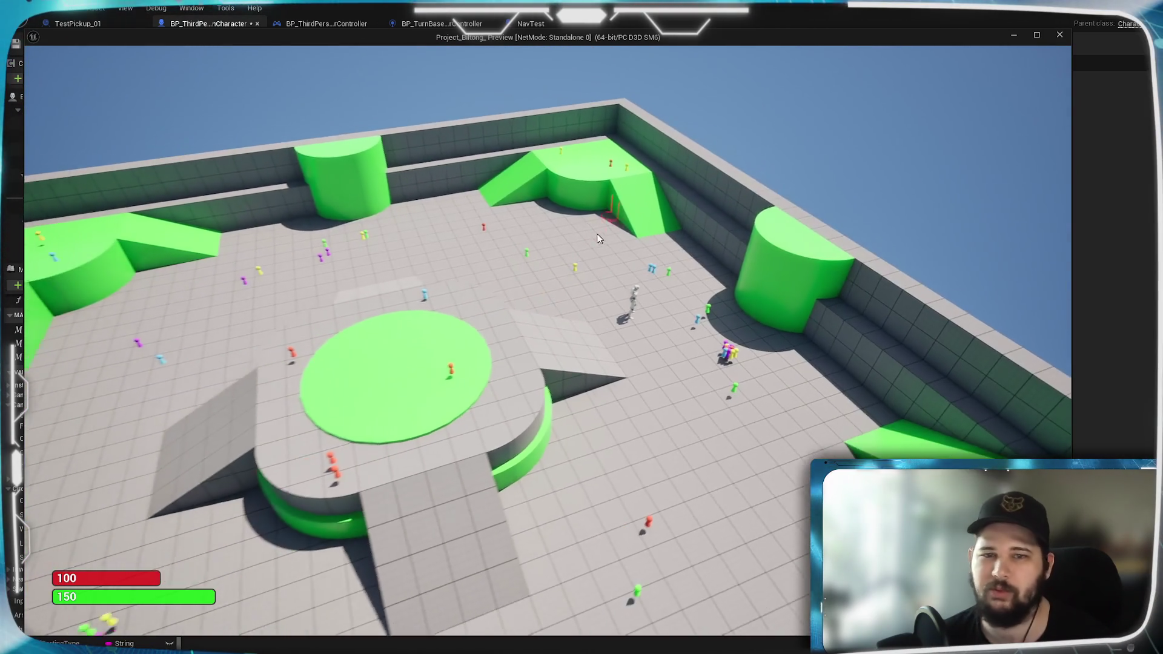
pyautogui.scroll(3, 595, 223)
# Step: In the play test, move the character across the arena and up the green ramp with the camera lowered
pyautogui.click(623, 264)
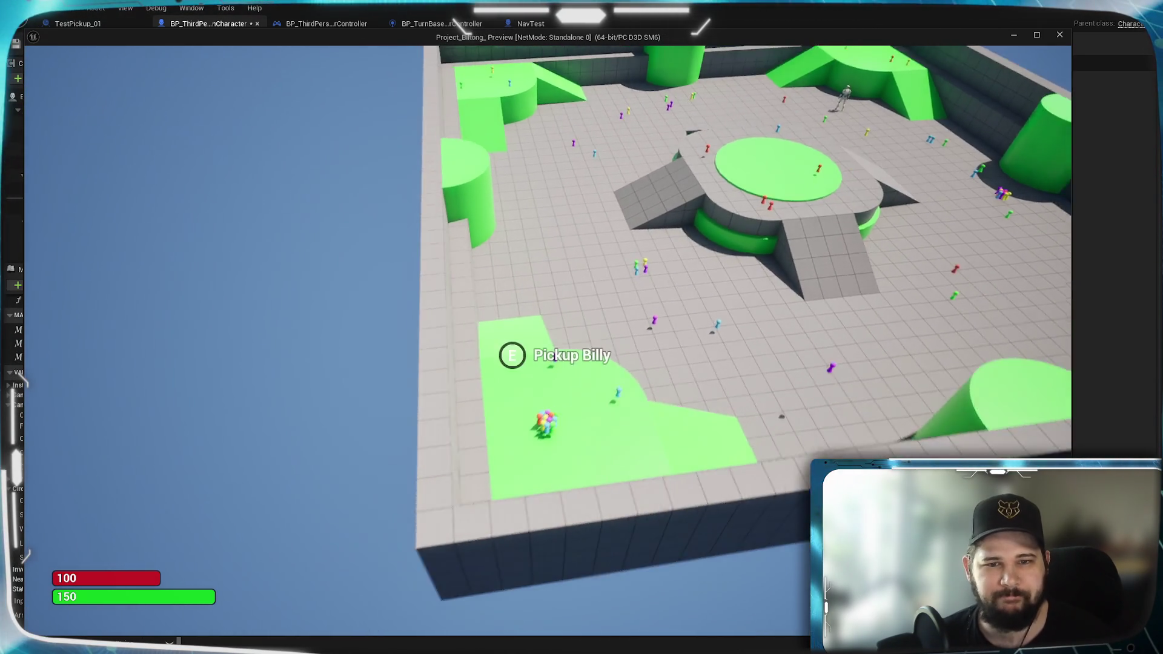
pyautogui.scroll(-3, 315, 295)
pyautogui.scroll(-3, 315, 296)
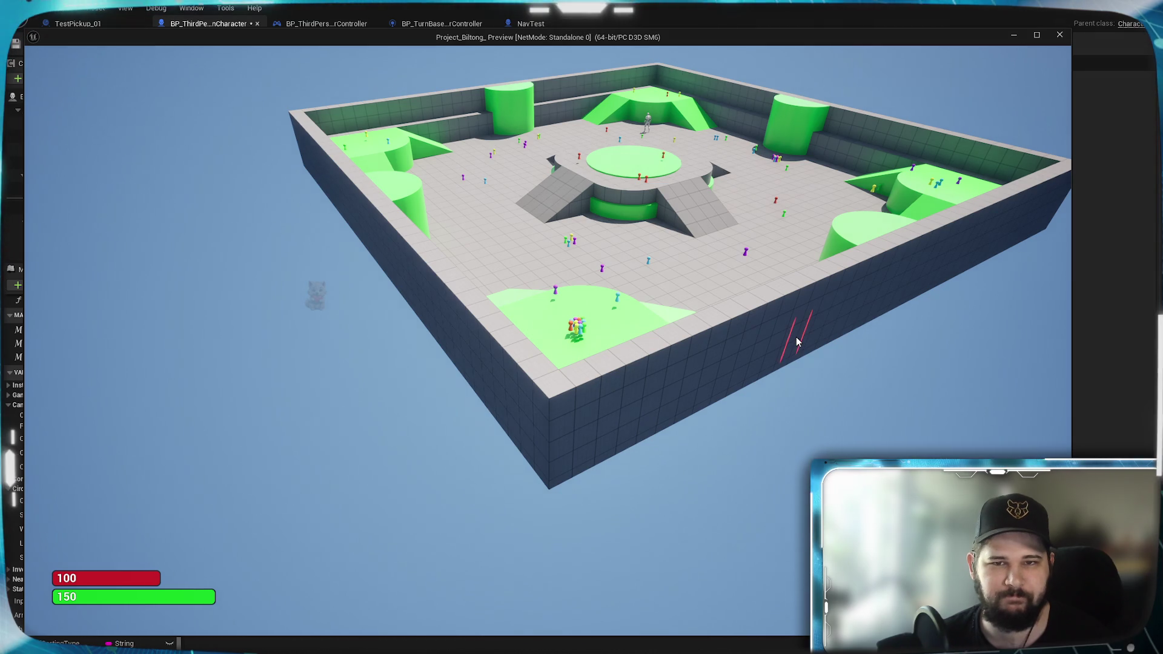
pyautogui.scroll(5, 797, 342)
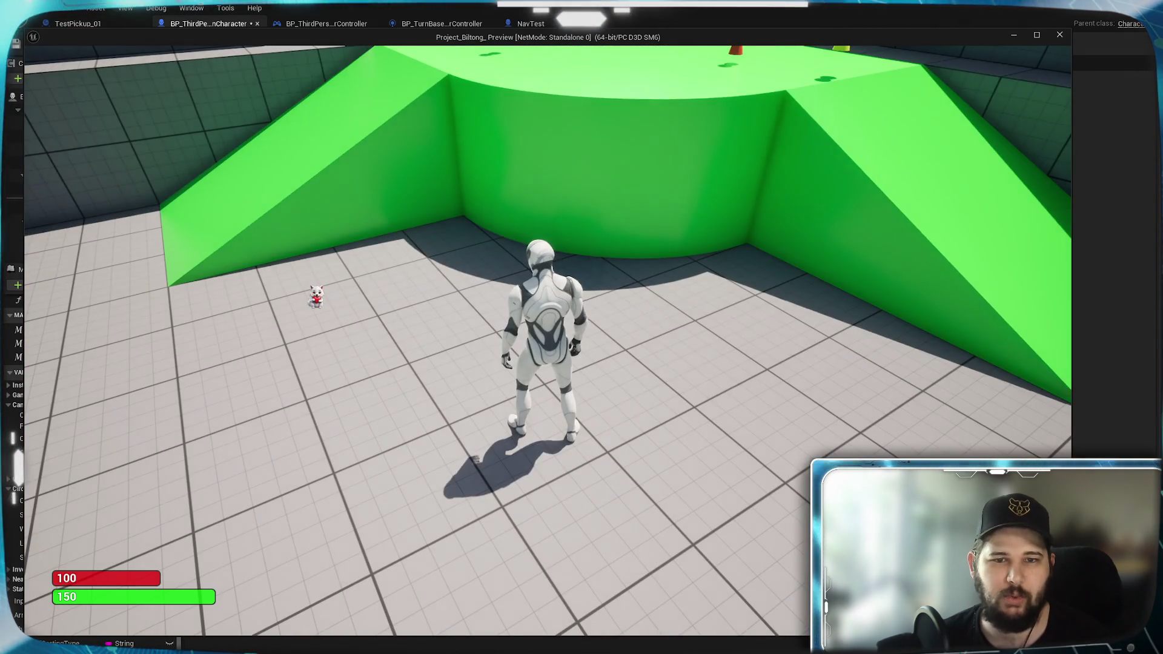
pyautogui.press('e')
pyautogui.press('w')
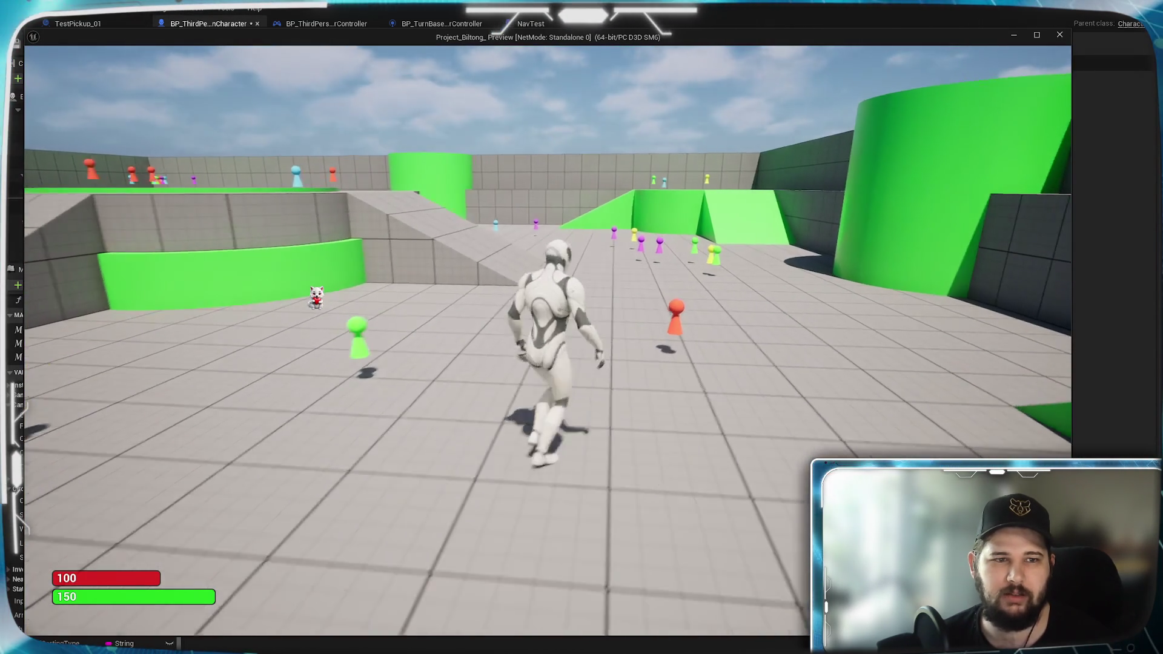
pyautogui.press('w')
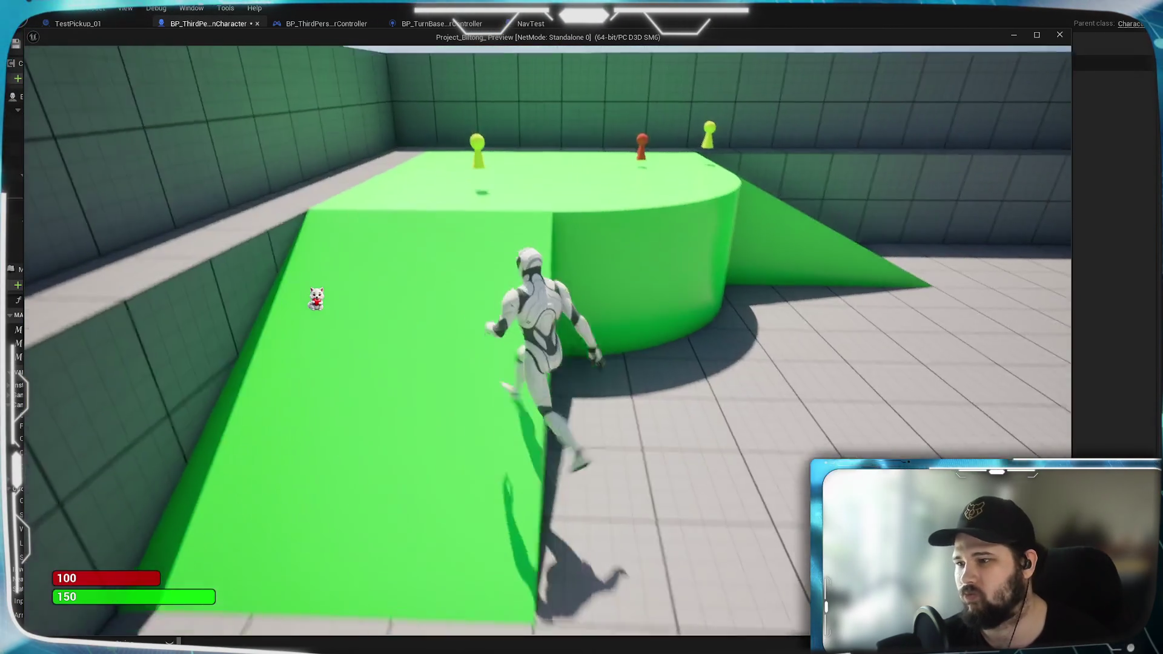
pyautogui.press('w')
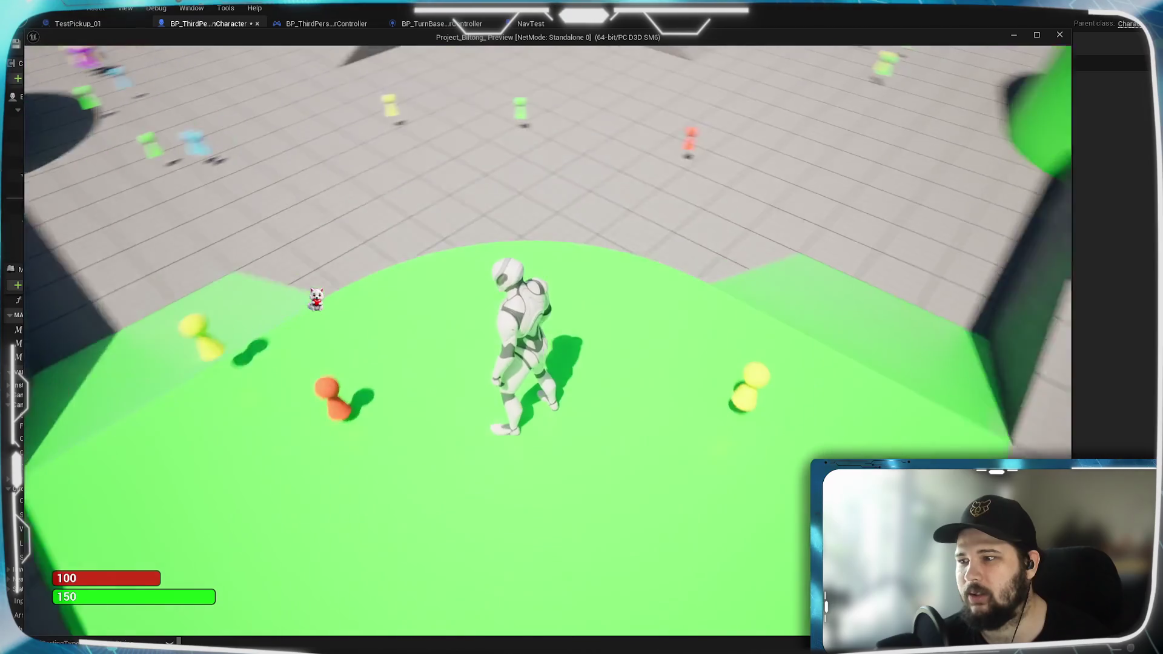
pyautogui.press('w')
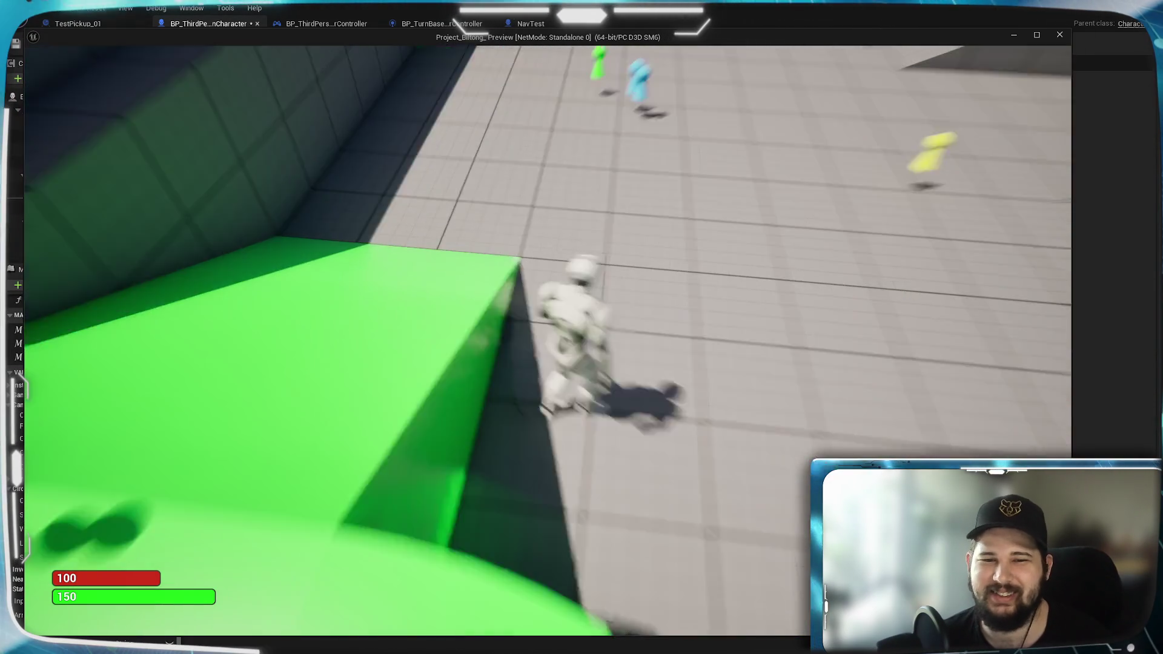
# Step: Run, steer left onto the ramp and jump off, then stop the preview
pyautogui.press('s')
pyautogui.press('w')
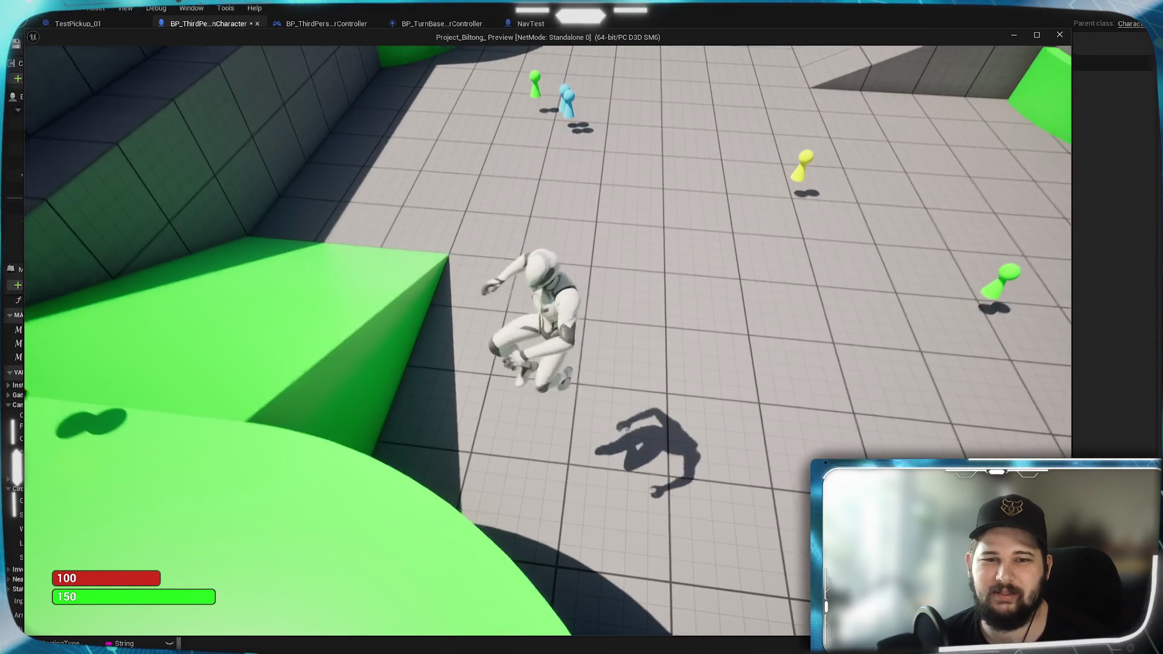
pyautogui.press('a')
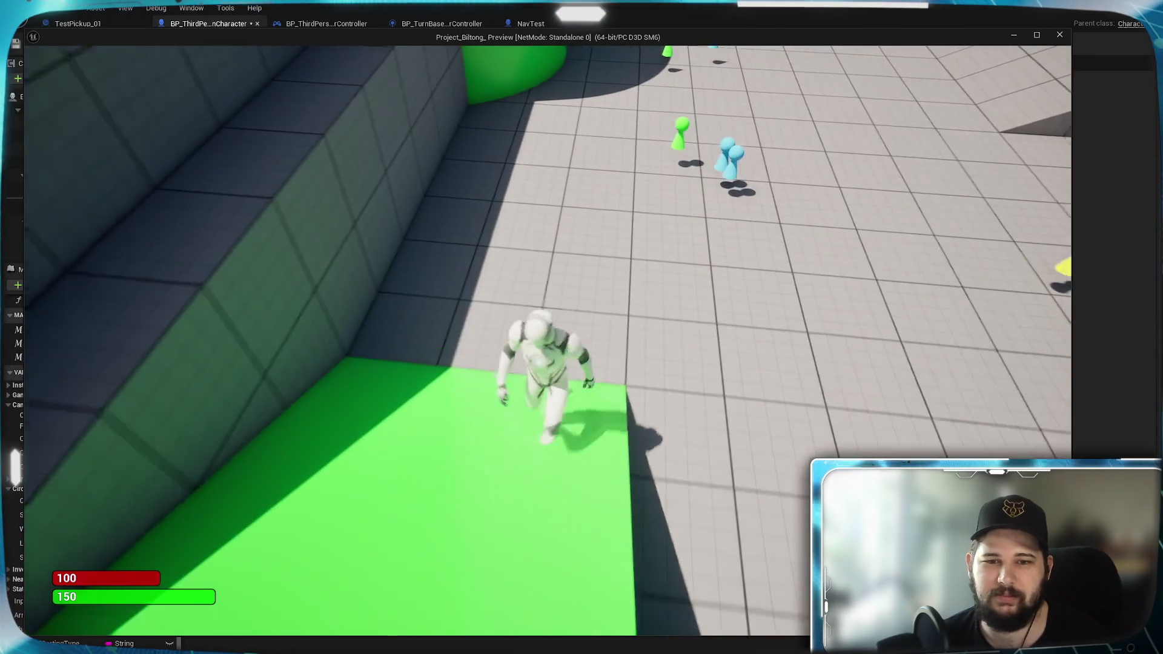
pyautogui.press('space')
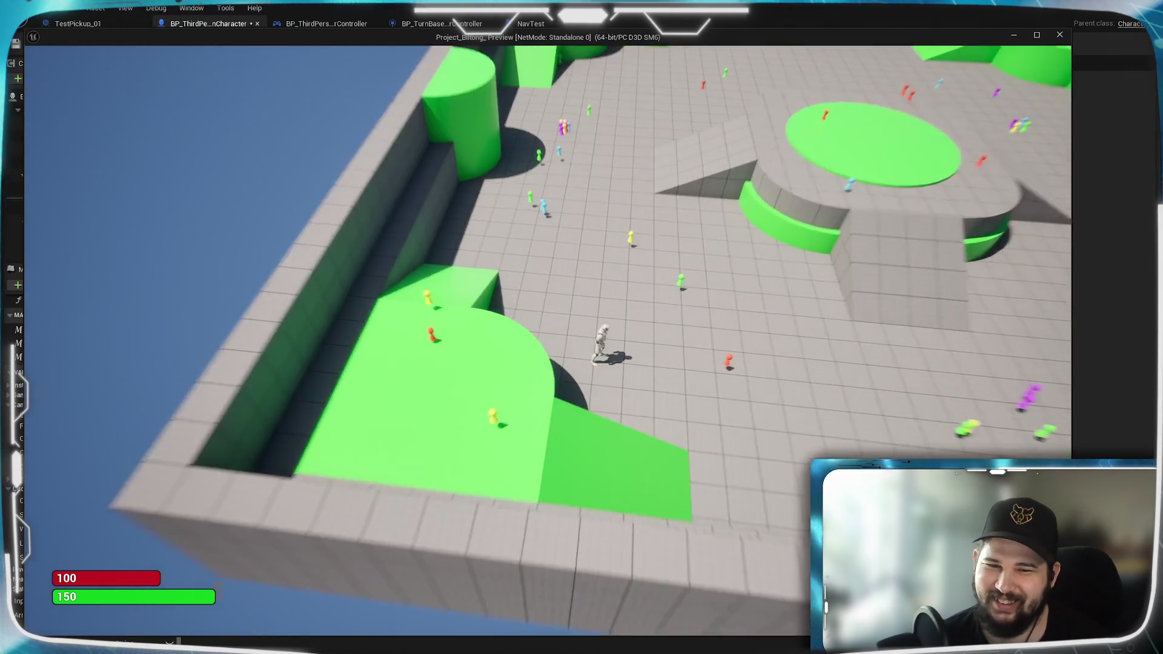
pyautogui.scroll(3, 581, 364)
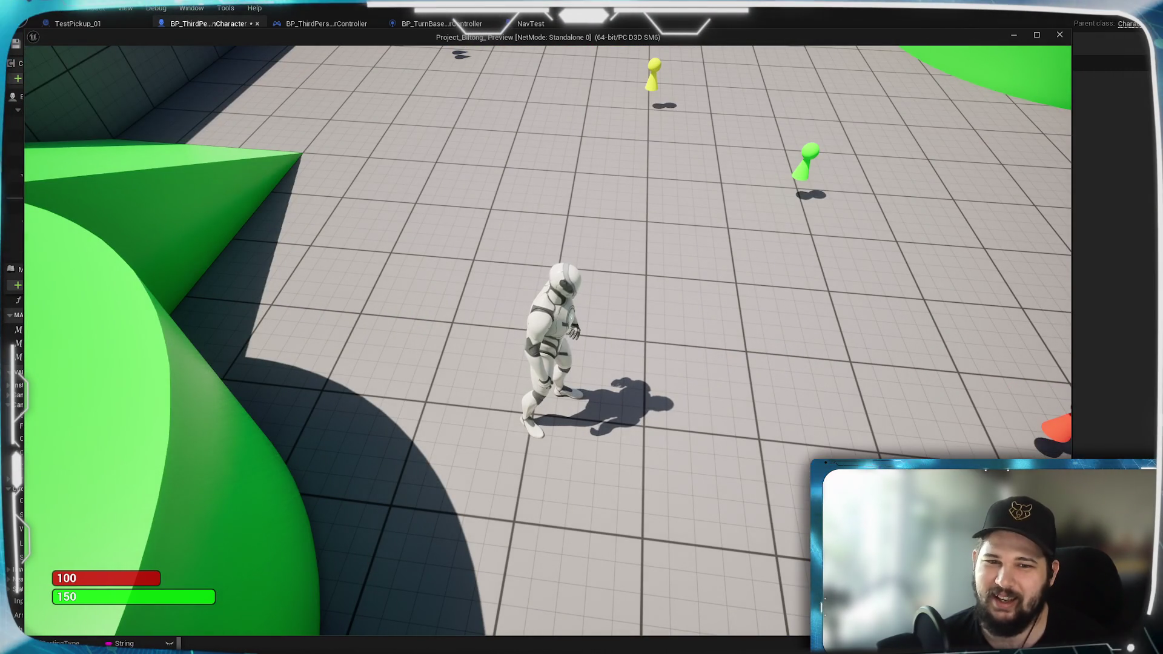
pyautogui.press('Escape')
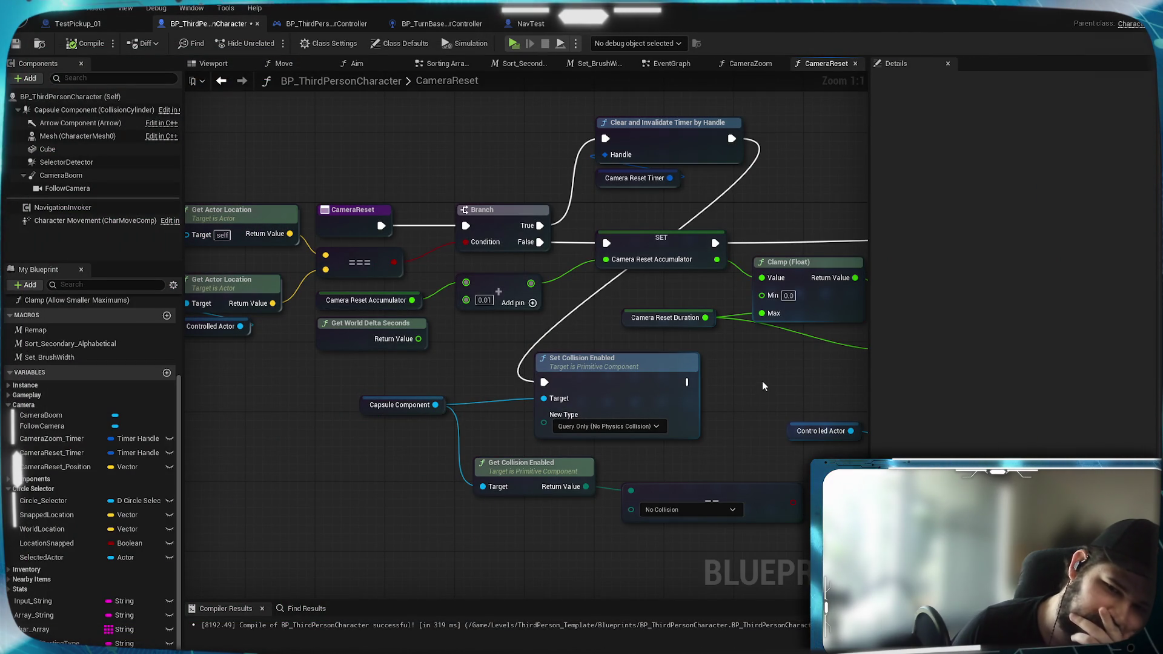
pyautogui.moveTo(762, 386); pyautogui.dragTo(451, 362)
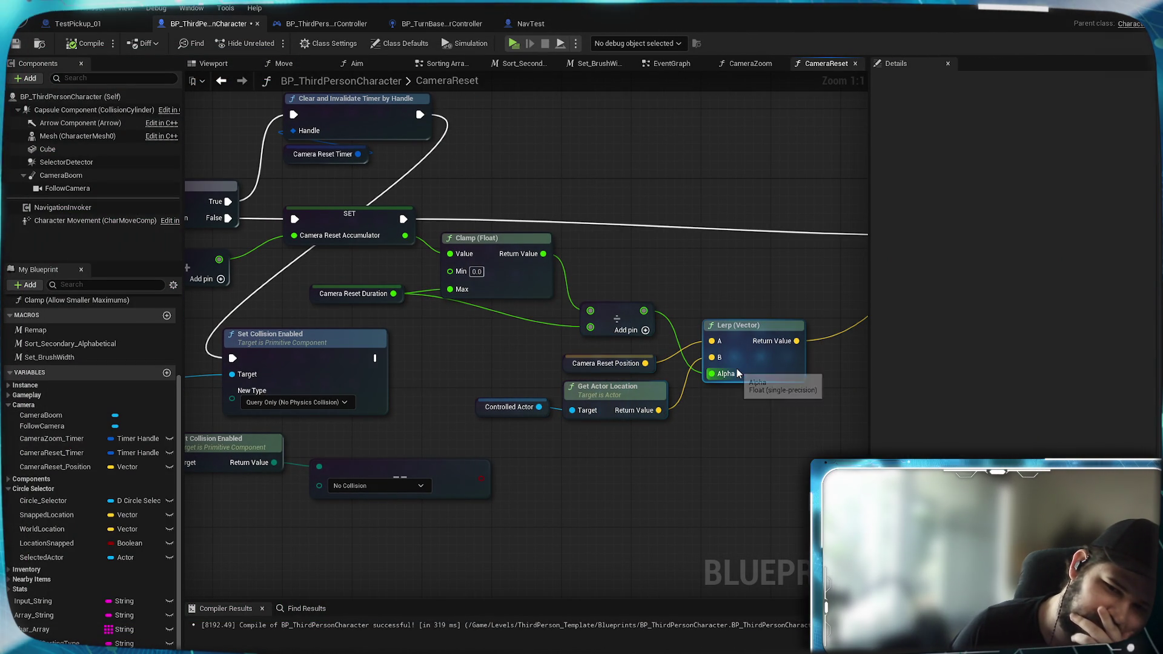
pyautogui.moveTo(747, 354)
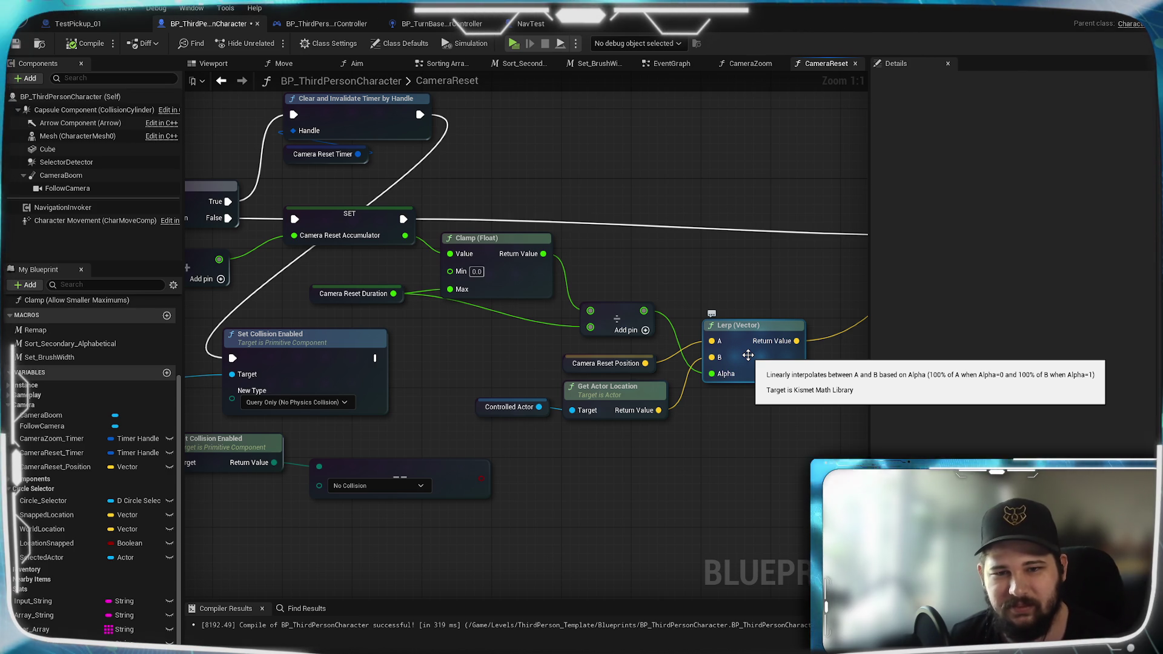
pyautogui.click(747, 354)
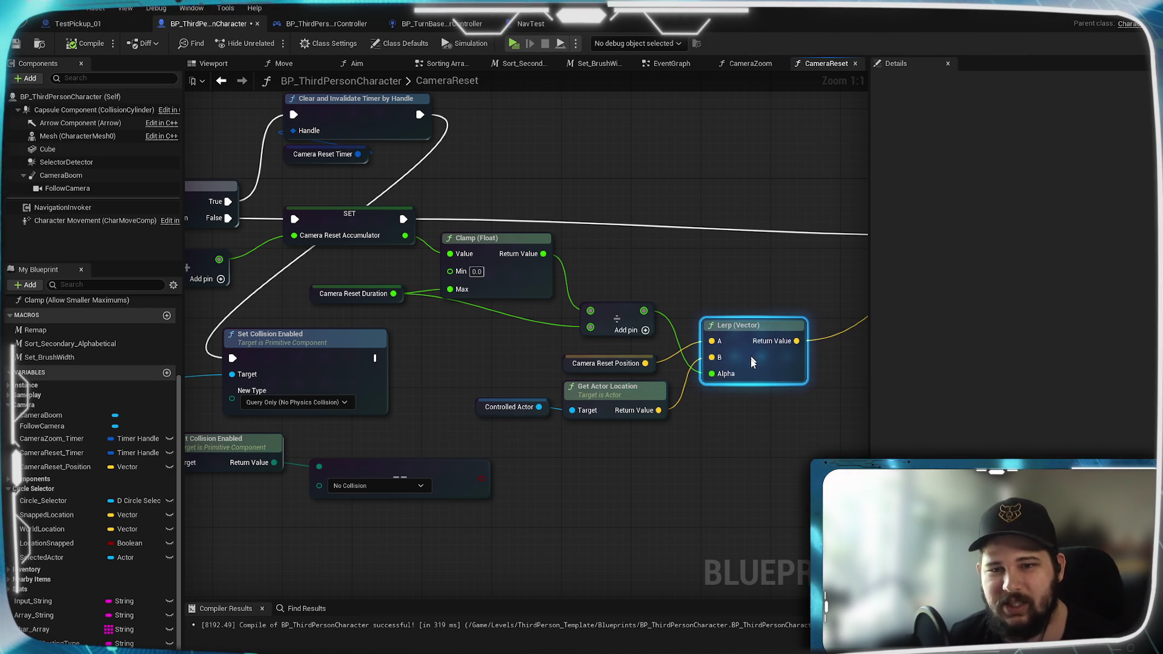
pyautogui.moveTo(741, 278)
pyautogui.mouseDown()
pyautogui.moveTo(350, 315)
pyautogui.moveTo(596, 294)
pyautogui.mouseUp()
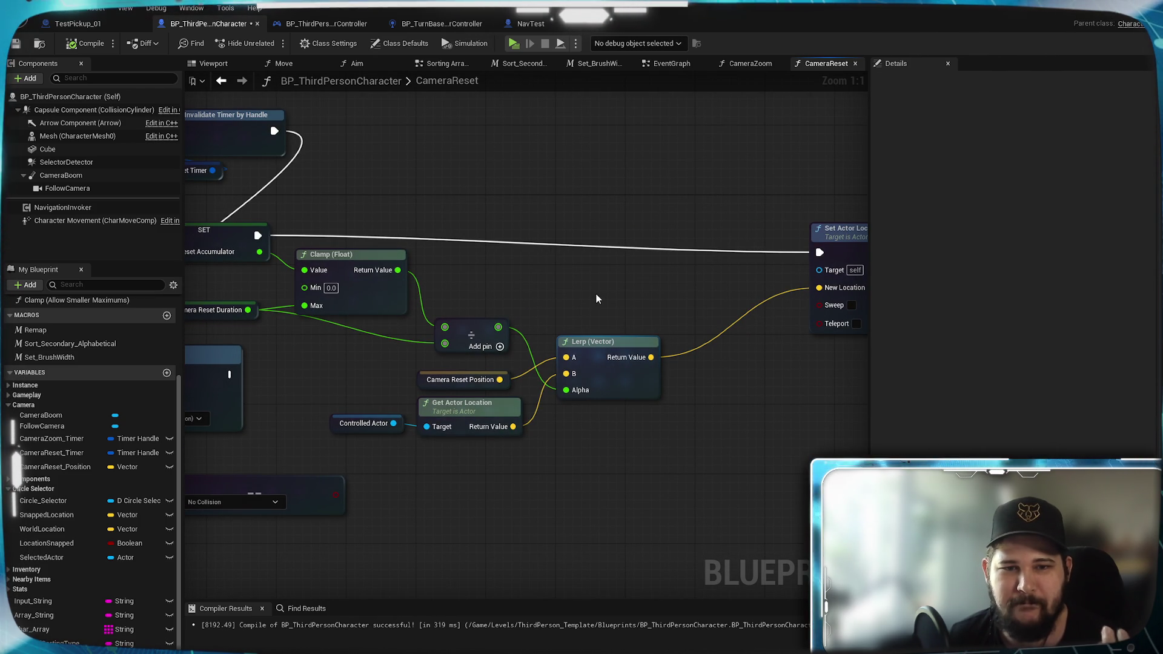
pyautogui.moveTo(596, 299); pyautogui.dragTo(618, 389)
# Step: Add Break Vector nodes for Camera Reset Position and the actor location, stacked together
pyautogui.moveTo(634, 308); pyautogui.dragTo(721, 389)
pyautogui.scroll(-3, 780, 515)
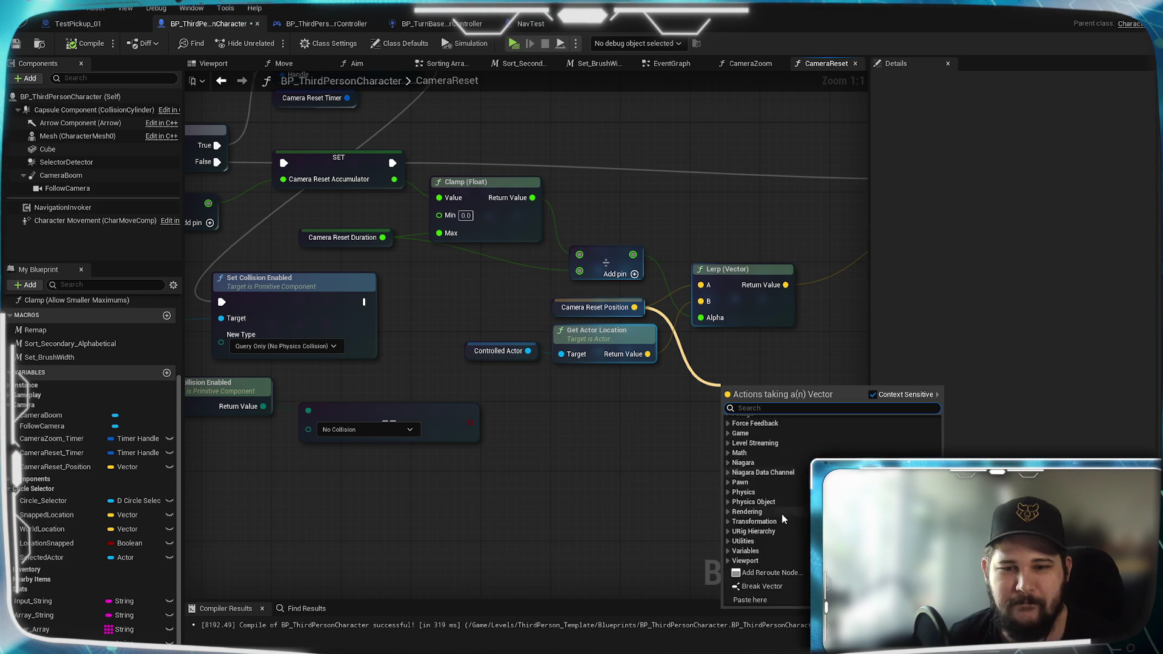
pyautogui.scroll(-3, 780, 512)
pyautogui.scroll(-2, 779, 509)
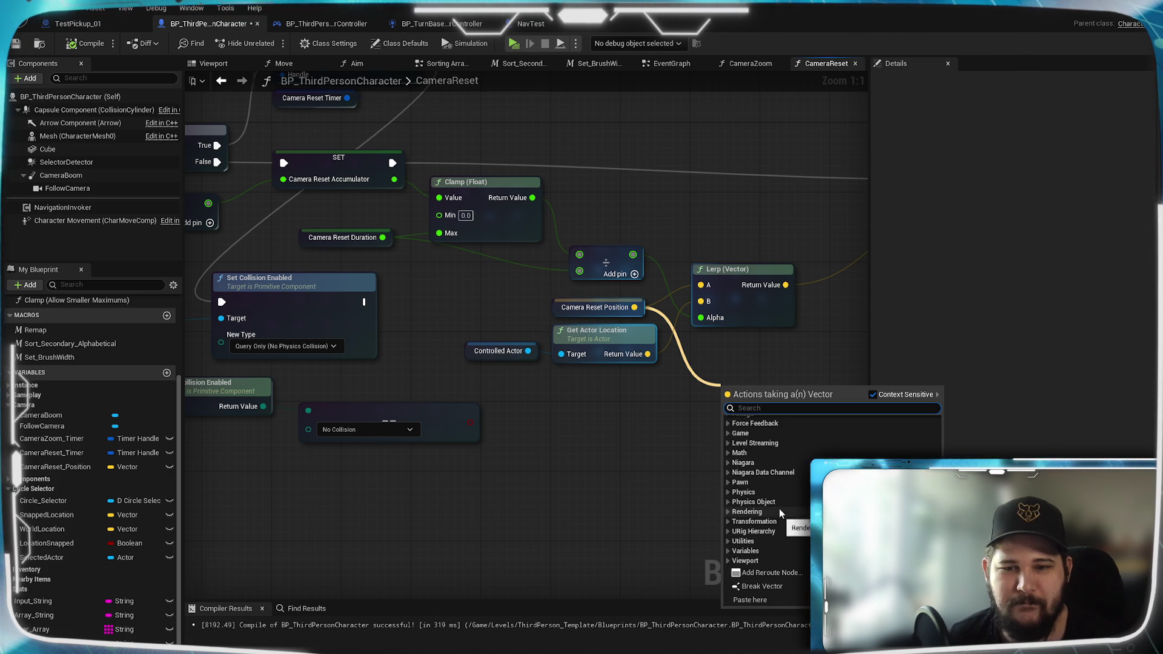
pyautogui.click(768, 588)
pyautogui.moveTo(724, 476)
pyautogui.mouseDown()
pyautogui.moveTo(470, 379)
pyautogui.moveTo(527, 500)
pyautogui.mouseUp()
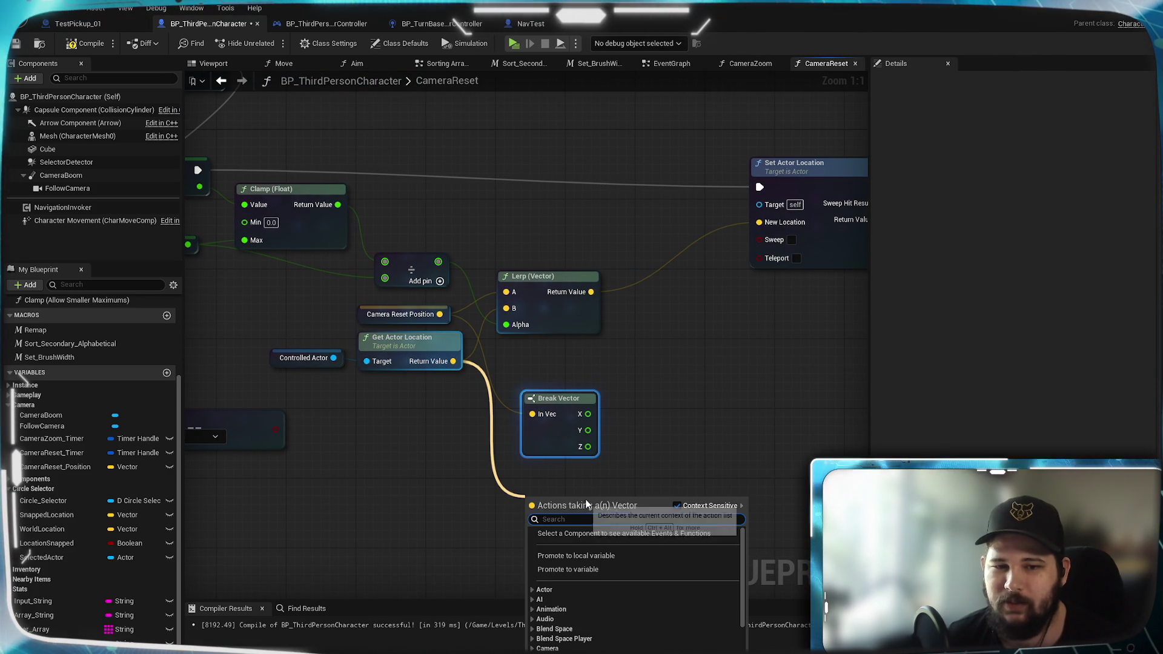
pyautogui.scroll(-3, 563, 647)
pyautogui.scroll(-3, 563, 648)
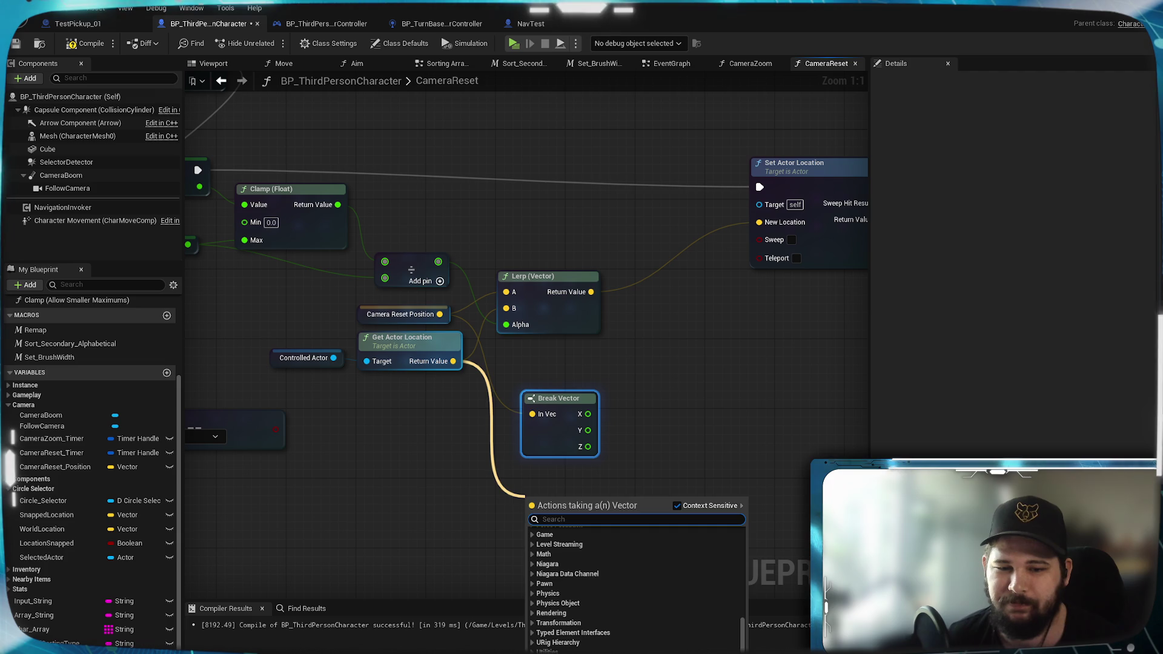
pyautogui.click(563, 627)
pyautogui.moveTo(546, 512); pyautogui.dragTo(546, 473)
pyautogui.click(688, 465)
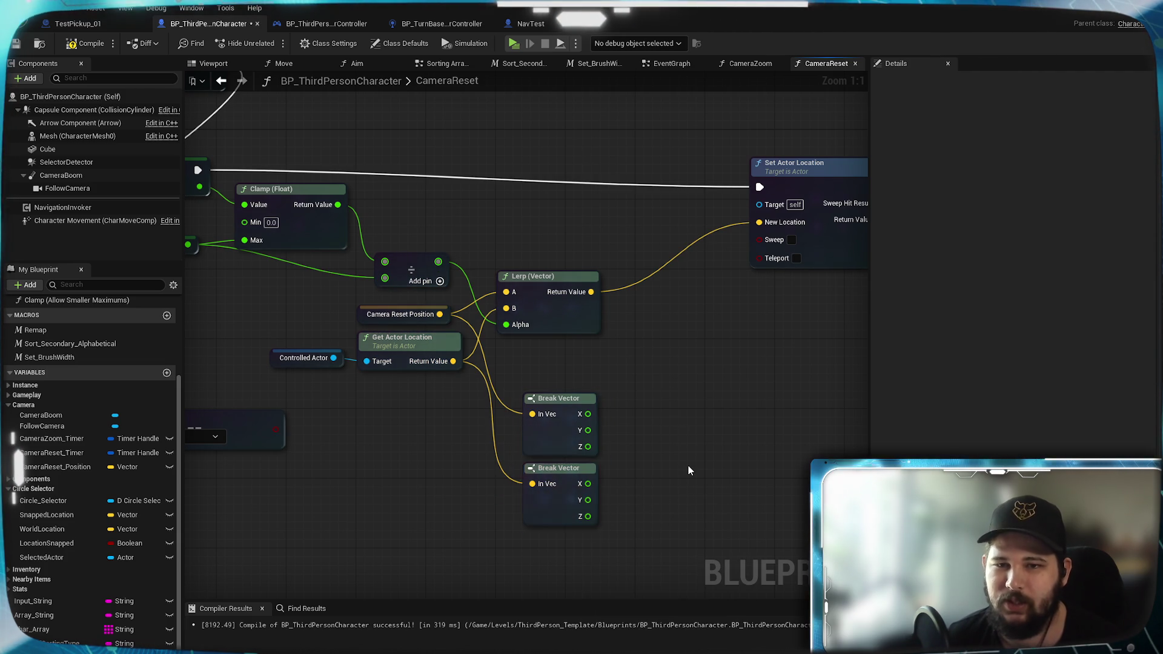
pyautogui.moveTo(688, 464); pyautogui.dragTo(667, 510)
pyautogui.moveTo(591, 549); pyautogui.dragTo(512, 440)
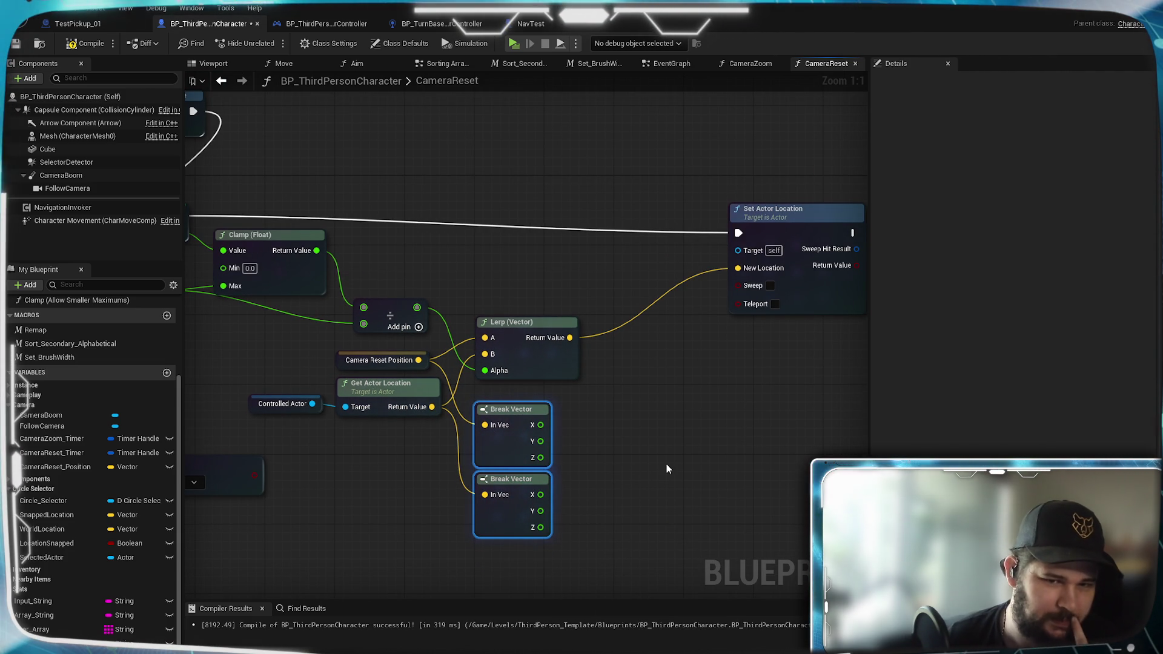
# Step: Wire the Break Vector X outputs into a float Lerp placed beside them
pyautogui.moveTo(584, 454); pyautogui.dragTo(553, 443)
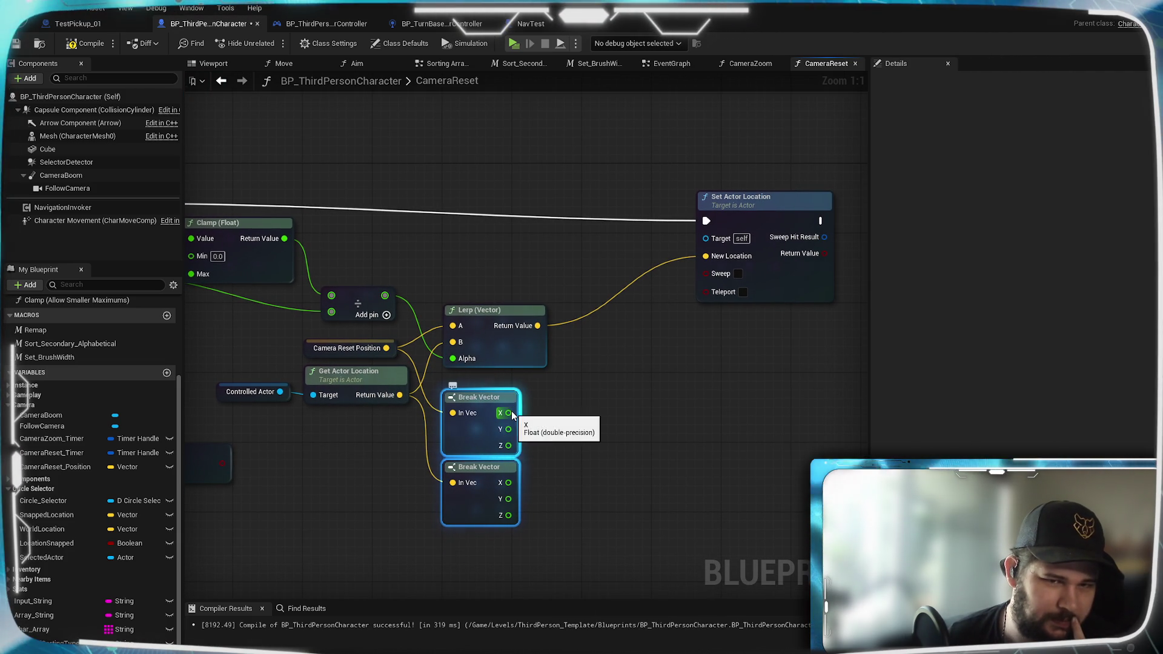
pyautogui.moveTo(508, 412); pyautogui.dragTo(596, 414)
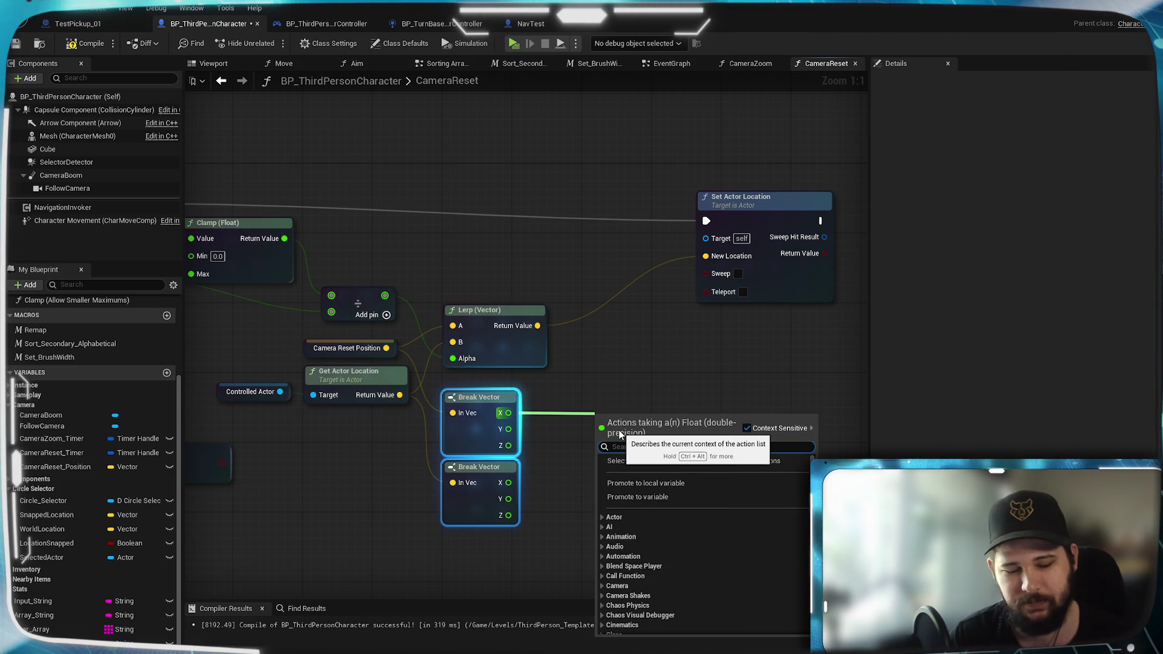
pyautogui.write('lerp')
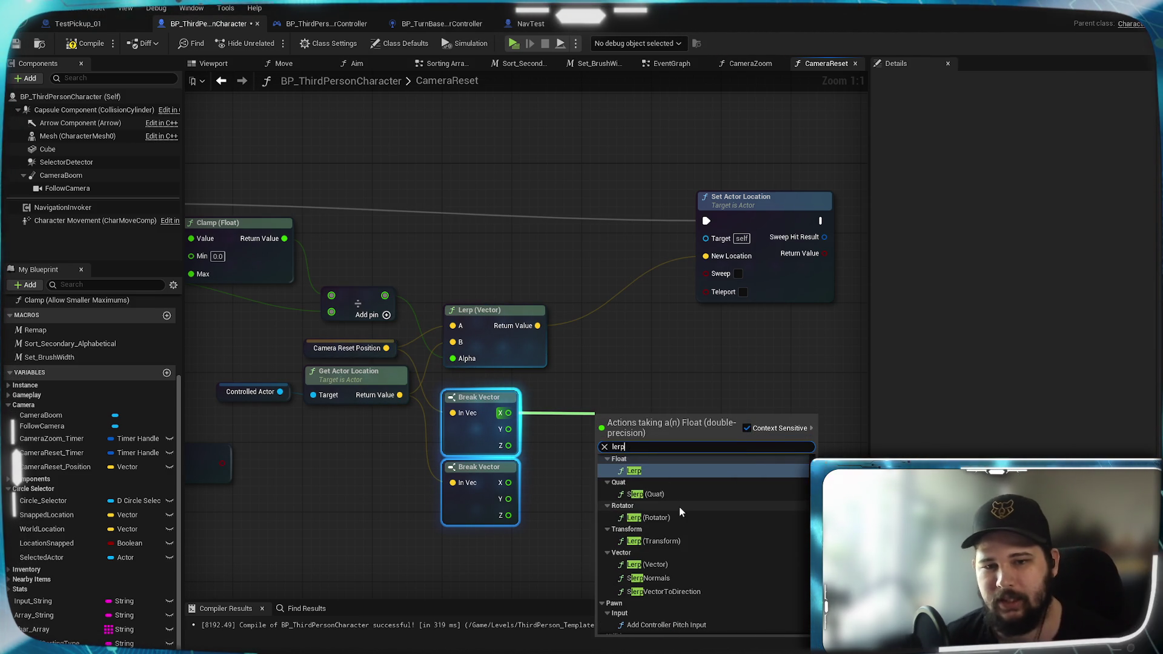
pyautogui.click(650, 473)
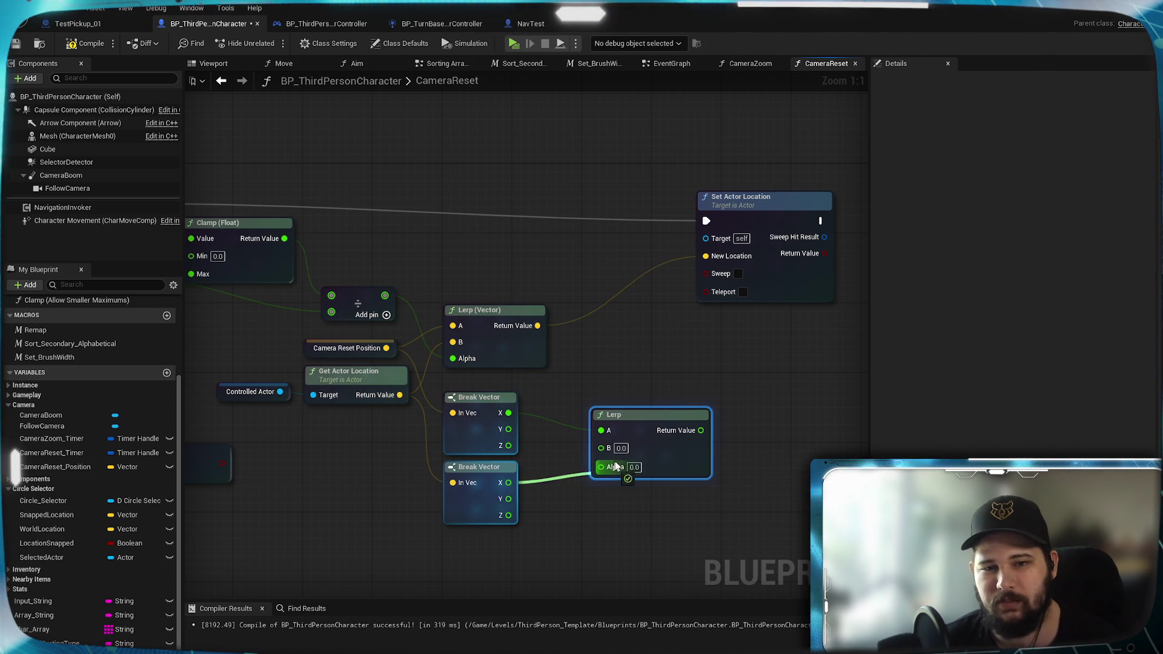
pyautogui.moveTo(508, 429); pyautogui.dragTo(600, 446)
pyautogui.moveTo(508, 483); pyautogui.dragTo(601, 463)
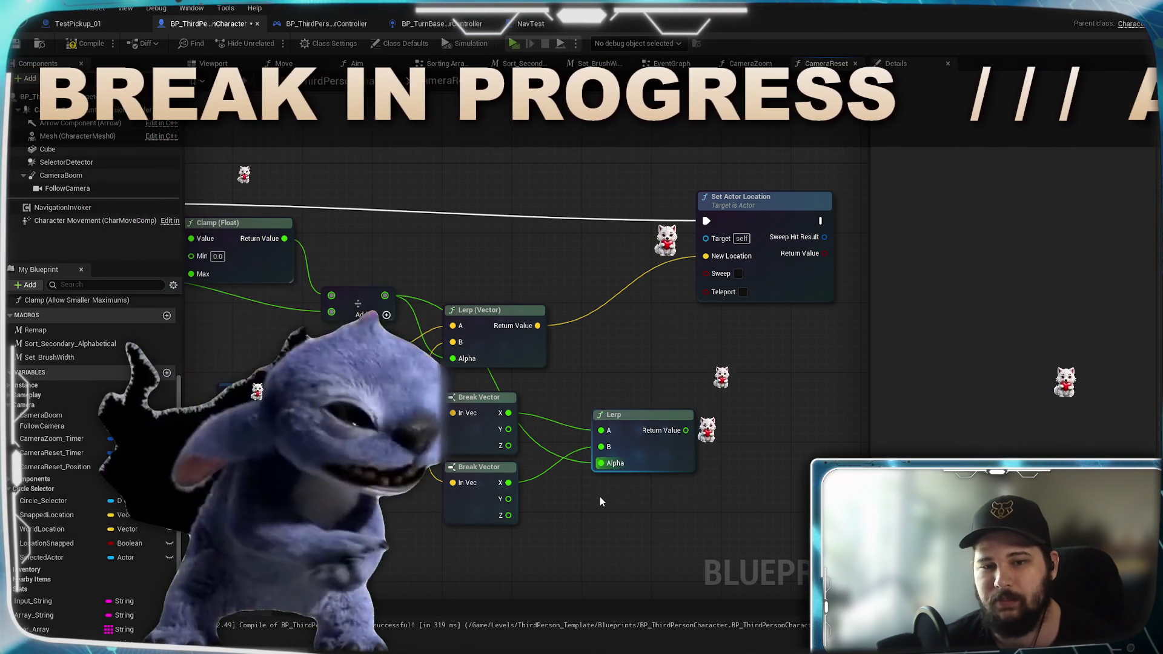
pyautogui.moveTo(649, 417); pyautogui.dragTo(612, 400)
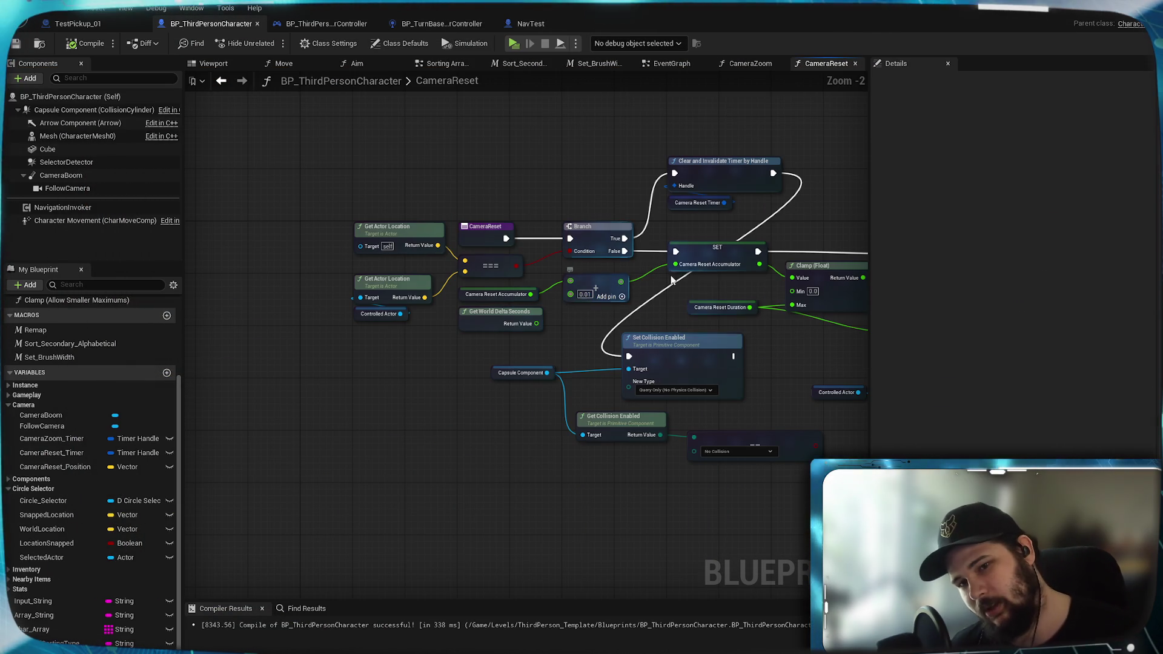
# Step: Pan over the Lerp, Make Vector, Set Actor Location and Branch nodes to review the flow
pyautogui.moveTo(703, 286)
pyautogui.mouseDown()
pyautogui.moveTo(601, 322)
pyautogui.moveTo(549, 271)
pyautogui.mouseUp()
pyautogui.scroll(1, 692, 336)
pyautogui.moveTo(692, 336)
pyautogui.mouseDown()
pyautogui.moveTo(550, 282)
pyautogui.moveTo(703, 393)
pyautogui.mouseUp()
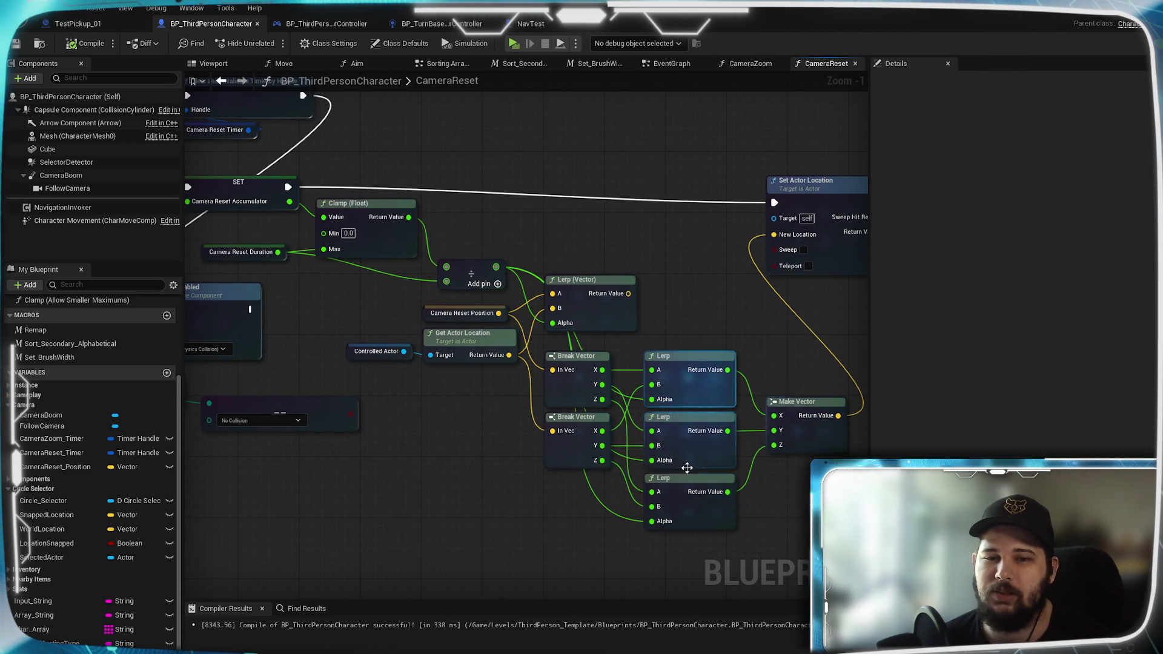
pyautogui.moveTo(690, 455); pyautogui.dragTo(673, 347)
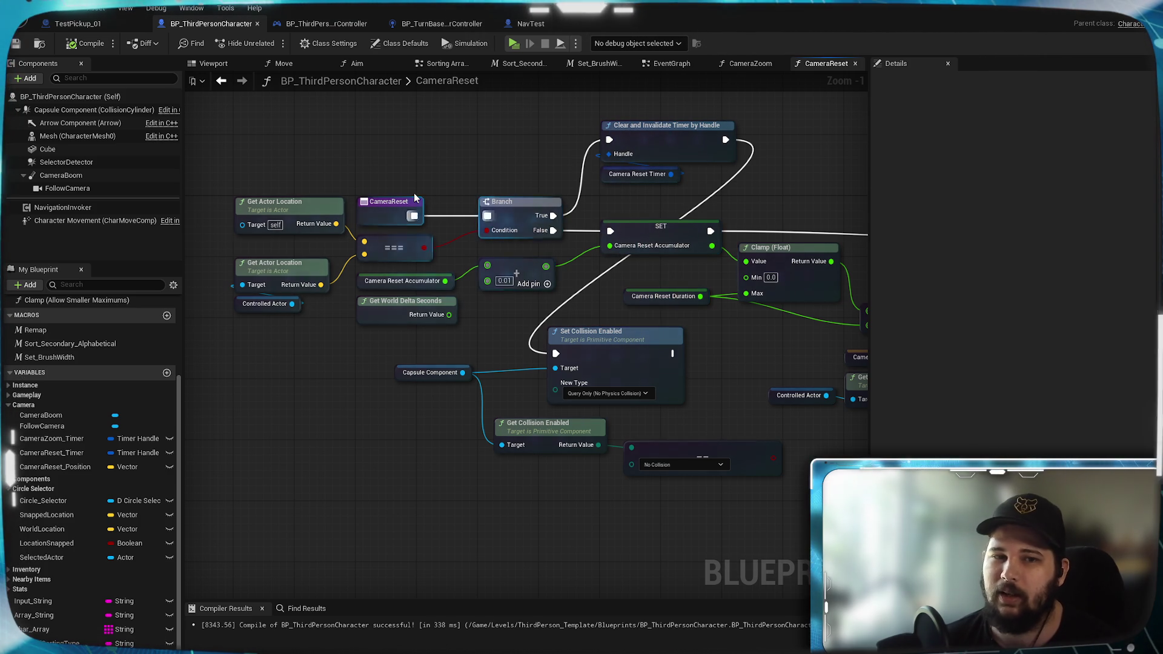
pyautogui.scroll(1, 416, 196)
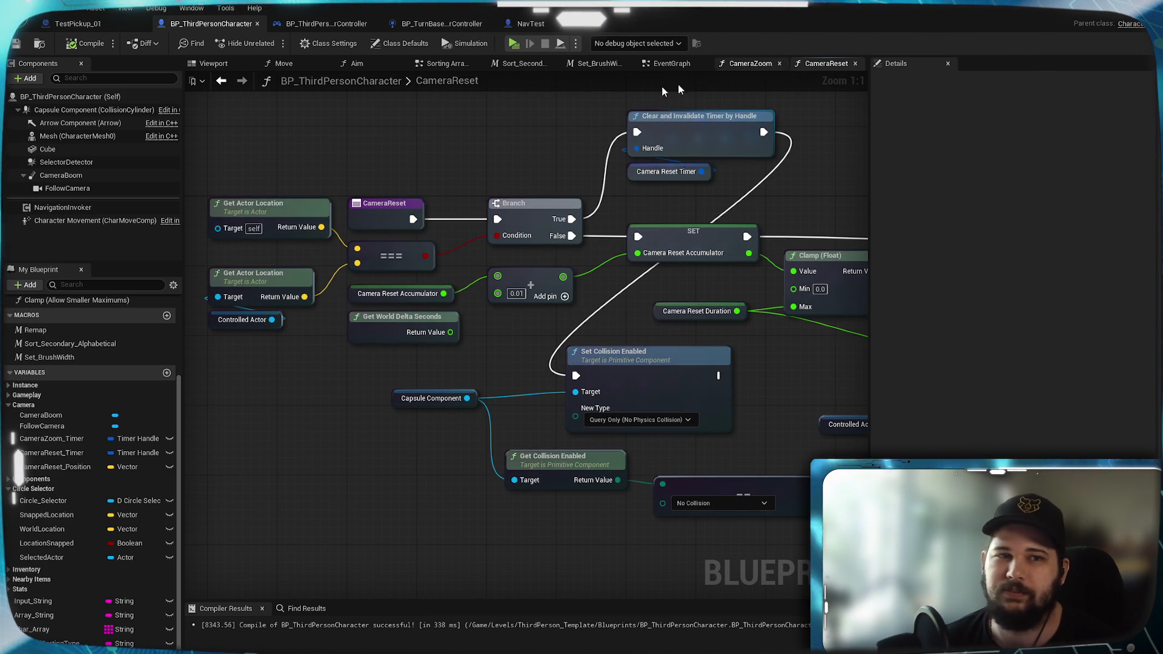
# Step: In the EventGraph set both Set Timer by Function Name intervals to 0.01 s and play-test
pyautogui.click(15, 43)
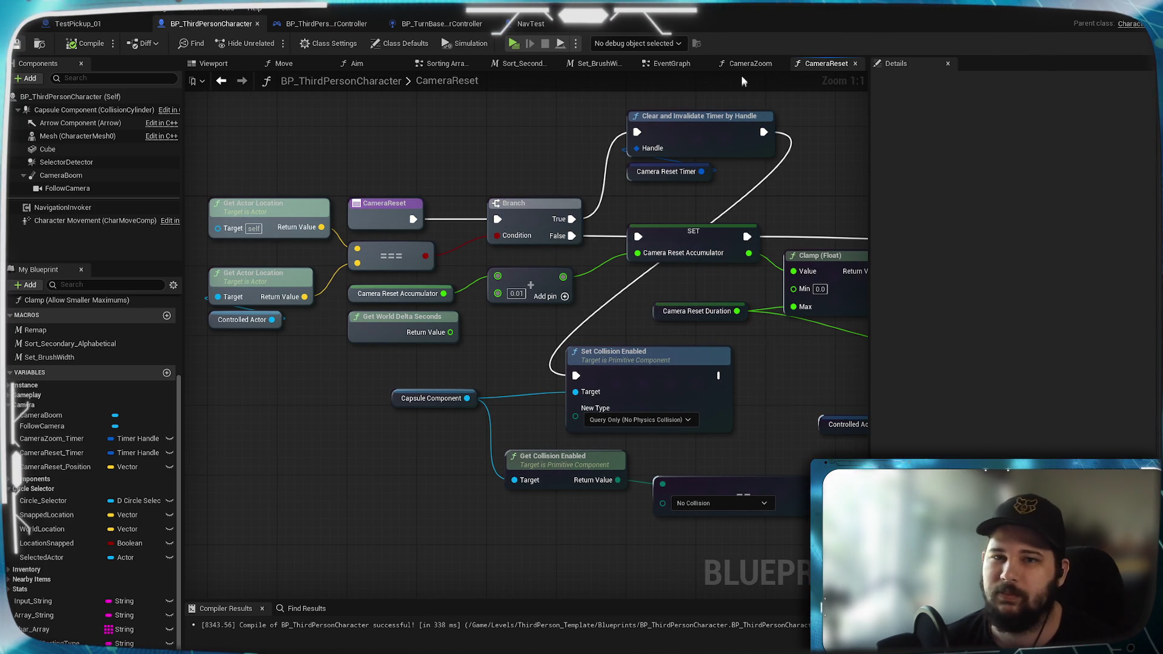
pyautogui.click(751, 63)
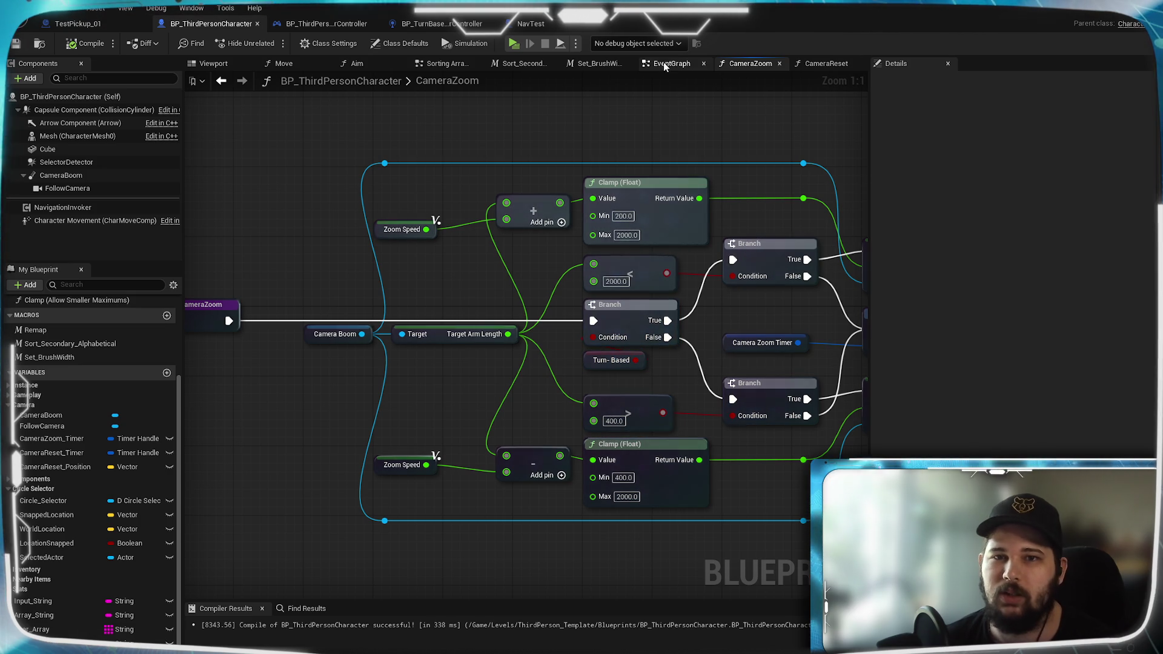
pyautogui.click(672, 63)
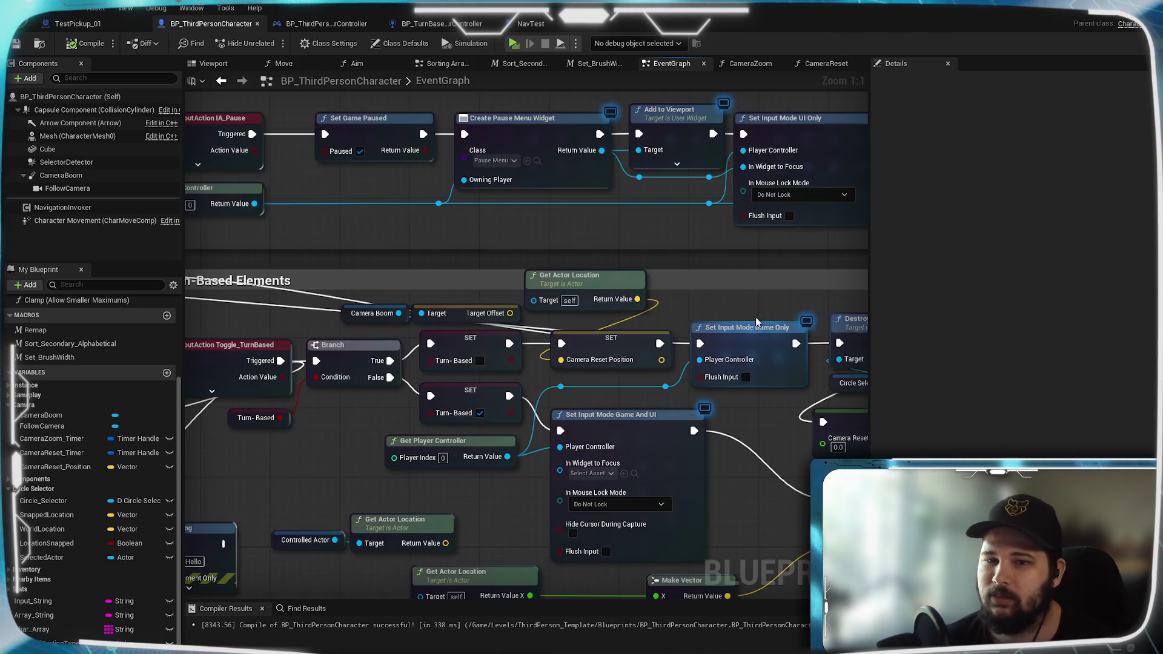
pyautogui.scroll(2, 538, 291)
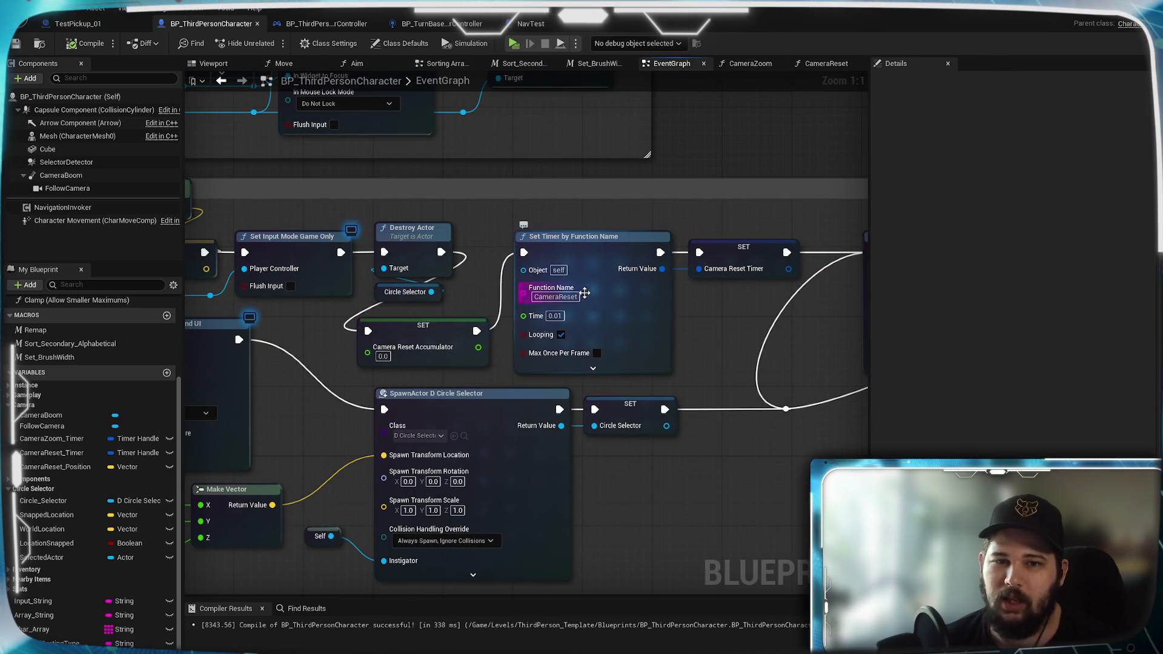
pyautogui.click(555, 316)
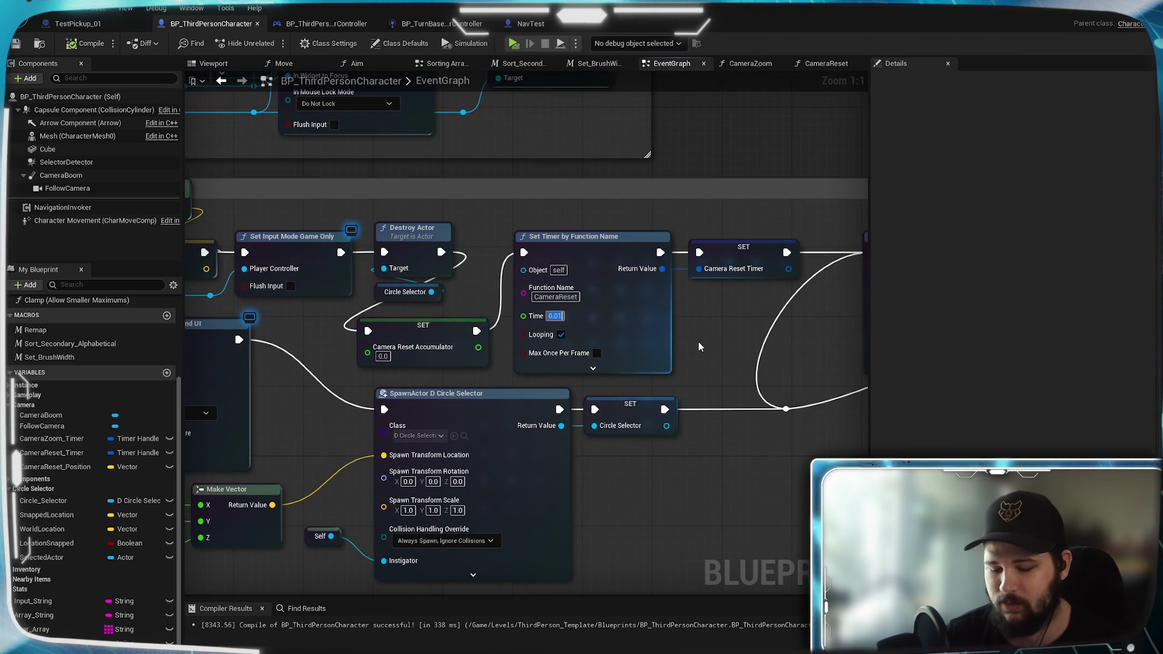
pyautogui.write('0.1')
pyautogui.press('Return')
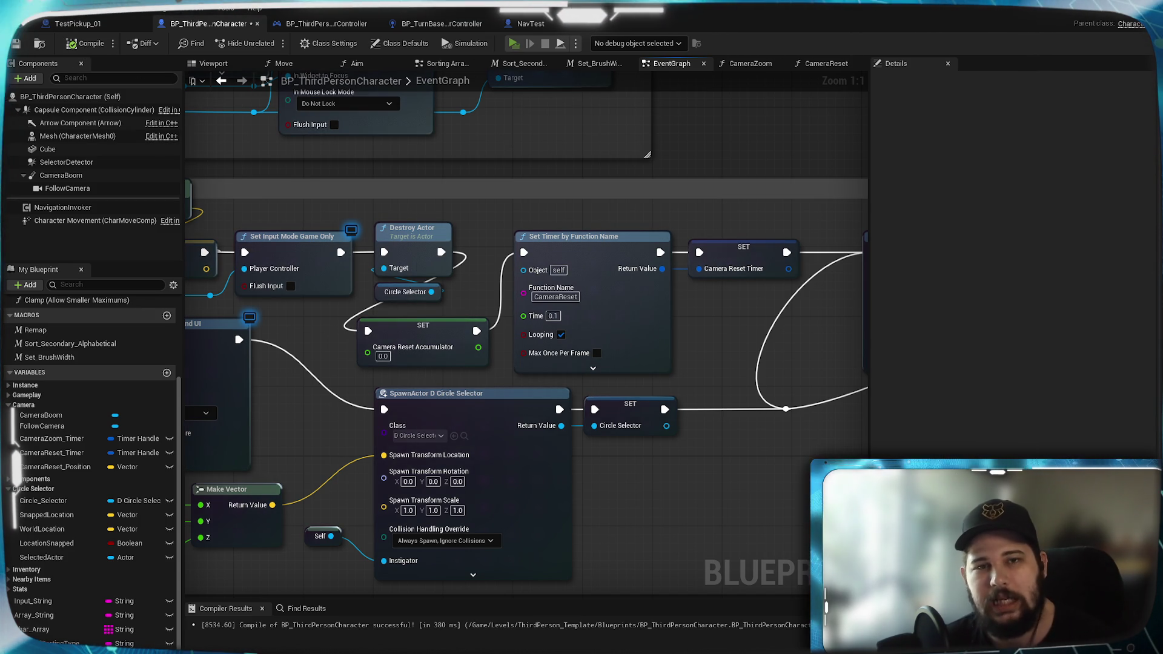
pyautogui.hotkey('alt', 'p')
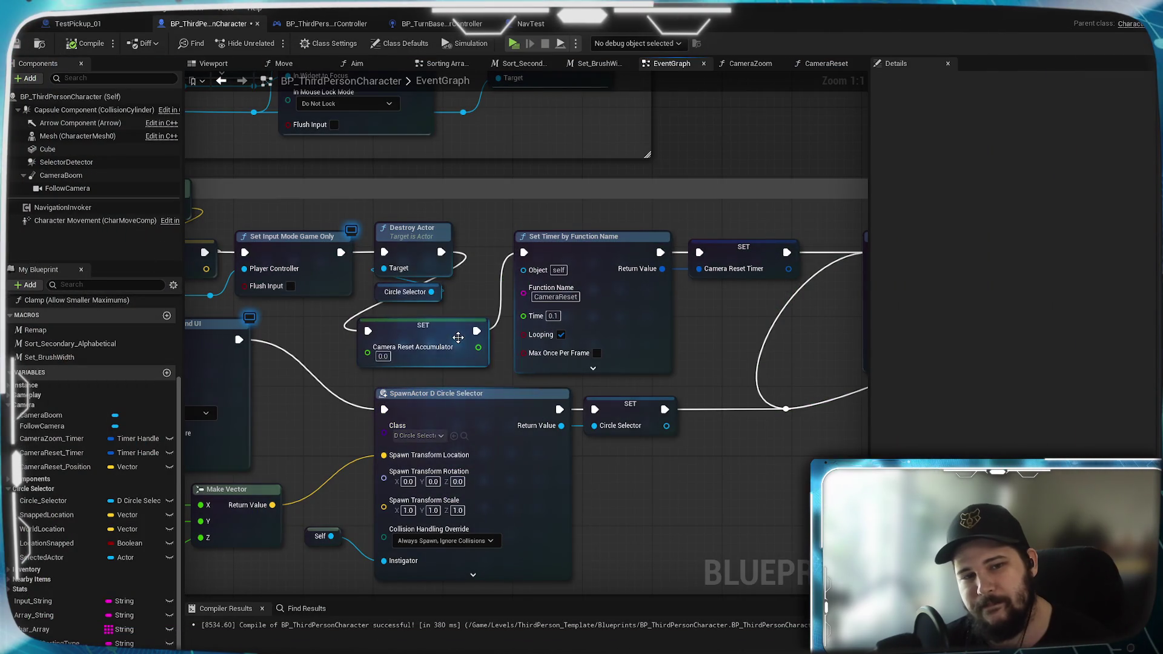
pyautogui.moveTo(593, 300)
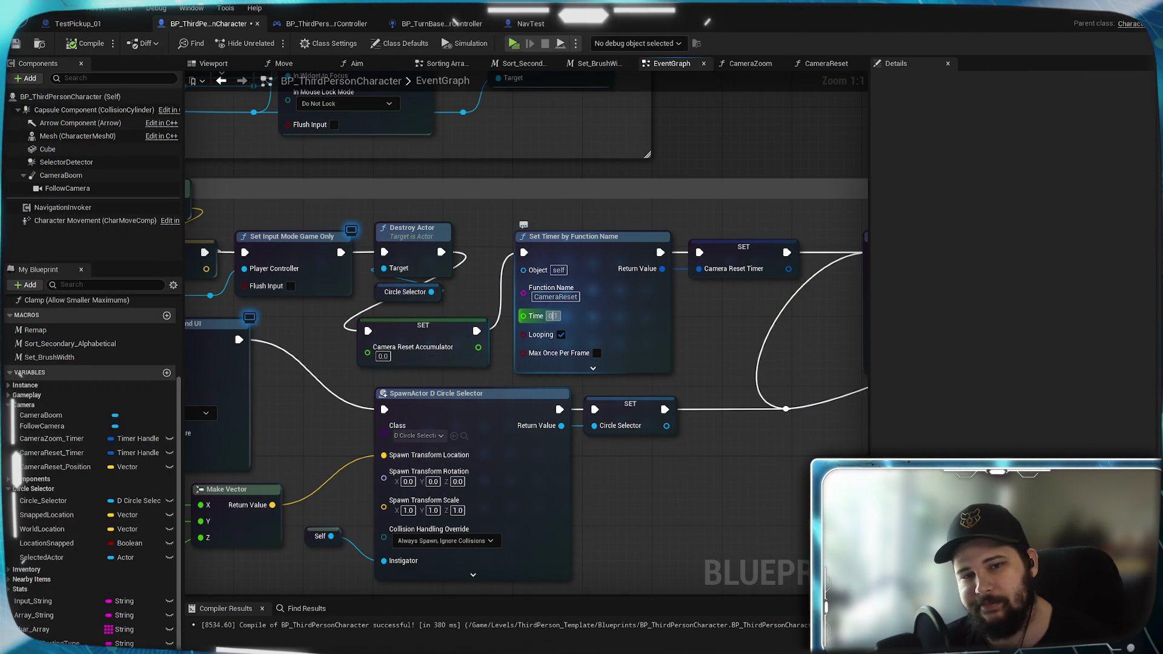
pyautogui.click(716, 301)
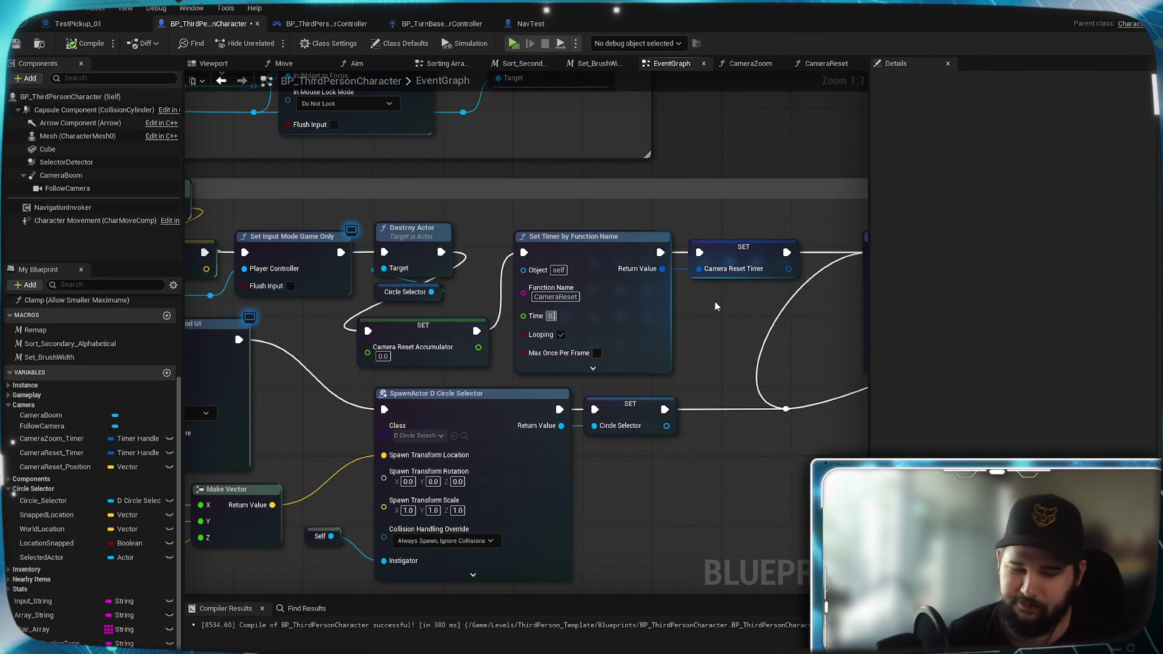
pyautogui.write('.01')
pyautogui.click(715, 300)
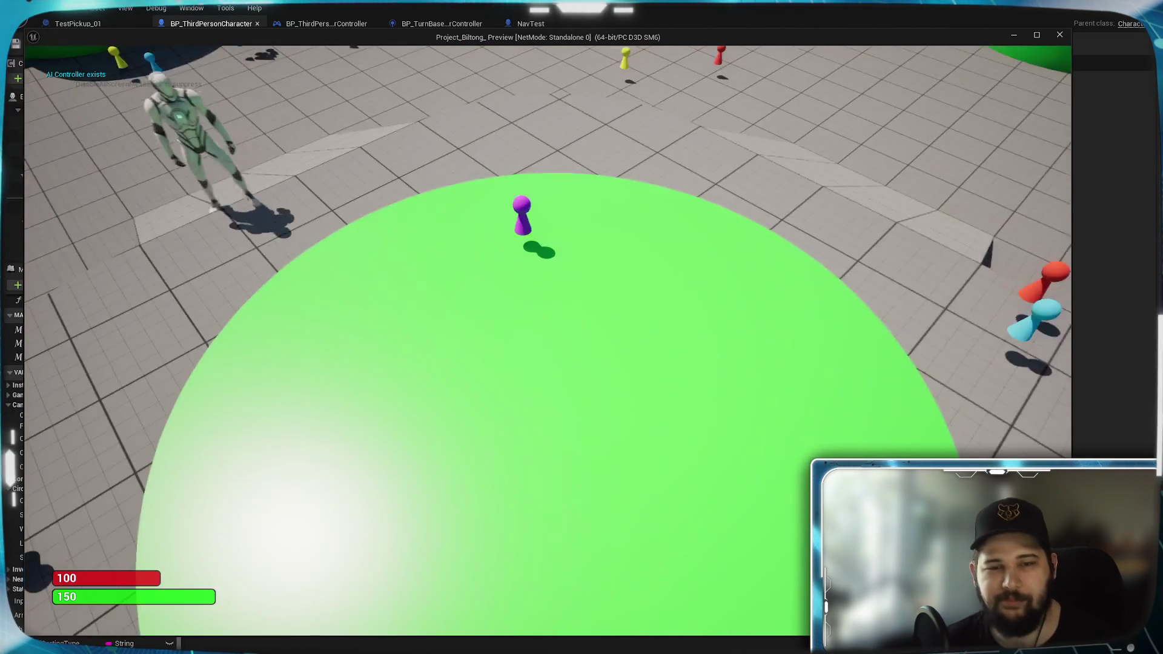
pyautogui.press('w')
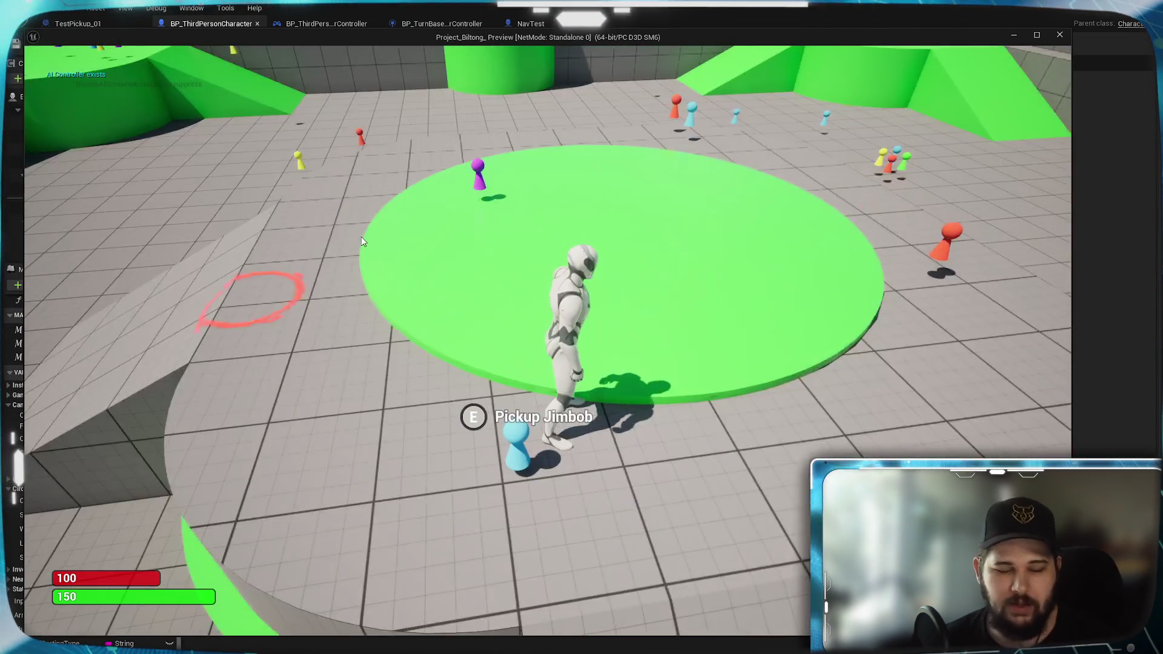
pyautogui.scroll(-5, 361, 237)
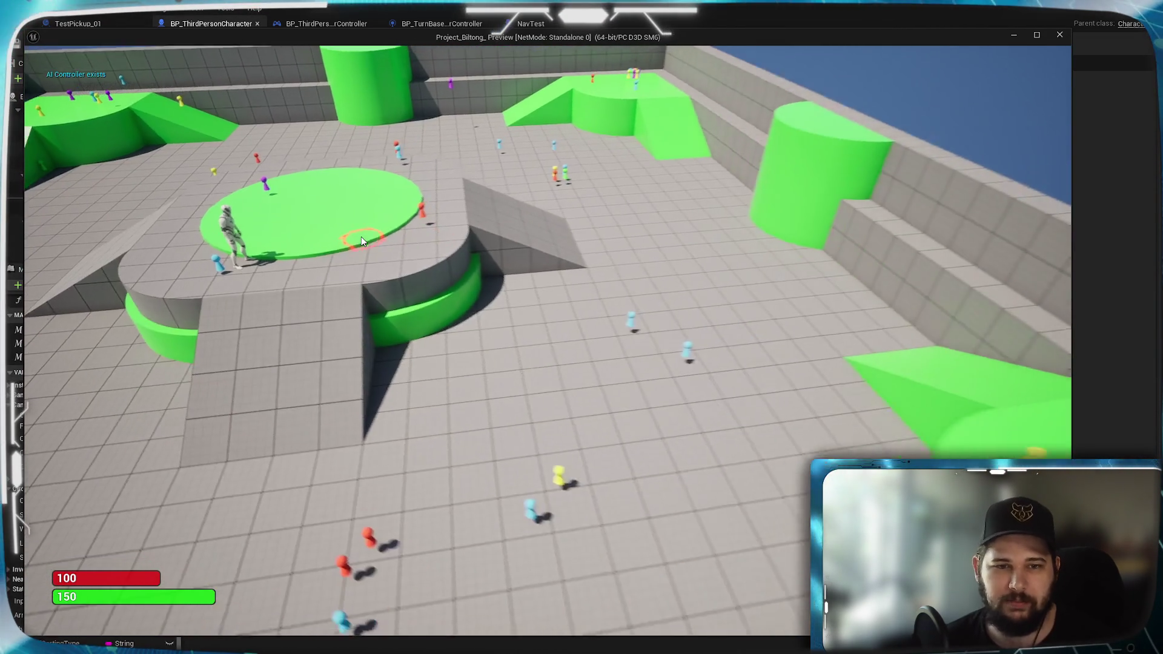
pyautogui.scroll(-3, 361, 236)
pyautogui.scroll(3, 361, 237)
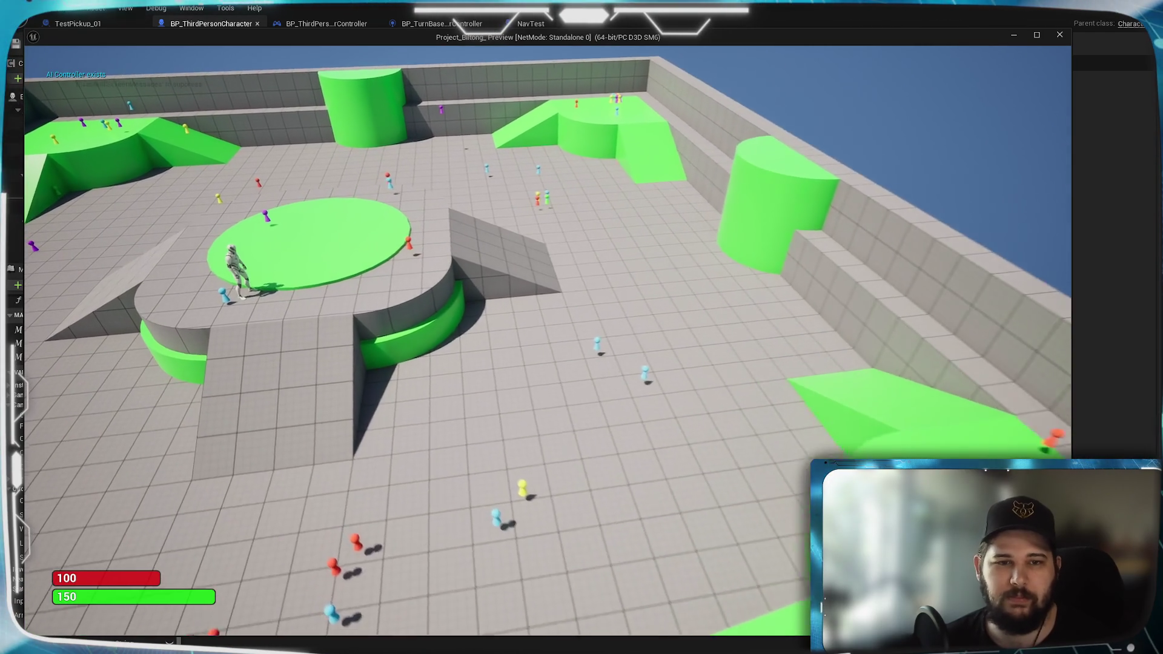
pyautogui.scroll(1, 545, 363)
pyautogui.scroll(1, 546, 363)
pyautogui.scroll(2, 546, 364)
pyautogui.scroll(2, 545, 364)
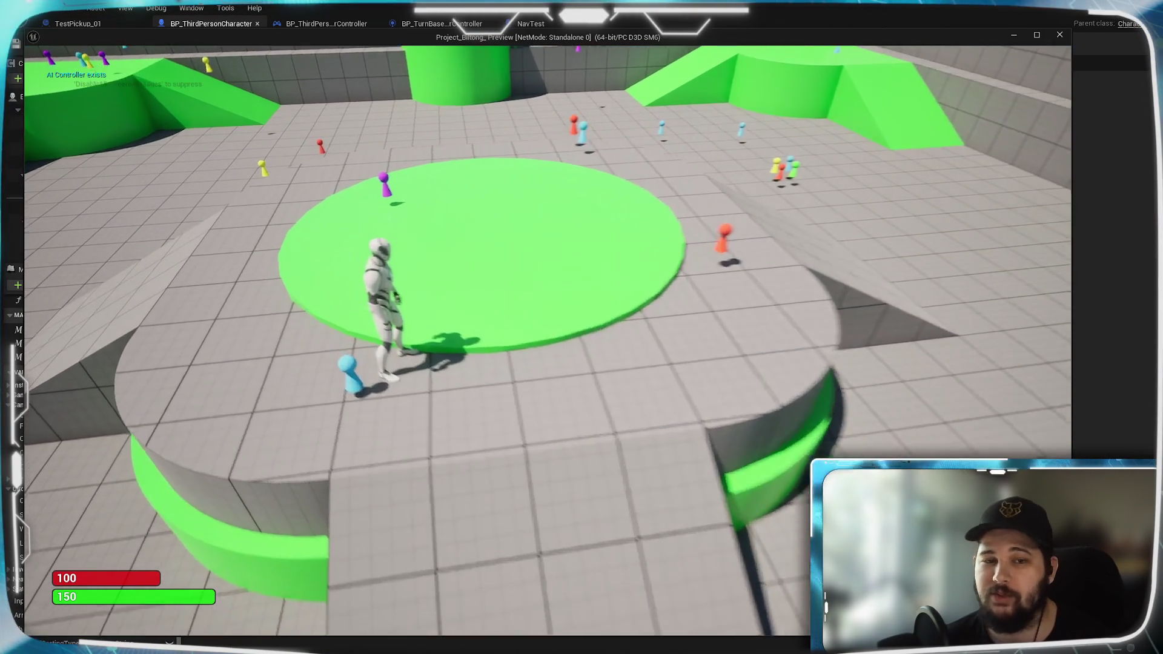
pyautogui.press('w')
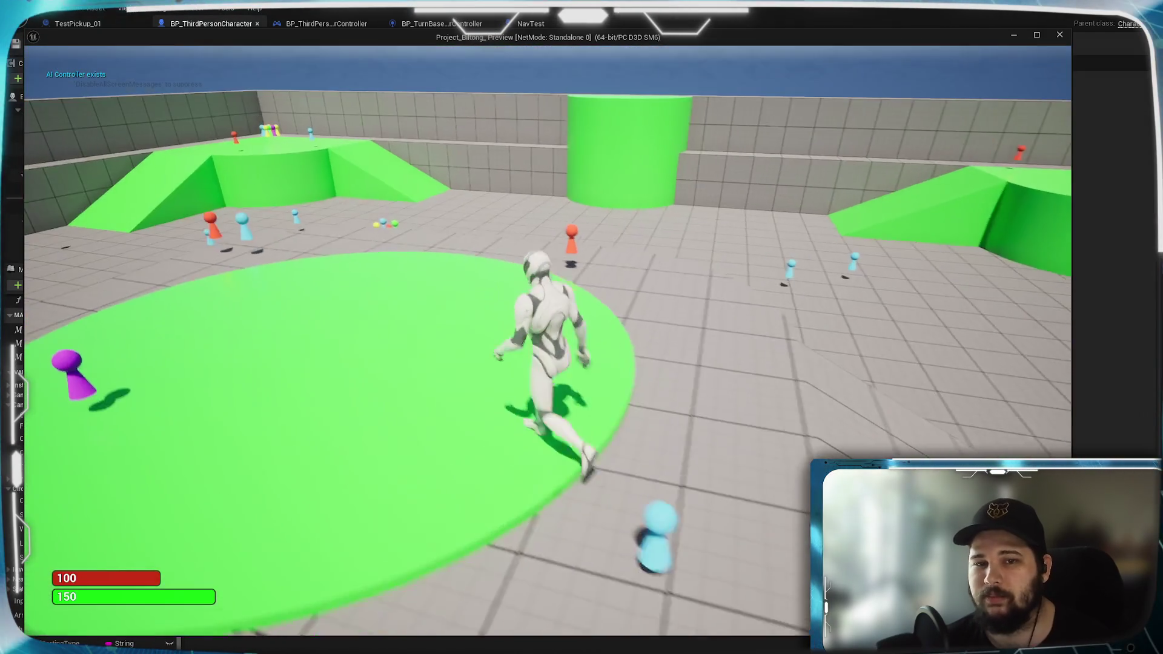
pyautogui.press('Escape')
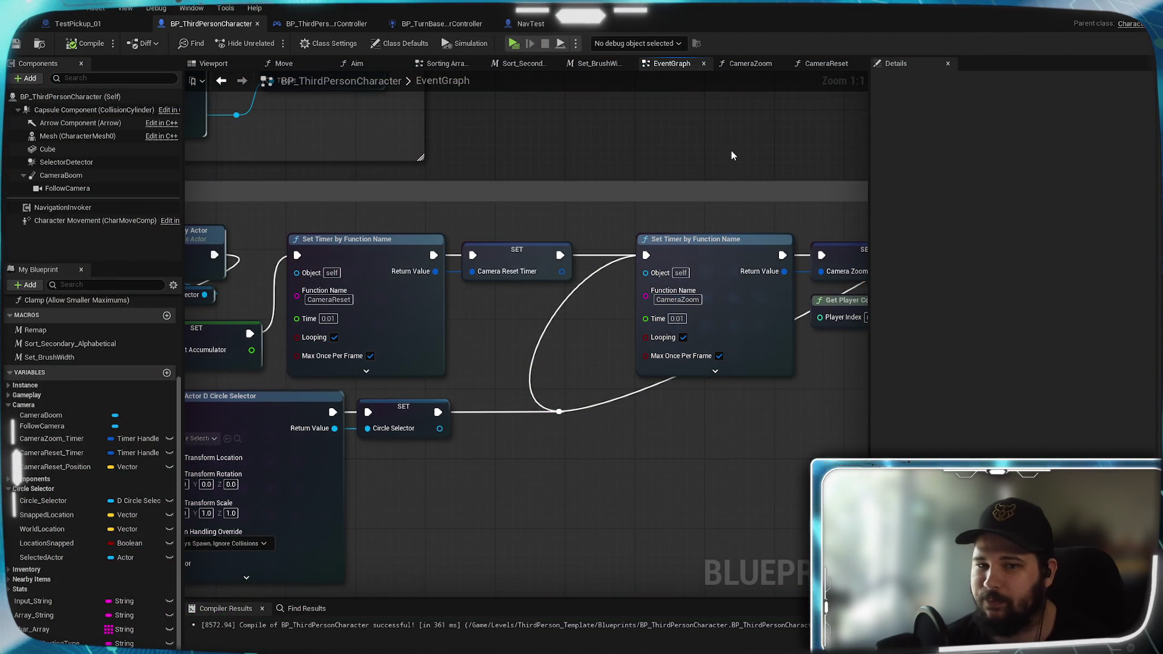
# Step: Inspect Camera Reset Duration's 1.0 default and review the Get Actor Location, Clamp and Add nodes
pyautogui.click(830, 64)
pyautogui.moveTo(760, 332); pyautogui.dragTo(609, 336)
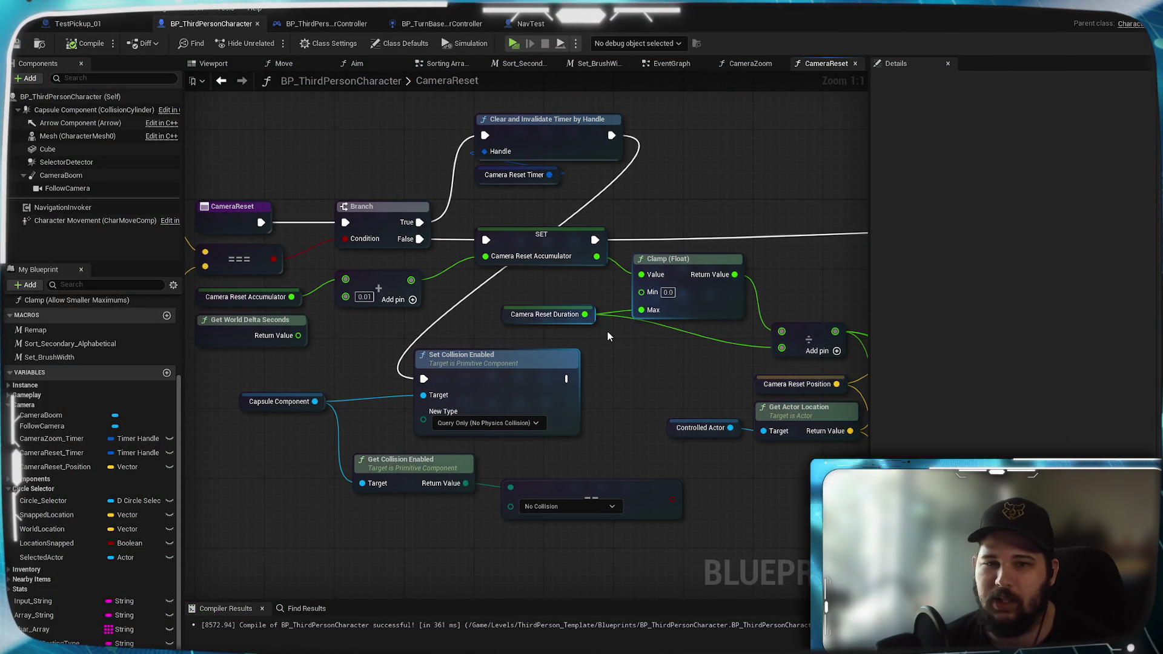
pyautogui.click(568, 317)
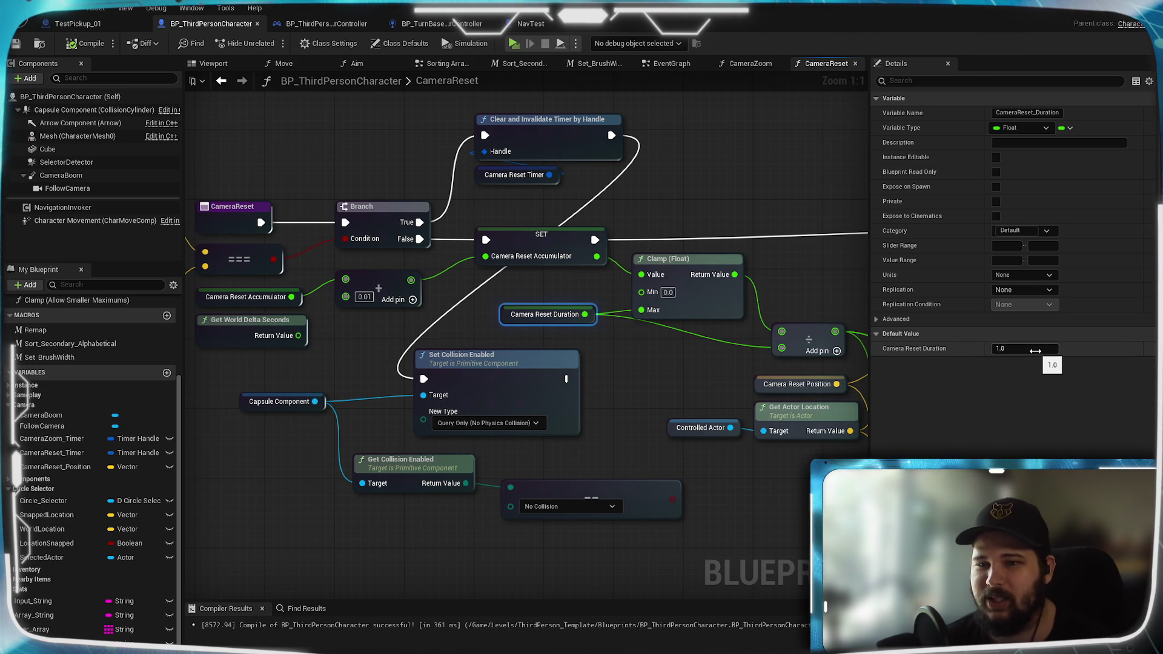
pyautogui.moveTo(550, 345); pyautogui.dragTo(807, 345)
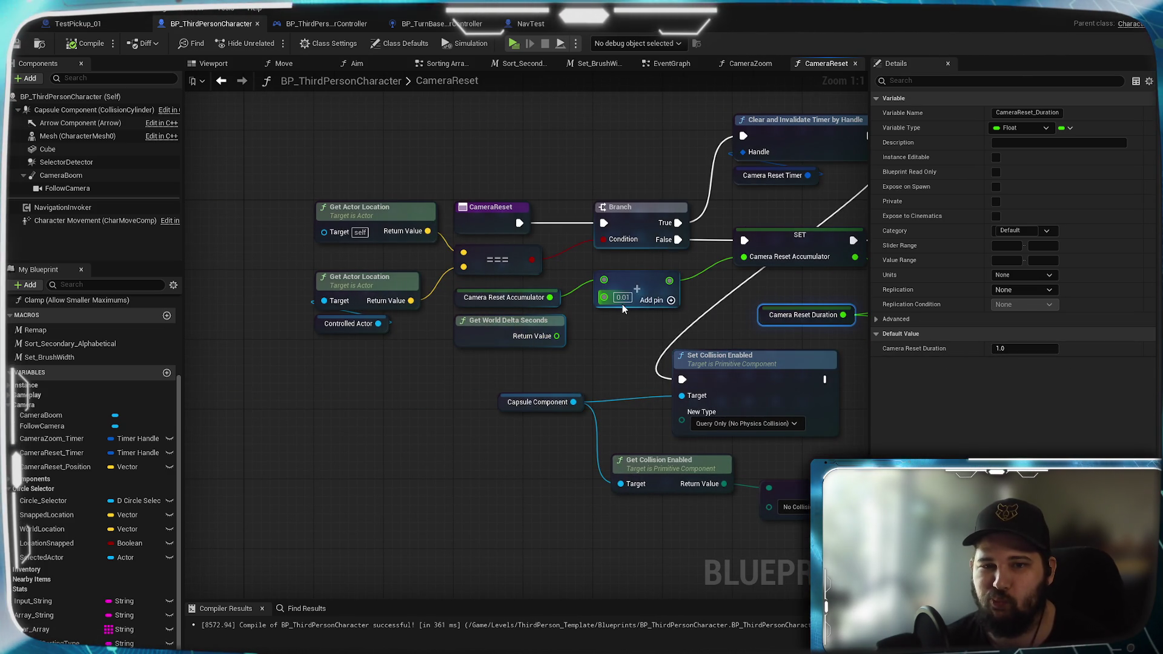
pyautogui.moveTo(556, 335); pyautogui.dragTo(320, 321)
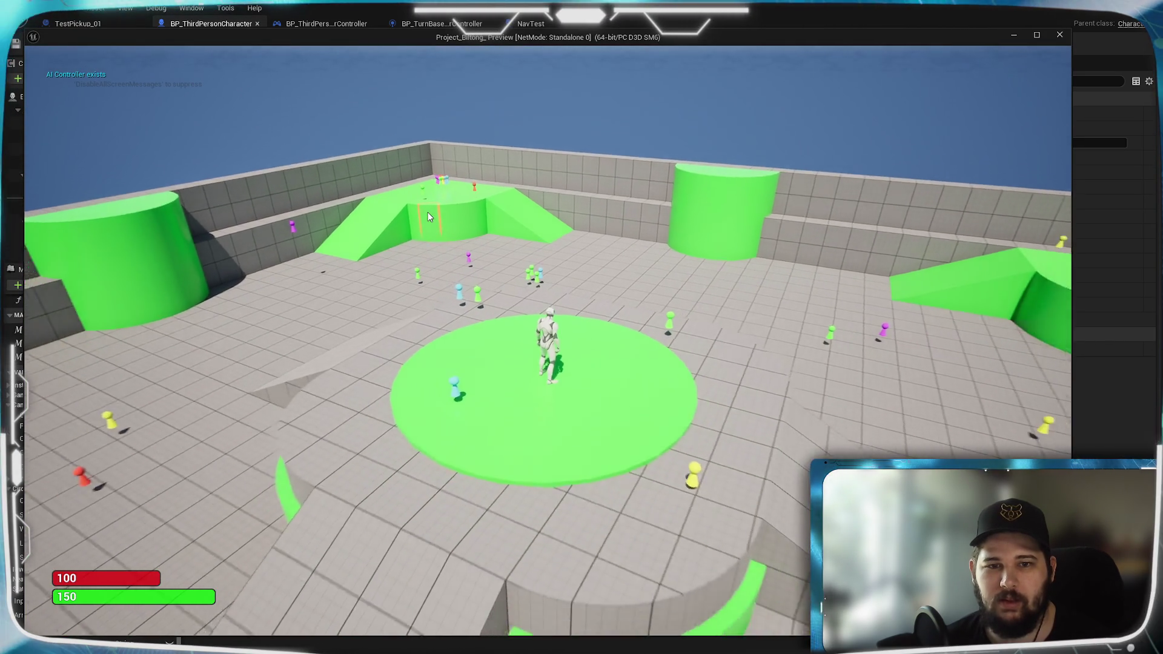
# Step: Move the character across the floor in the play test, then end the session
pyautogui.click(428, 212)
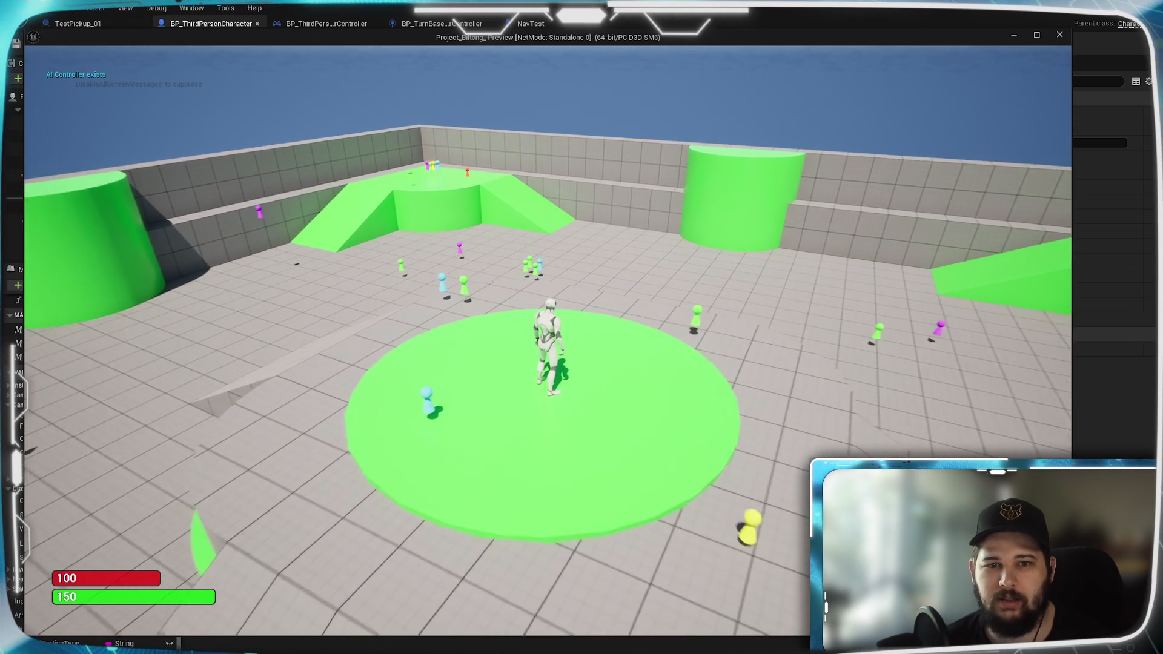
pyautogui.press('w')
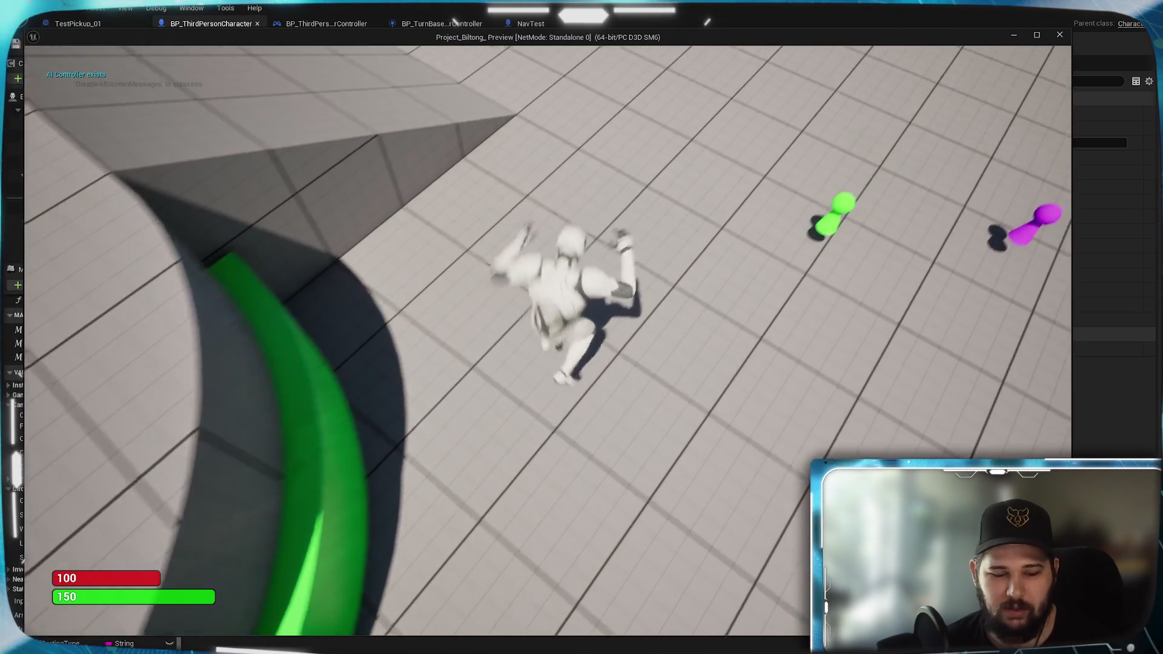
pyautogui.click(441, 292)
pyautogui.scroll(-10, 441, 292)
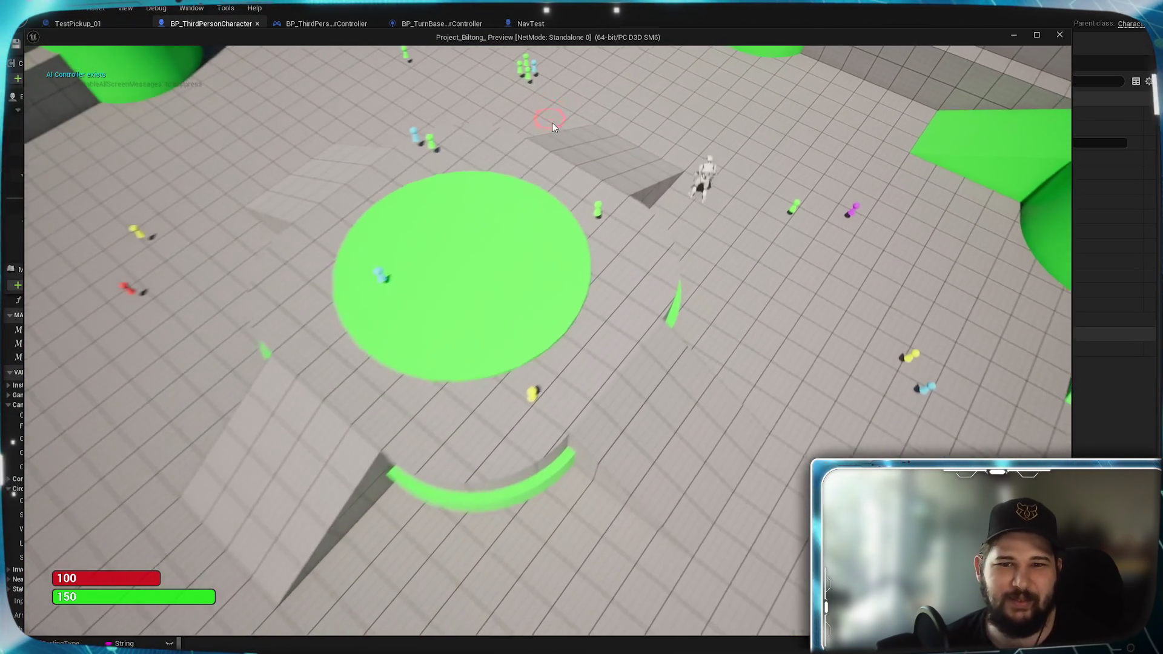
pyautogui.scroll(-5, 553, 123)
pyautogui.scroll(2, 607, 159)
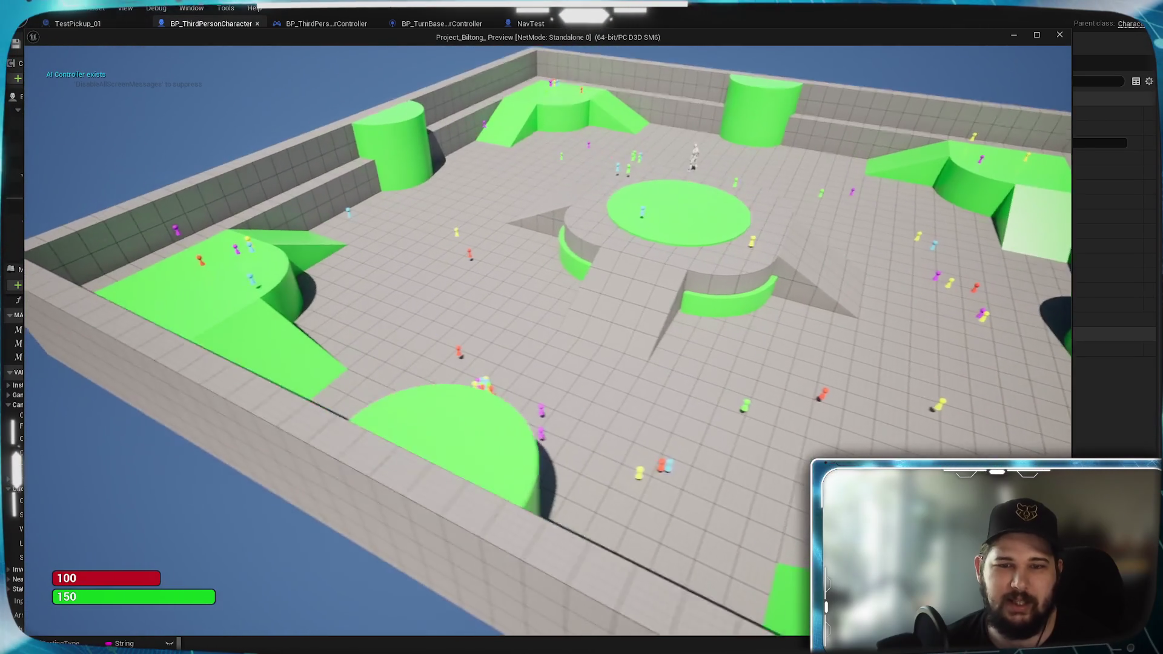
pyautogui.scroll(10, 607, 159)
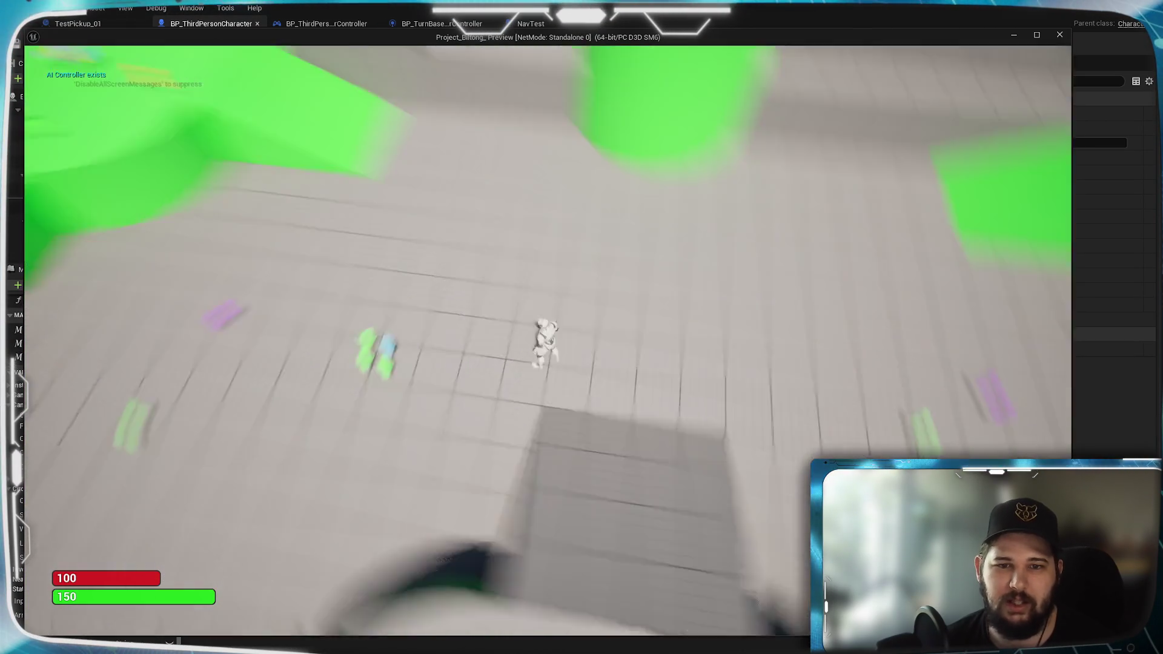
pyautogui.scroll(8, 548, 342)
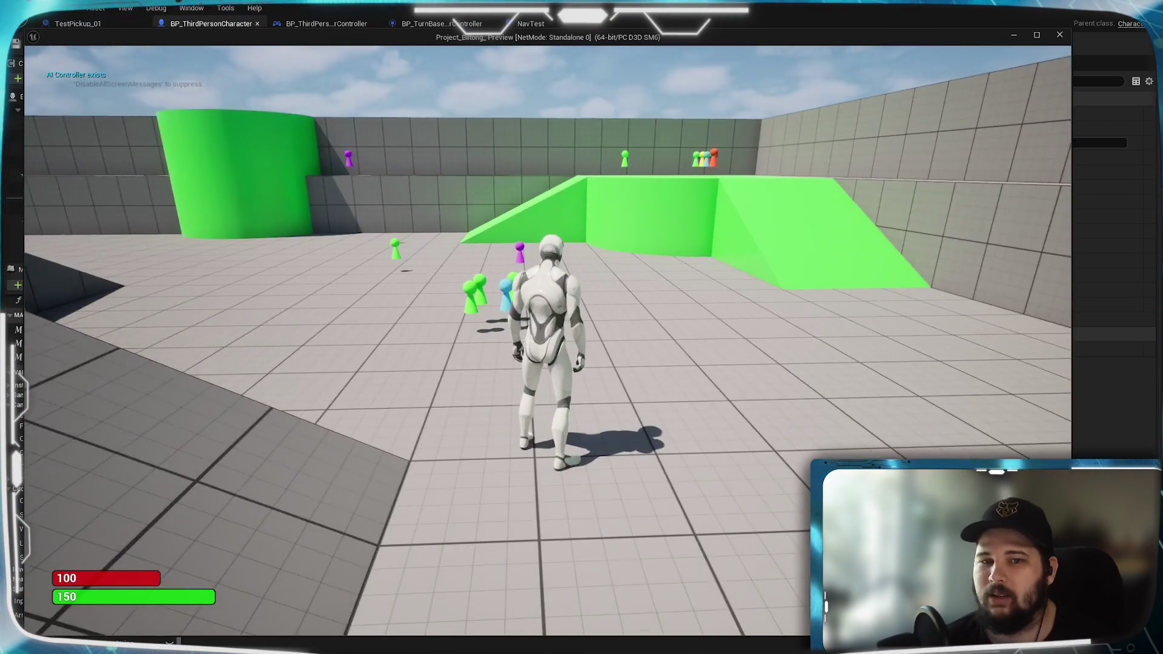
pyautogui.scroll(3, 548, 342)
pyautogui.press('Escape')
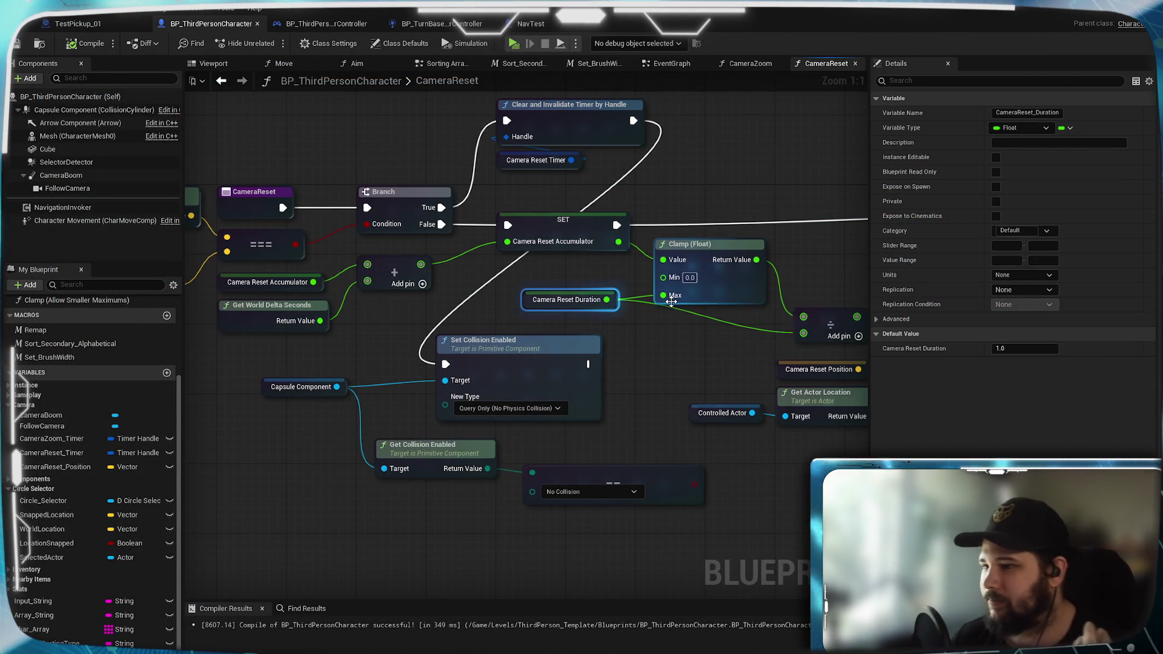
pyautogui.scroll(-2, 667, 361)
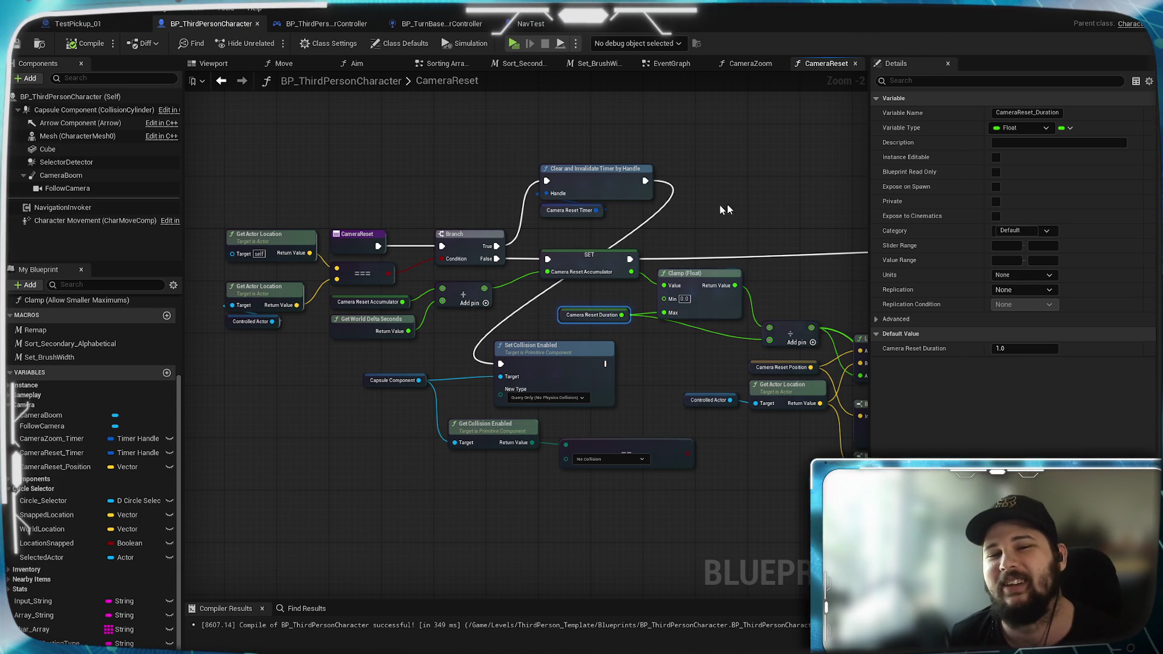
# Step: Feed the Lerp (Vector) result into Set Actor Location's New Location, compile and play-test the reset
pyautogui.moveTo(779, 290)
pyautogui.mouseDown()
pyautogui.moveTo(586, 275)
pyautogui.moveTo(514, 309)
pyautogui.mouseUp()
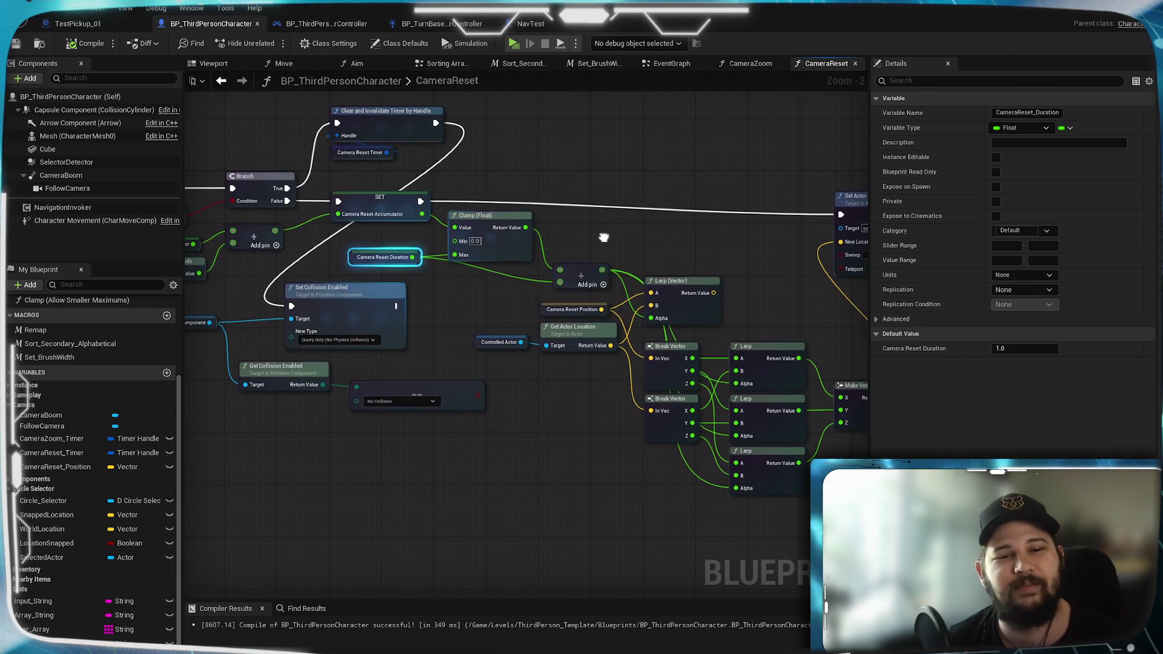
pyautogui.moveTo(763, 318)
pyautogui.mouseDown()
pyautogui.moveTo(680, 339)
pyautogui.moveTo(770, 269)
pyautogui.moveTo(760, 261)
pyautogui.mouseUp()
pyautogui.click(86, 43)
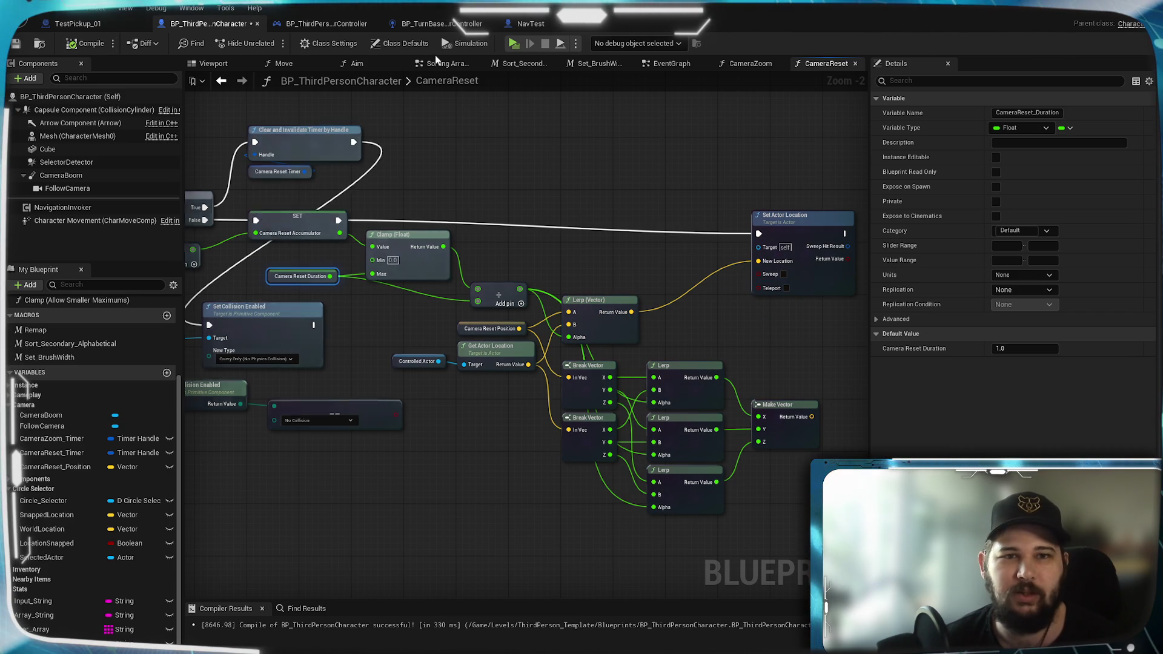
pyautogui.hotkey('alt', 'p')
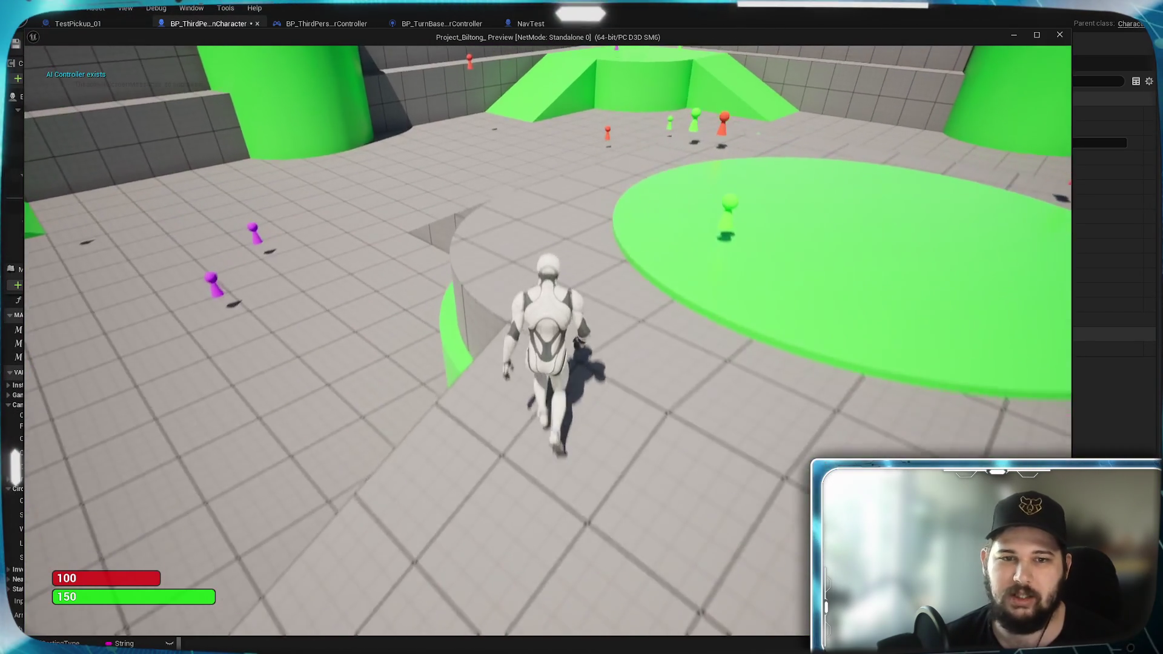
pyautogui.press('space')
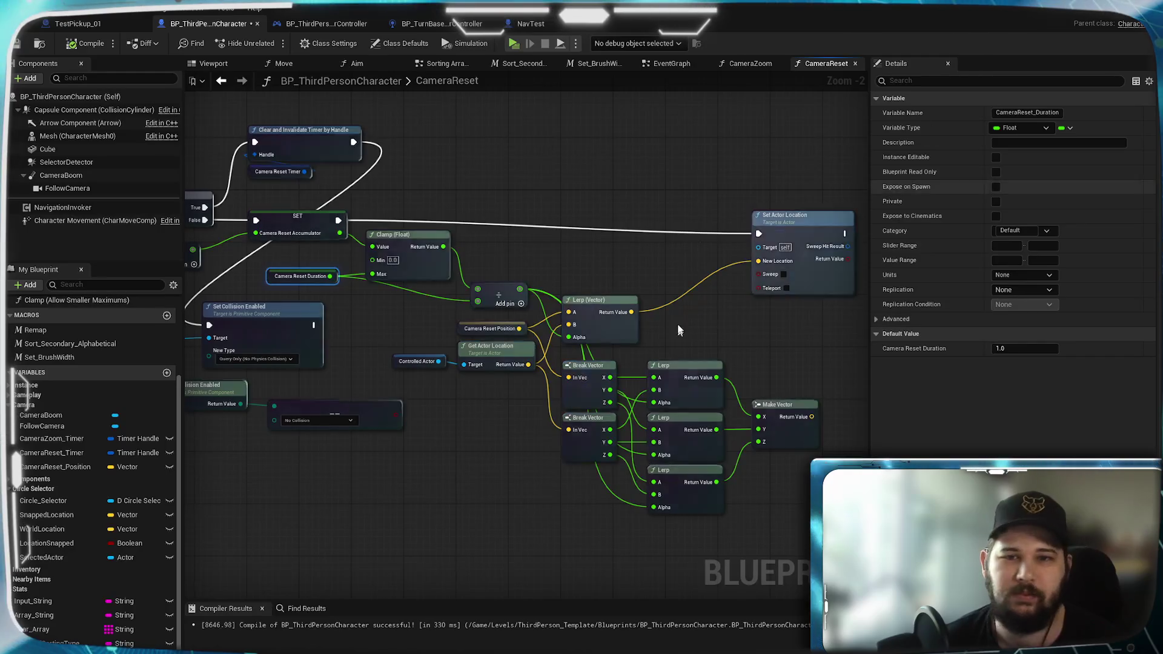
pyautogui.moveTo(822, 531)
pyautogui.mouseDown()
pyautogui.moveTo(555, 389)
pyautogui.moveTo(593, 408)
pyautogui.moveTo(680, 408)
pyautogui.mouseUp()
# Step: Delete the leftover vector and collision nodes from CameraReset and compile
pyautogui.press('Delete')
pyautogui.moveTo(532, 444); pyautogui.dragTo(270, 330)
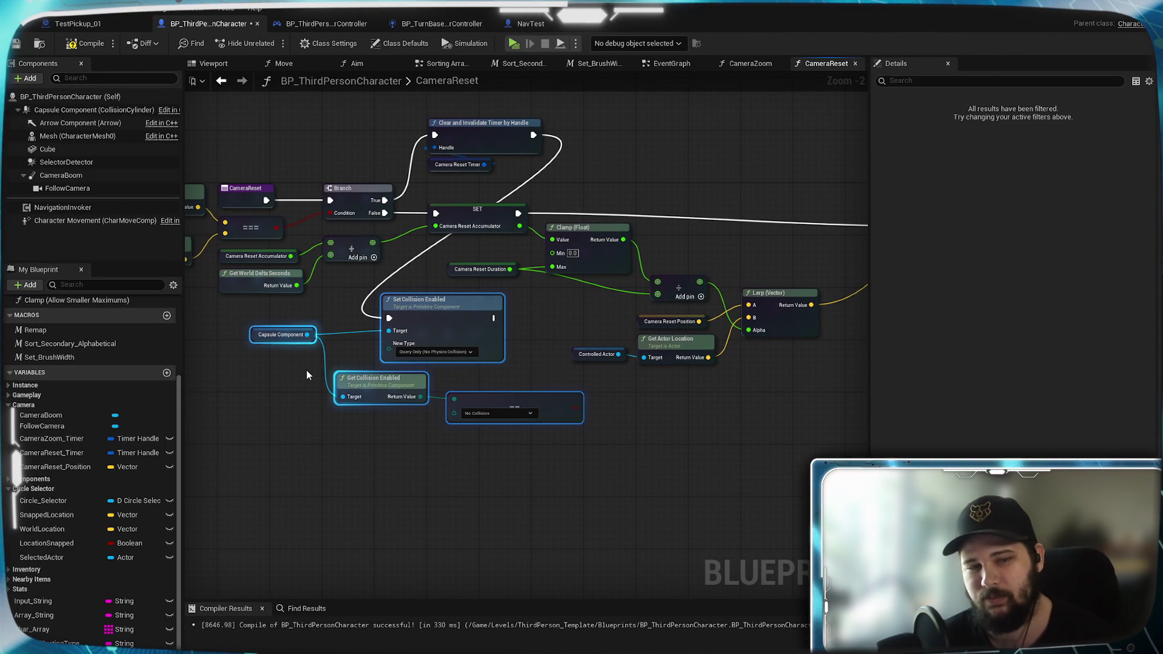
pyautogui.press('Delete')
pyautogui.moveTo(307, 371); pyautogui.dragTo(513, 364)
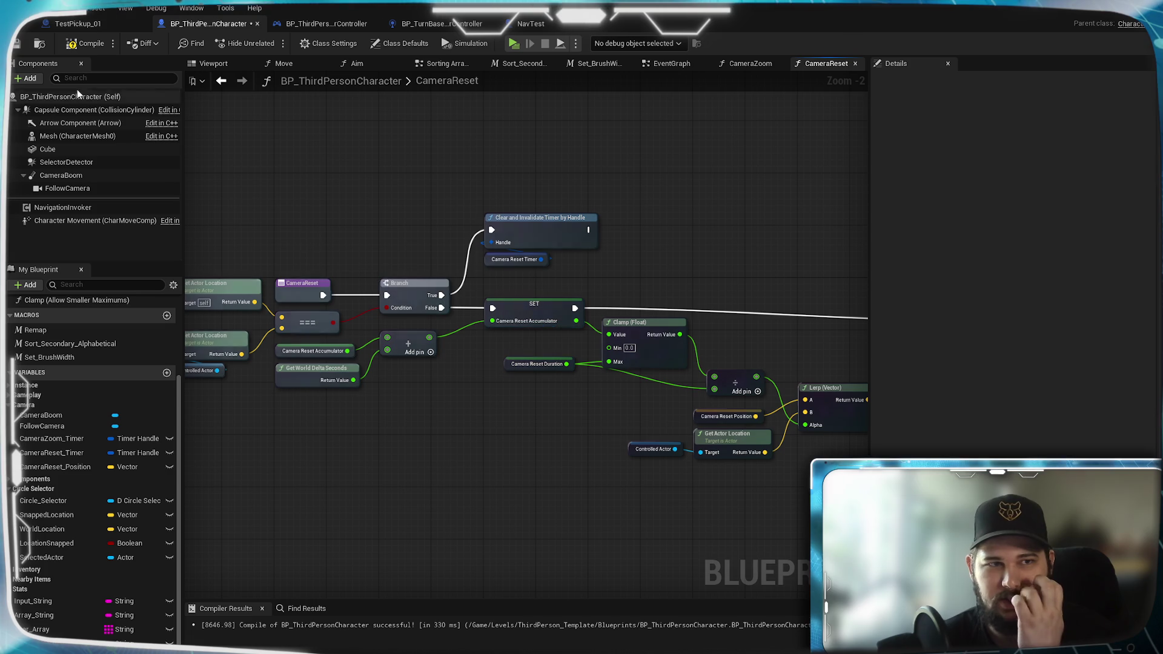
pyautogui.click(85, 44)
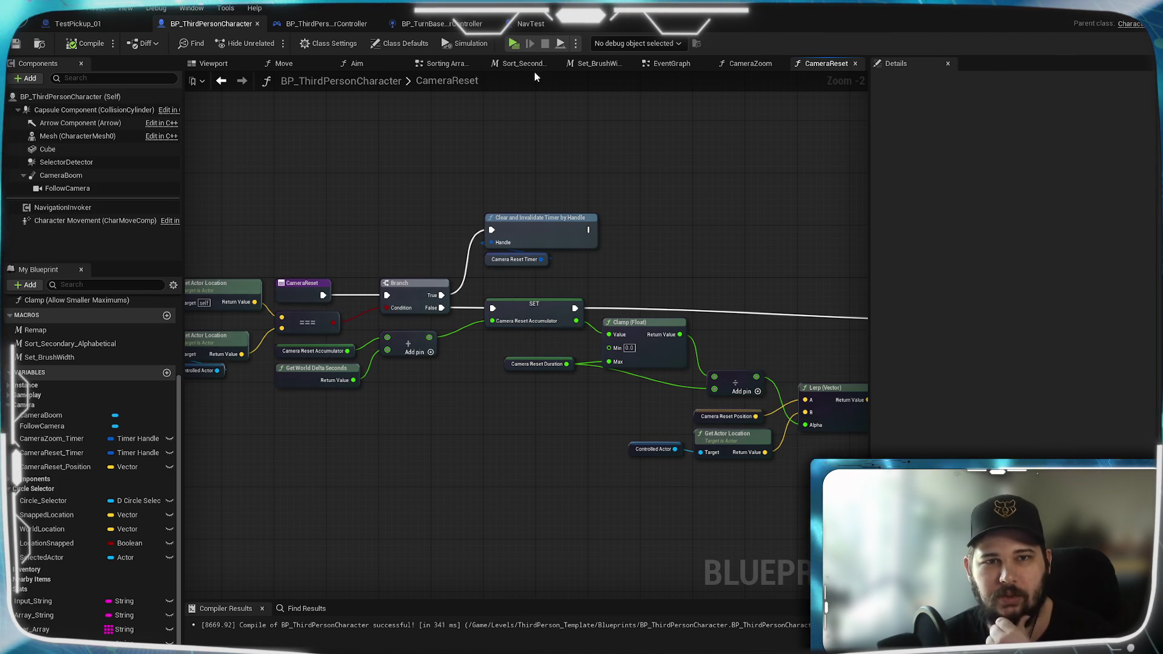
# Step: In the EventGraph reroute SET to Set Input Mode Game Only, delete the collision nodes and save
pyautogui.click(673, 63)
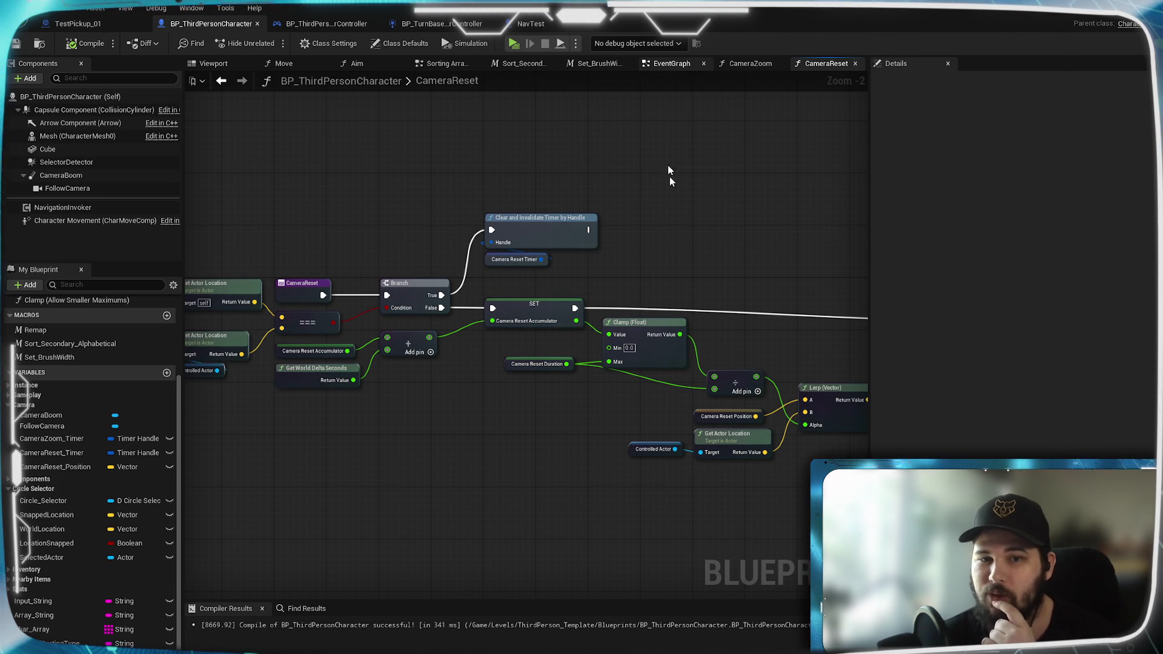
pyautogui.moveTo(501, 302)
pyautogui.mouseDown()
pyautogui.moveTo(529, 333)
pyautogui.moveTo(751, 362)
pyautogui.mouseUp()
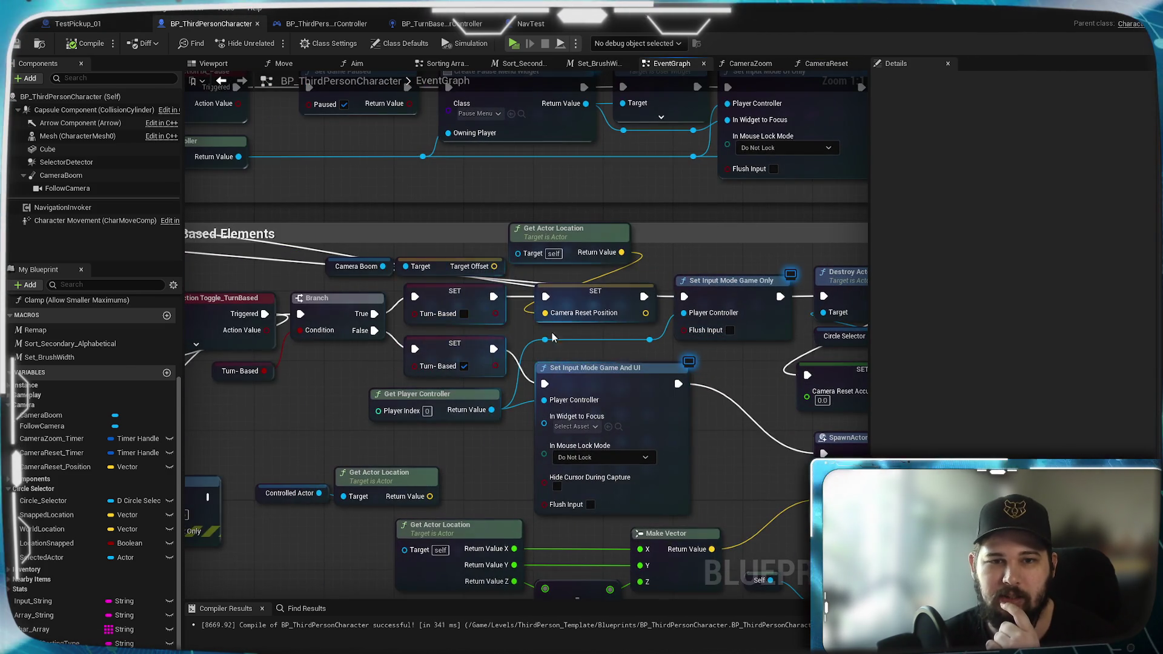
pyautogui.moveTo(644, 296); pyautogui.dragTo(683, 300)
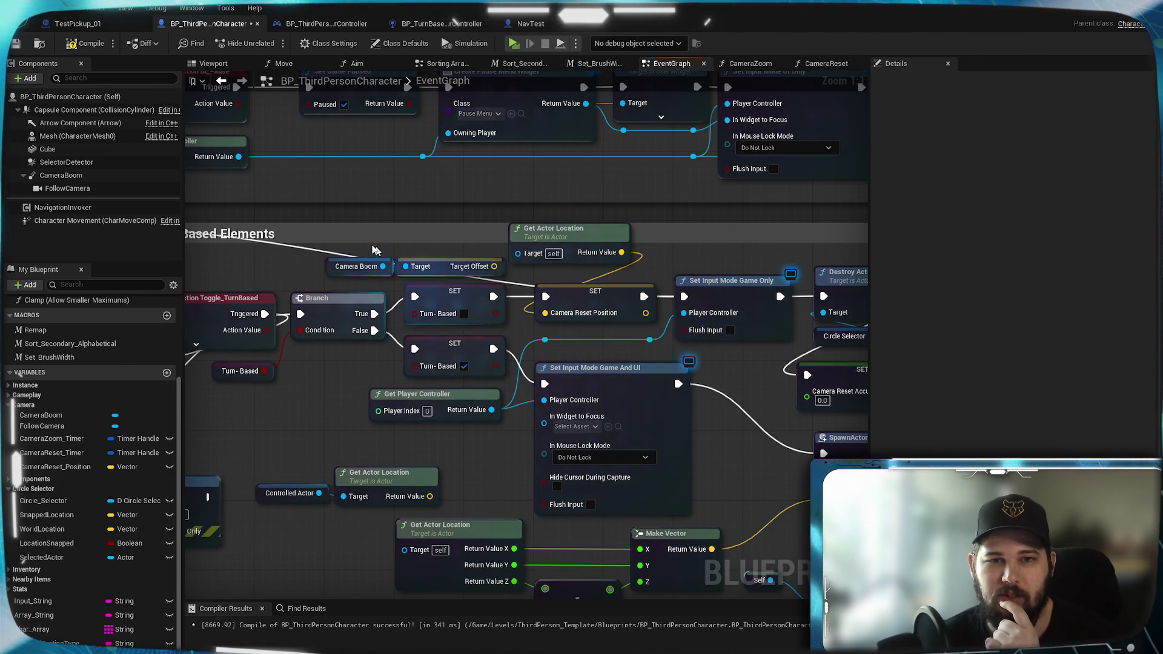
pyautogui.moveTo(392, 250); pyautogui.dragTo(769, 276)
pyautogui.moveTo(381, 345); pyautogui.dragTo(225, 254)
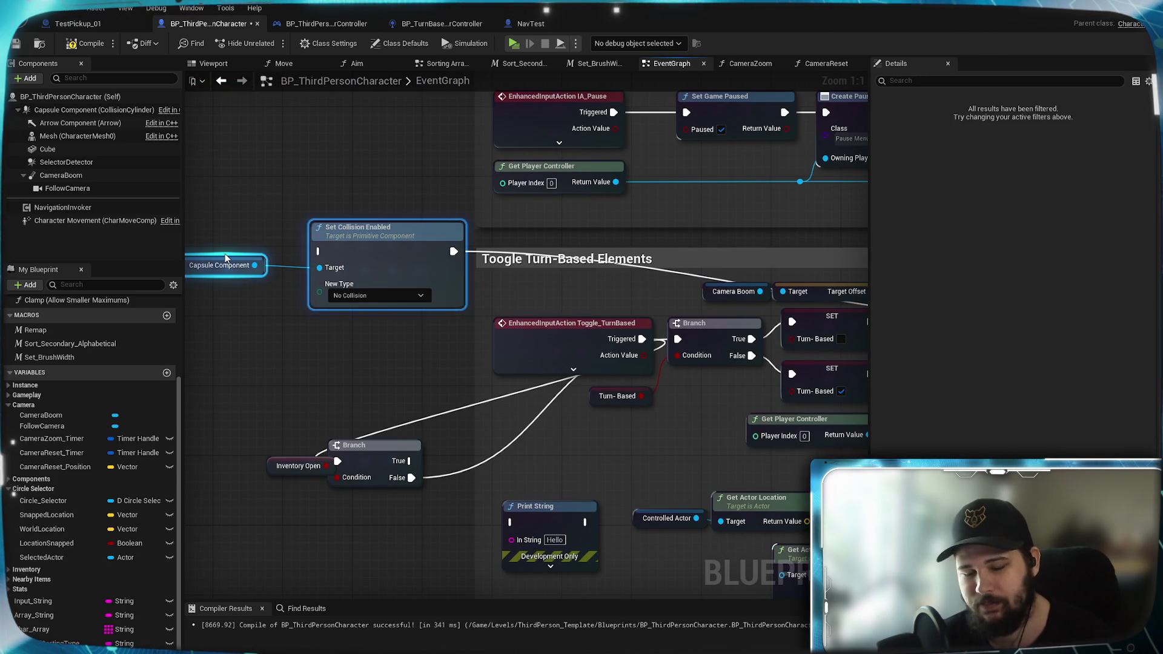
pyautogui.press('Delete')
pyautogui.click(18, 44)
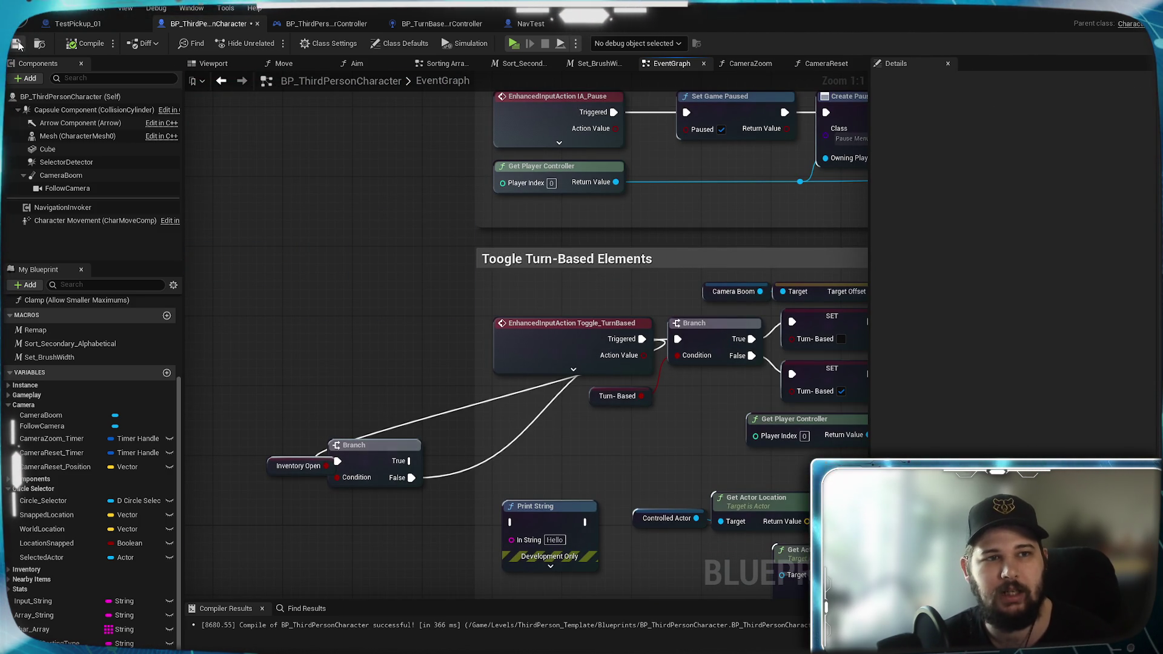
# Step: Delete the Camera Boom and Target nodes, review both timer setups and save the blueprint
pyautogui.moveTo(864, 330)
pyautogui.mouseDown()
pyautogui.moveTo(652, 298)
pyautogui.moveTo(666, 293)
pyautogui.mouseUp()
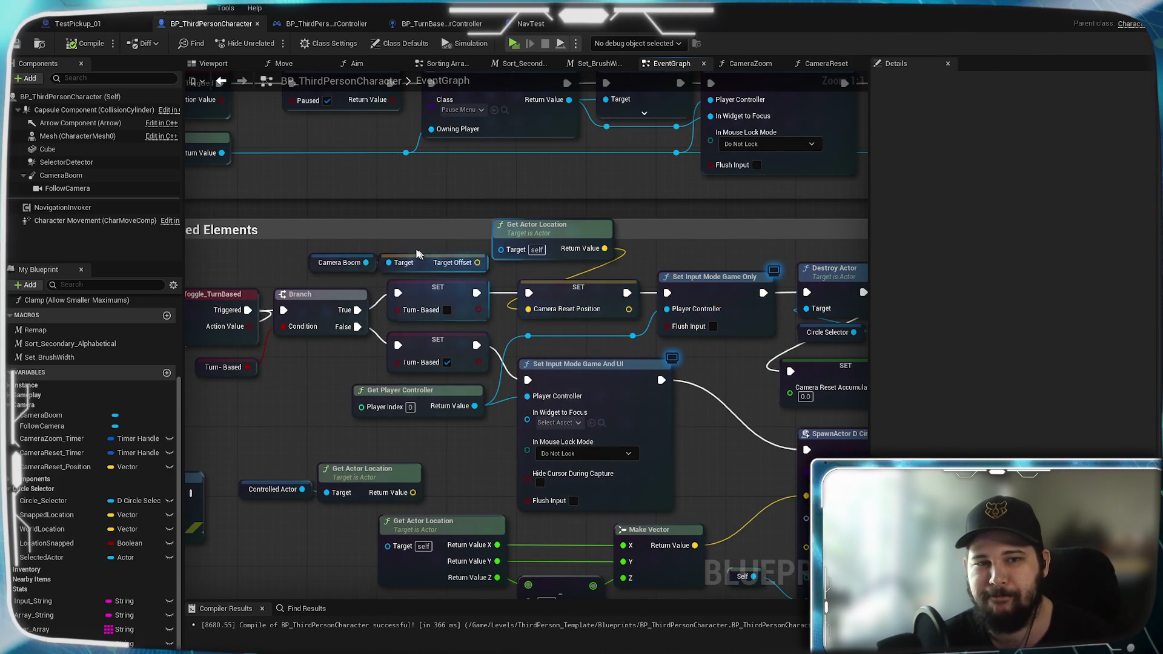
pyautogui.keyDown('shift'); pyautogui.click(400, 262); pyautogui.keyUp('shift')
pyautogui.press('Delete')
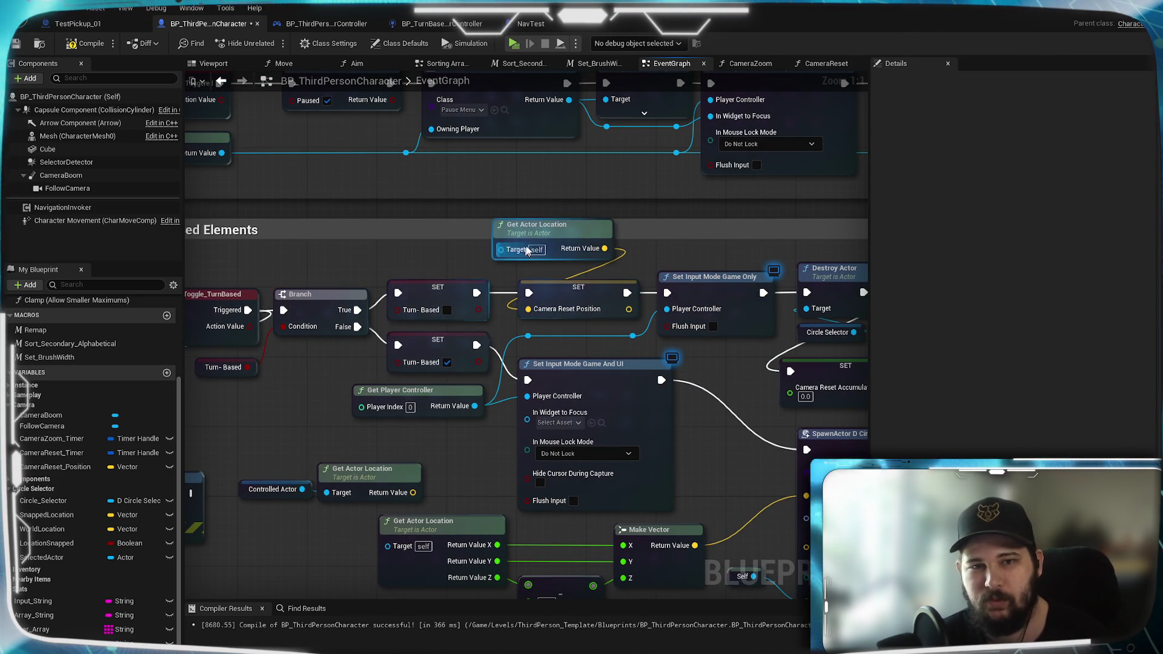
pyautogui.moveTo(537, 224); pyautogui.dragTo(415, 233)
pyautogui.moveTo(584, 244)
pyautogui.mouseDown()
pyautogui.moveTo(828, 212)
pyautogui.moveTo(466, 316)
pyautogui.mouseUp()
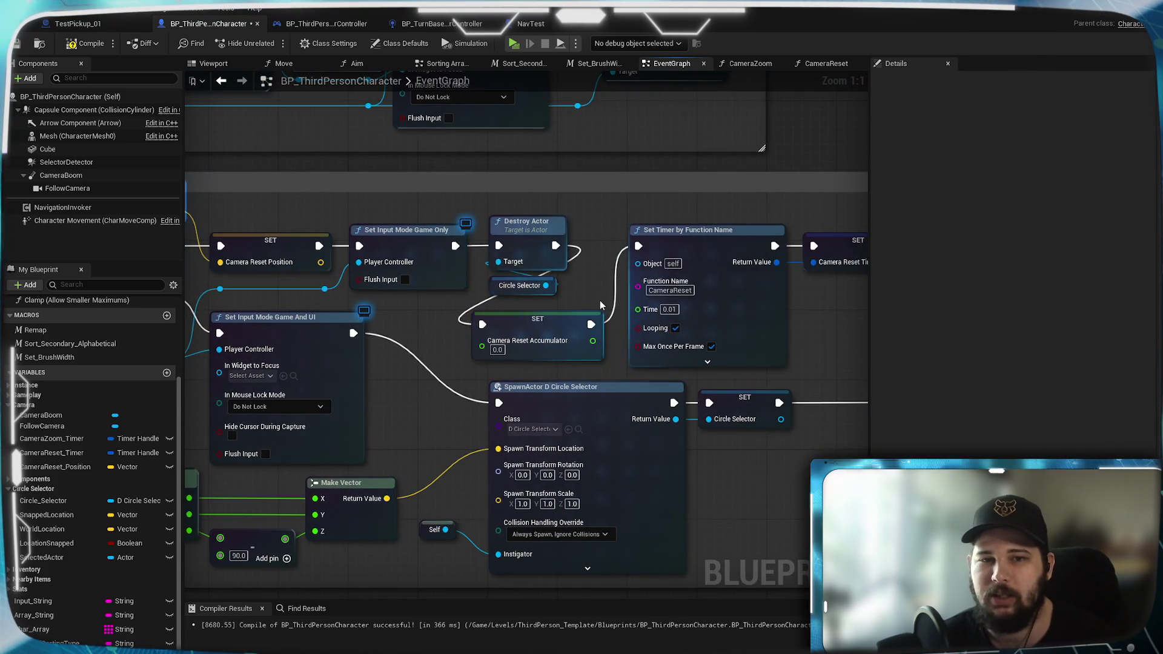
pyautogui.moveTo(600, 301); pyautogui.dragTo(399, 306)
pyautogui.moveTo(623, 329)
pyautogui.mouseDown()
pyautogui.moveTo(414, 286)
pyautogui.moveTo(287, 300)
pyautogui.moveTo(627, 293)
pyautogui.moveTo(457, 299)
pyautogui.mouseUp()
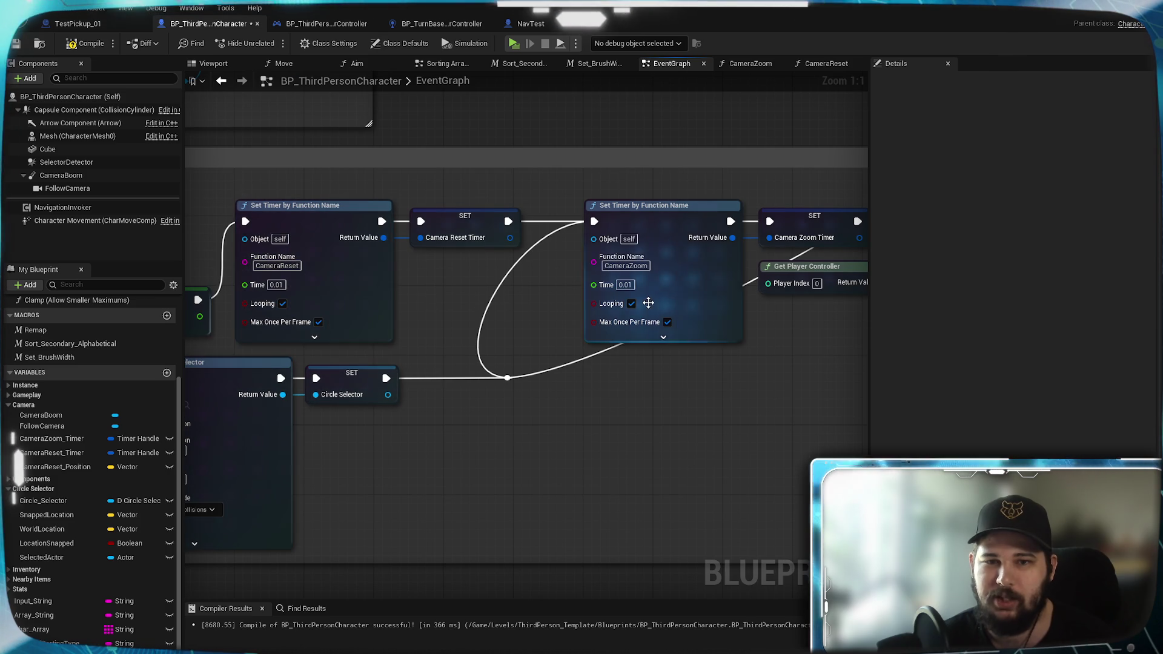
pyautogui.moveTo(600, 302)
pyautogui.mouseDown()
pyautogui.moveTo(784, 302)
pyautogui.moveTo(533, 344)
pyautogui.mouseUp()
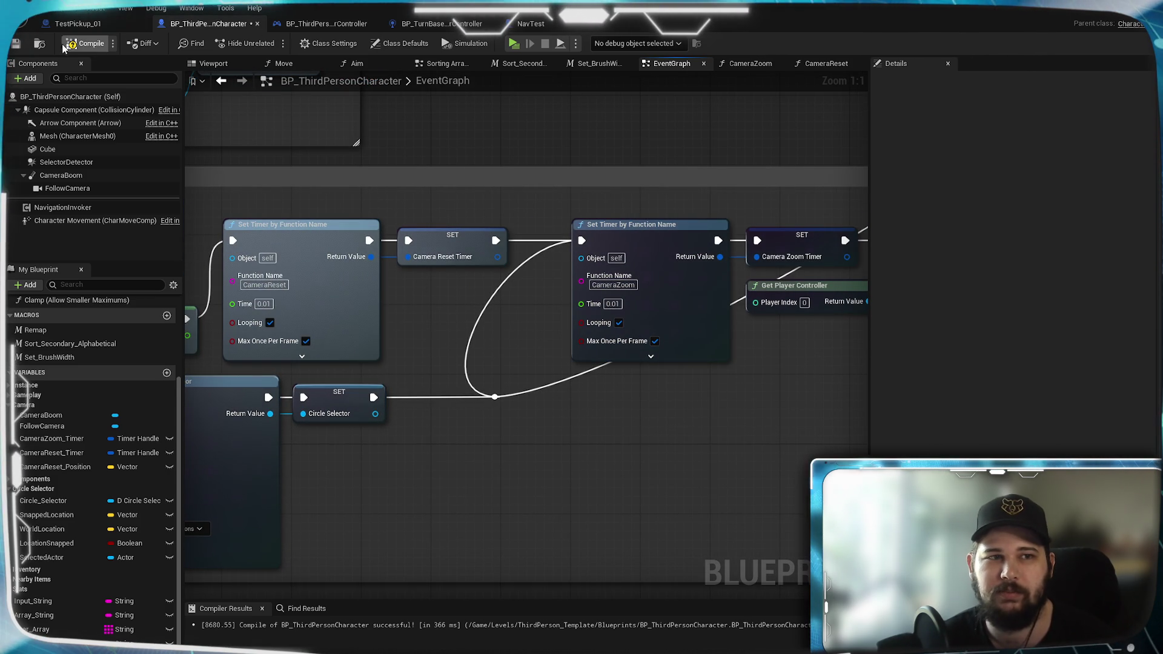
pyautogui.click(15, 44)
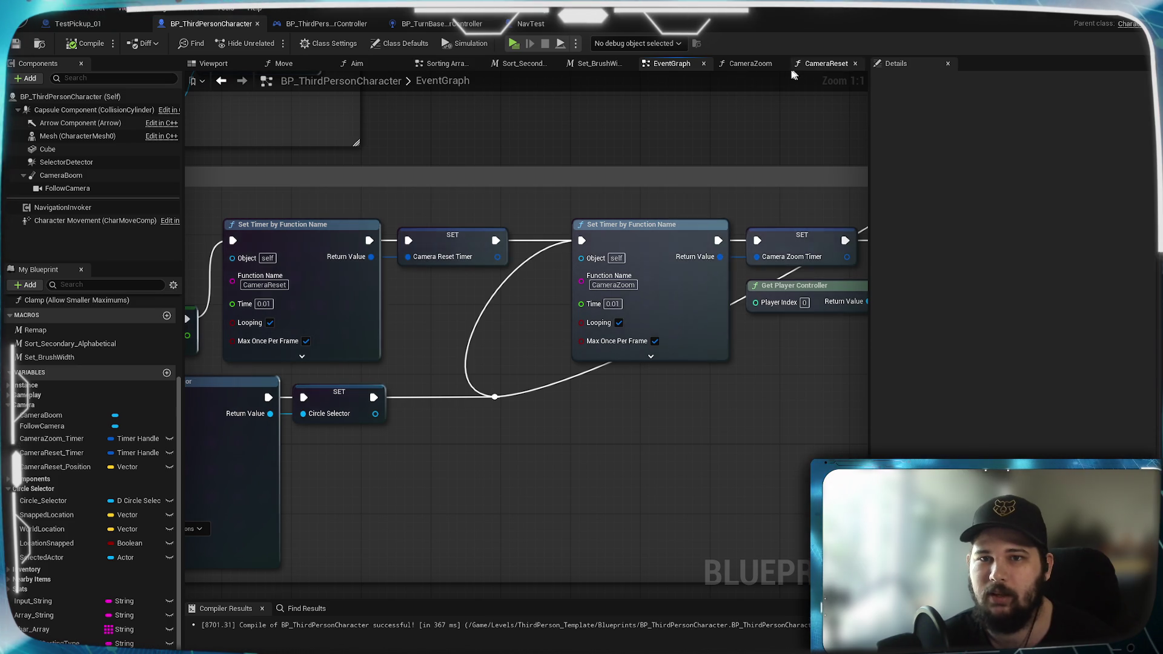
pyautogui.click(757, 64)
# Step: Line up the divide node in CameraReset, look over the Lerp chain and save the blueprint
pyautogui.click(827, 64)
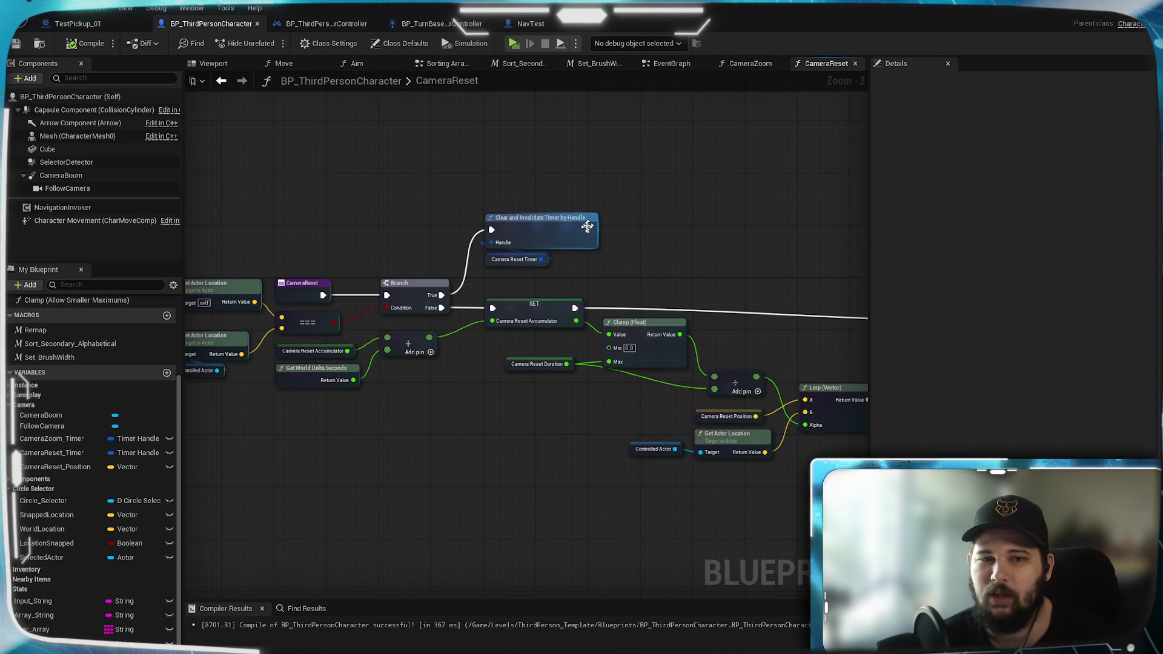
pyautogui.moveTo(779, 232); pyautogui.dragTo(573, 227)
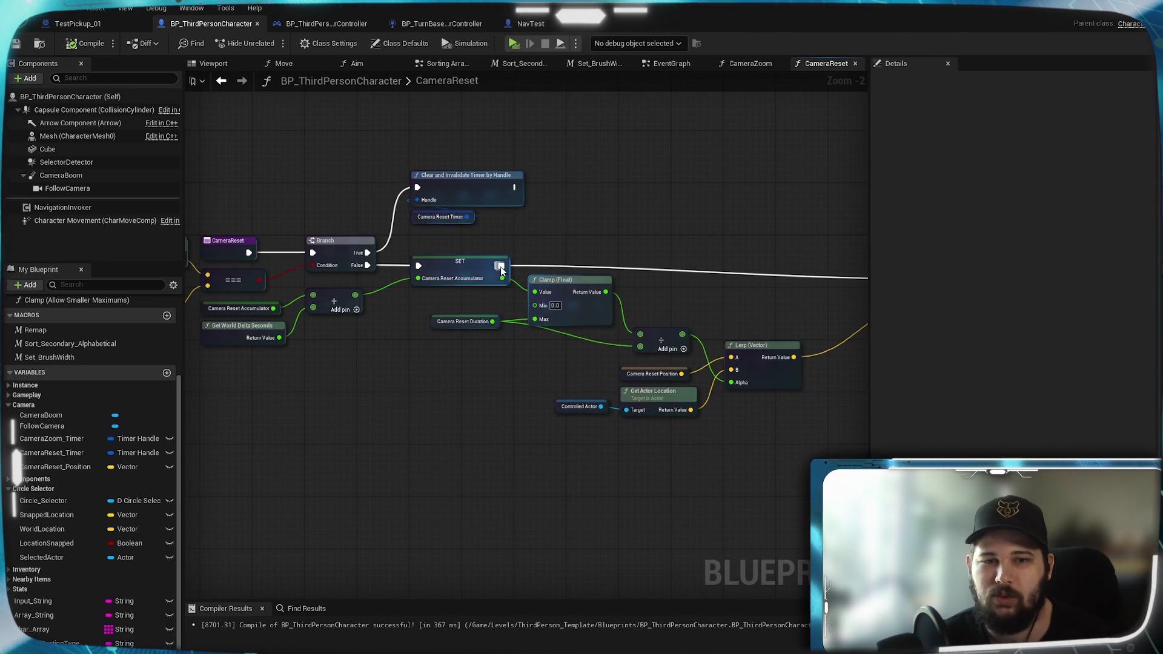
pyautogui.scroll(2, 592, 350)
pyautogui.moveTo(686, 333); pyautogui.dragTo(677, 317)
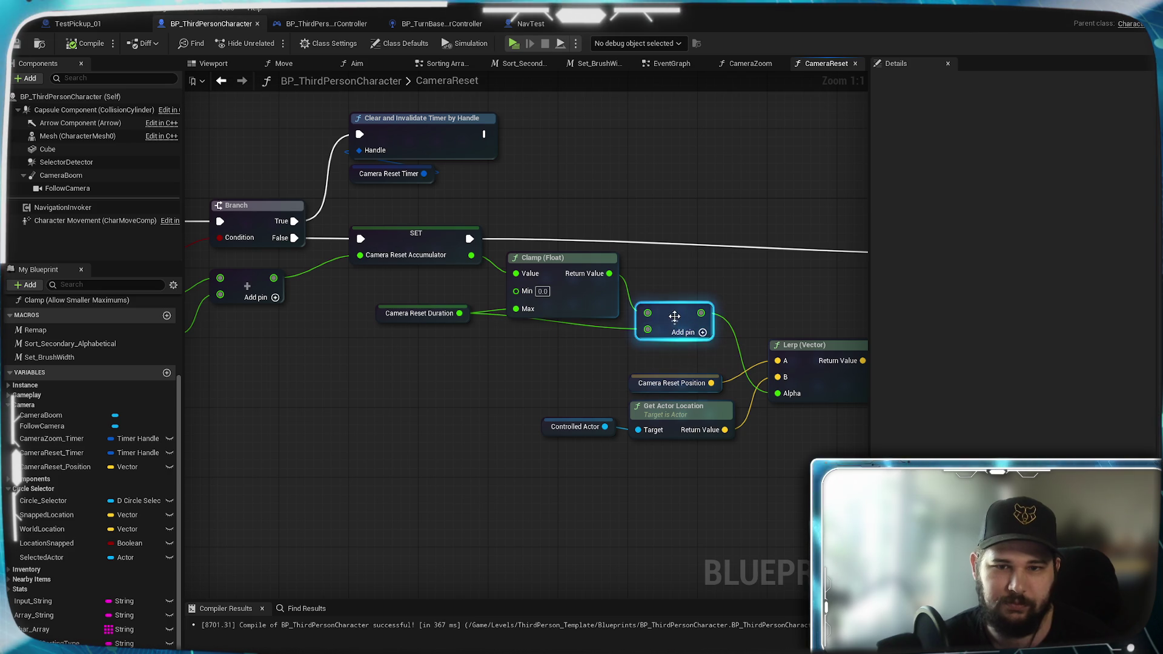
pyautogui.click(482, 376)
pyautogui.moveTo(481, 377)
pyautogui.mouseDown()
pyautogui.moveTo(320, 365)
pyautogui.moveTo(590, 409)
pyautogui.mouseUp()
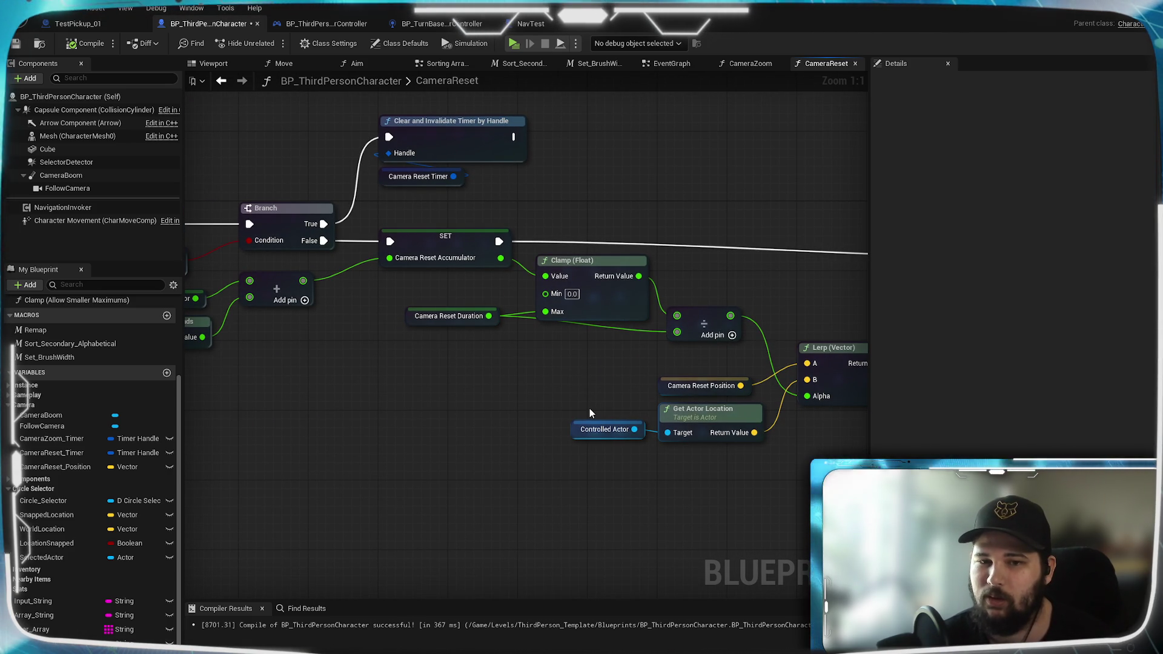
pyautogui.moveTo(579, 383); pyautogui.dragTo(632, 306)
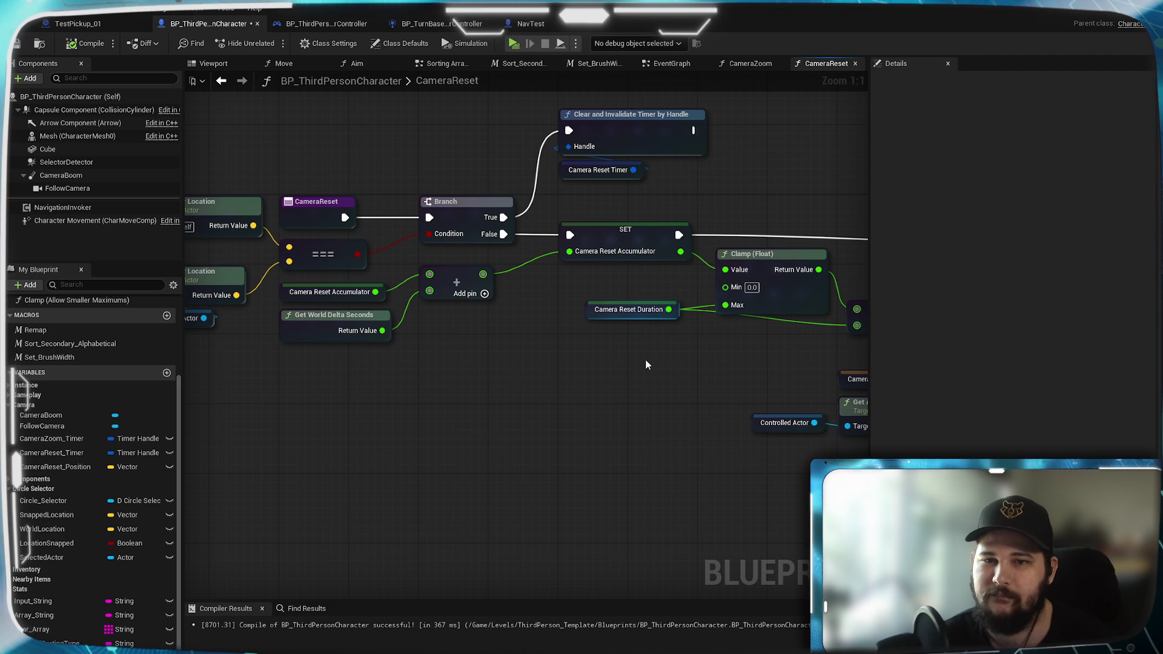
pyautogui.moveTo(642, 360); pyautogui.dragTo(395, 391)
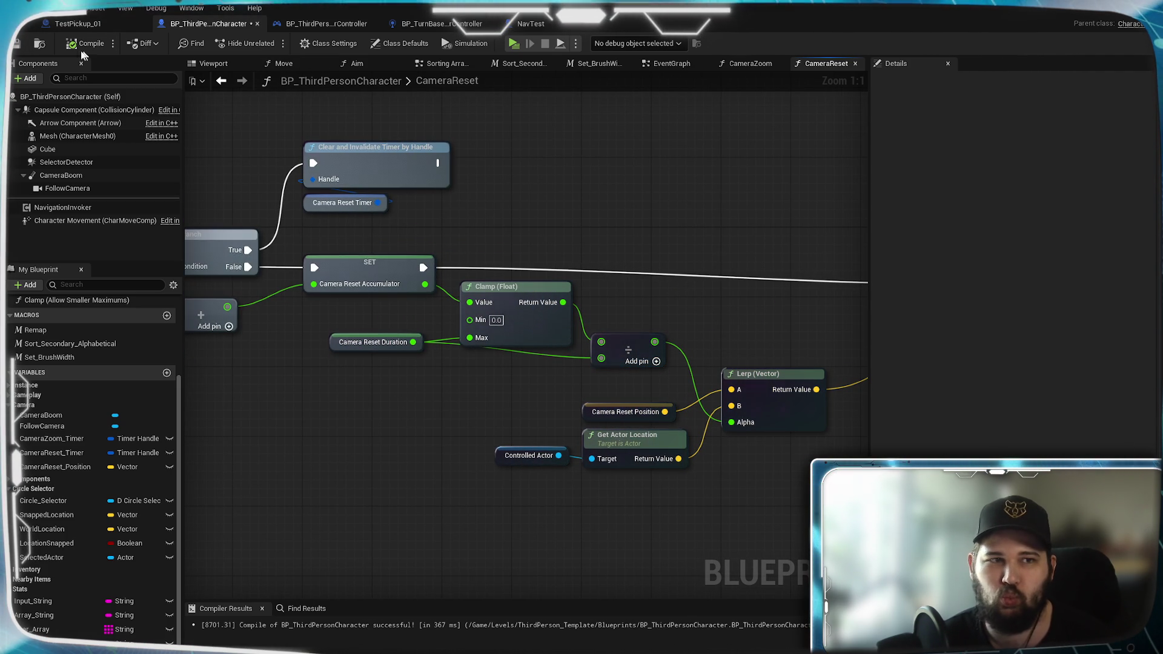
pyautogui.click(17, 43)
pyautogui.click(751, 64)
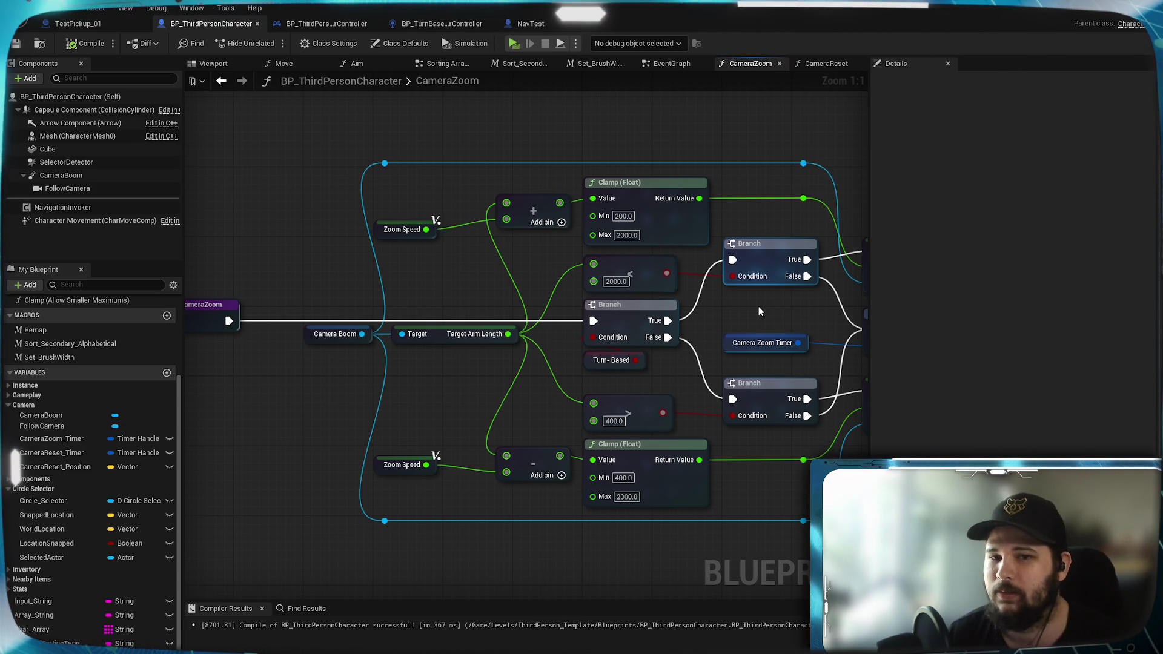
pyautogui.moveTo(766, 303); pyautogui.dragTo(533, 283)
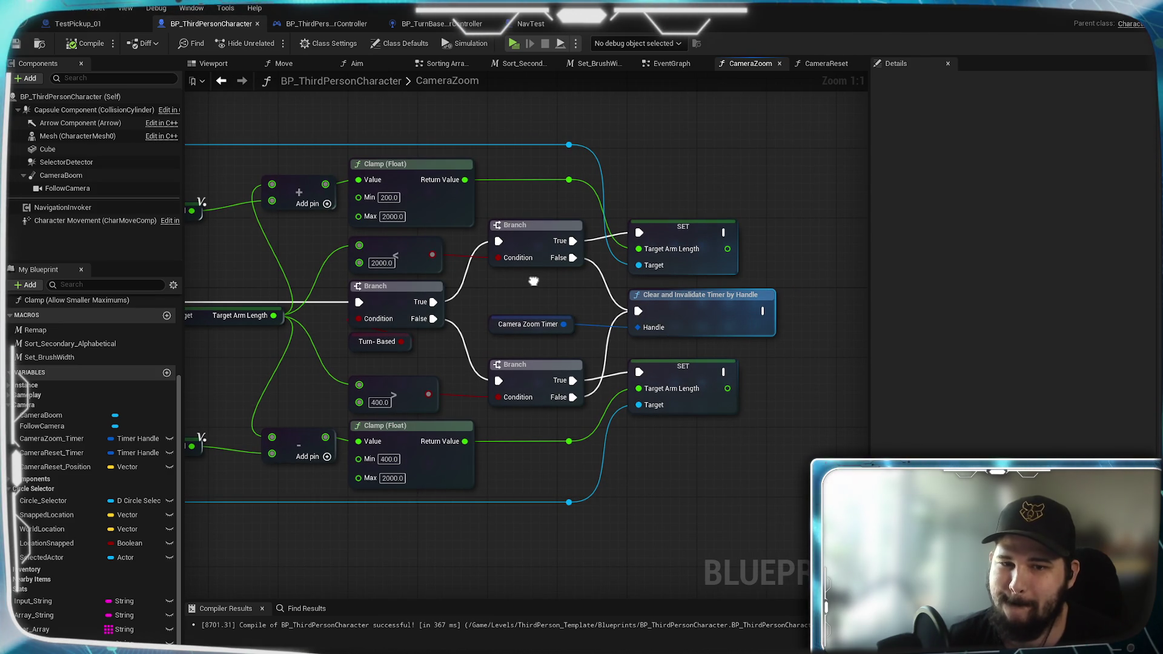
pyautogui.moveTo(534, 282); pyautogui.dragTo(594, 307)
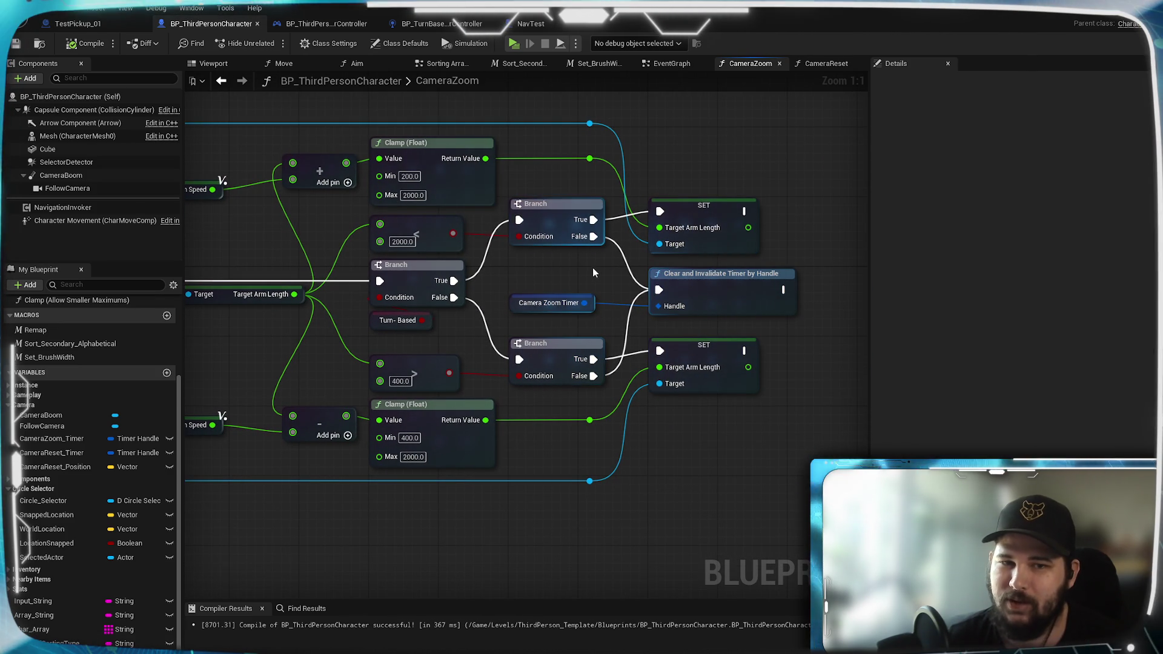
pyautogui.moveTo(590, 271)
pyautogui.mouseDown()
pyautogui.moveTo(673, 265)
pyautogui.moveTo(574, 268)
pyautogui.moveTo(923, 276)
pyautogui.mouseUp()
pyautogui.moveTo(788, 290)
pyautogui.mouseDown()
pyautogui.moveTo(593, 278)
pyautogui.moveTo(787, 265)
pyautogui.moveTo(647, 287)
pyautogui.mouseUp()
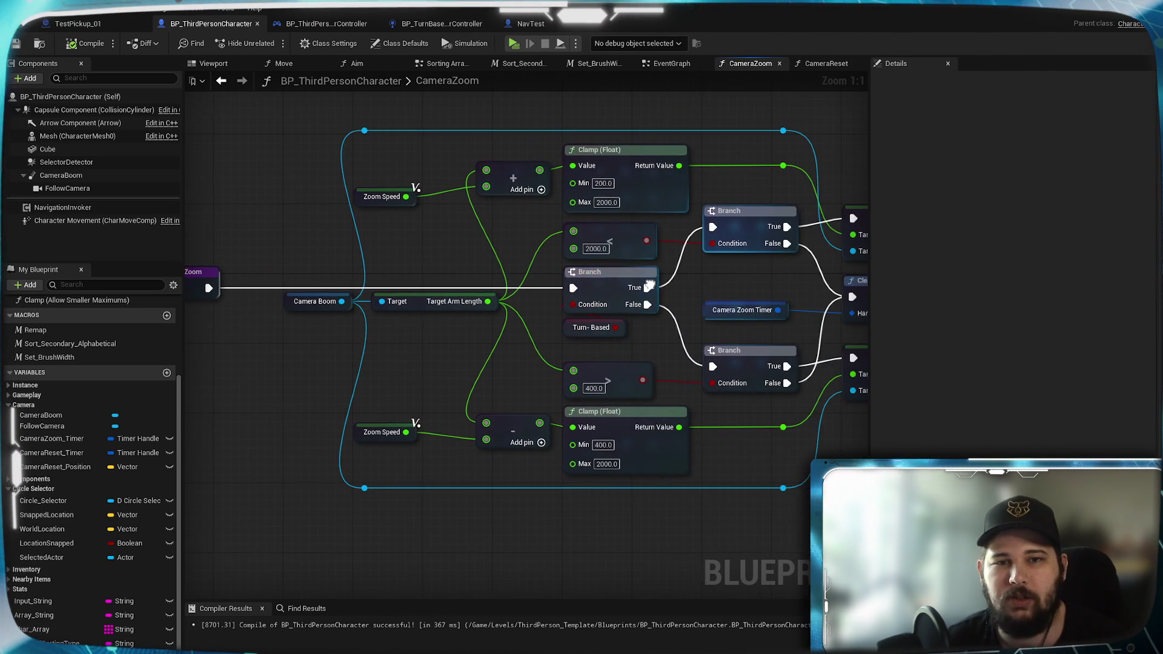
pyautogui.moveTo(739, 293)
pyautogui.mouseDown()
pyautogui.moveTo(576, 277)
pyautogui.moveTo(743, 282)
pyautogui.moveTo(555, 283)
pyautogui.moveTo(781, 278)
pyautogui.moveTo(575, 295)
pyautogui.mouseUp()
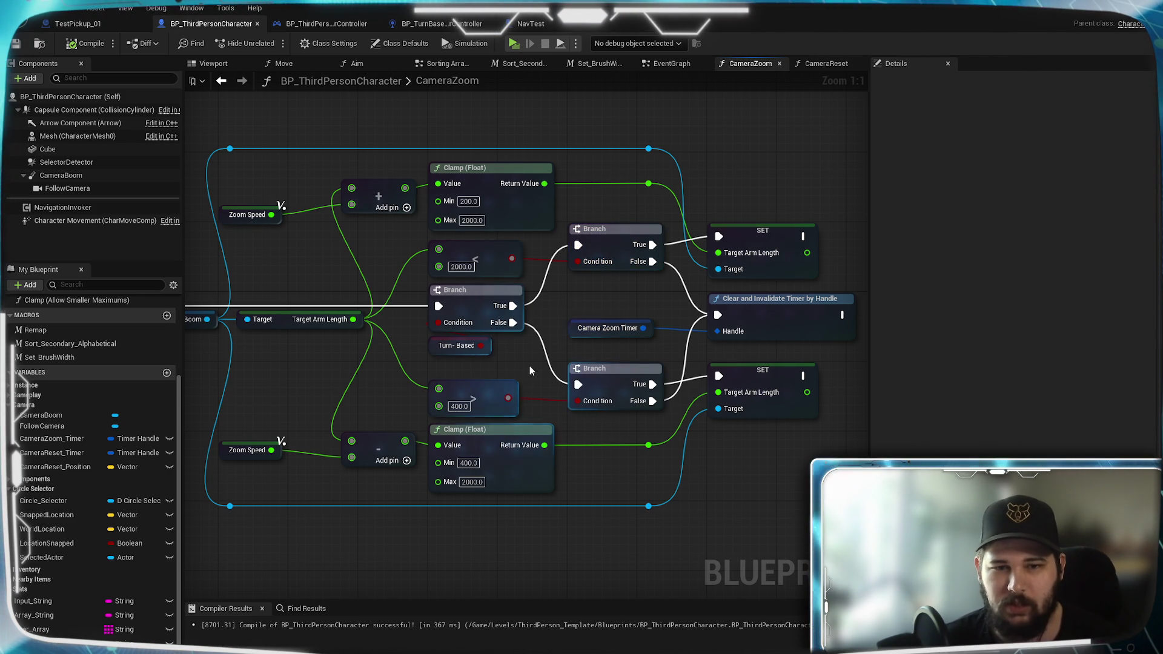
pyautogui.moveTo(530, 366); pyautogui.dragTo(614, 382)
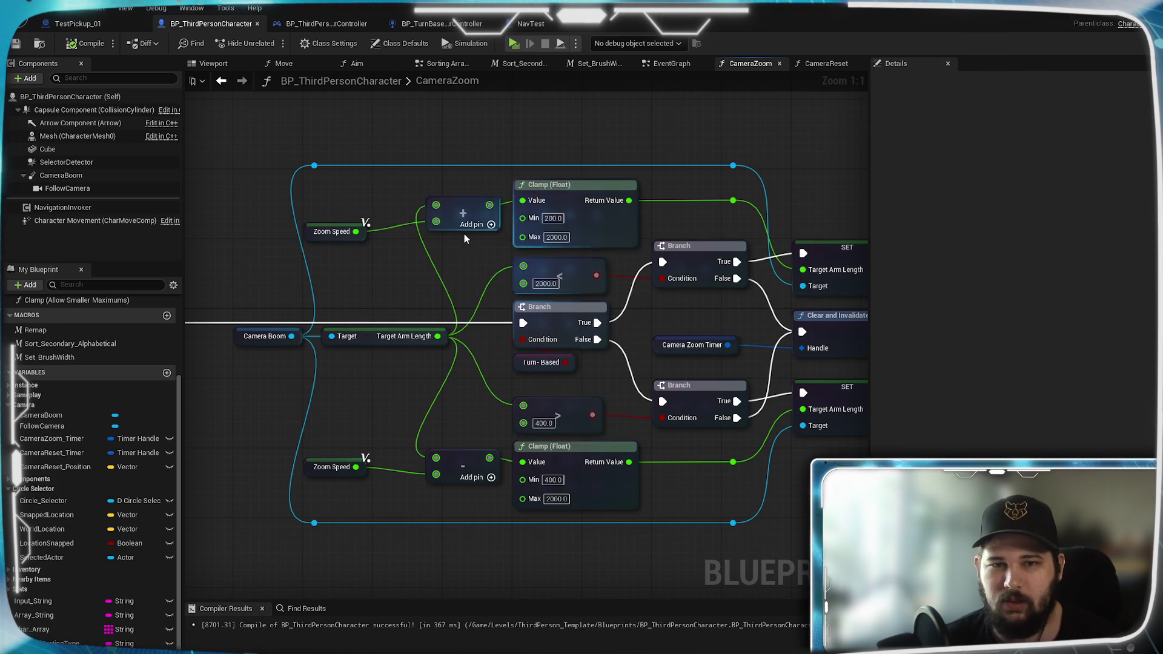
pyautogui.moveTo(652, 321)
pyautogui.mouseDown()
pyautogui.moveTo(508, 311)
pyautogui.moveTo(630, 278)
pyautogui.mouseUp()
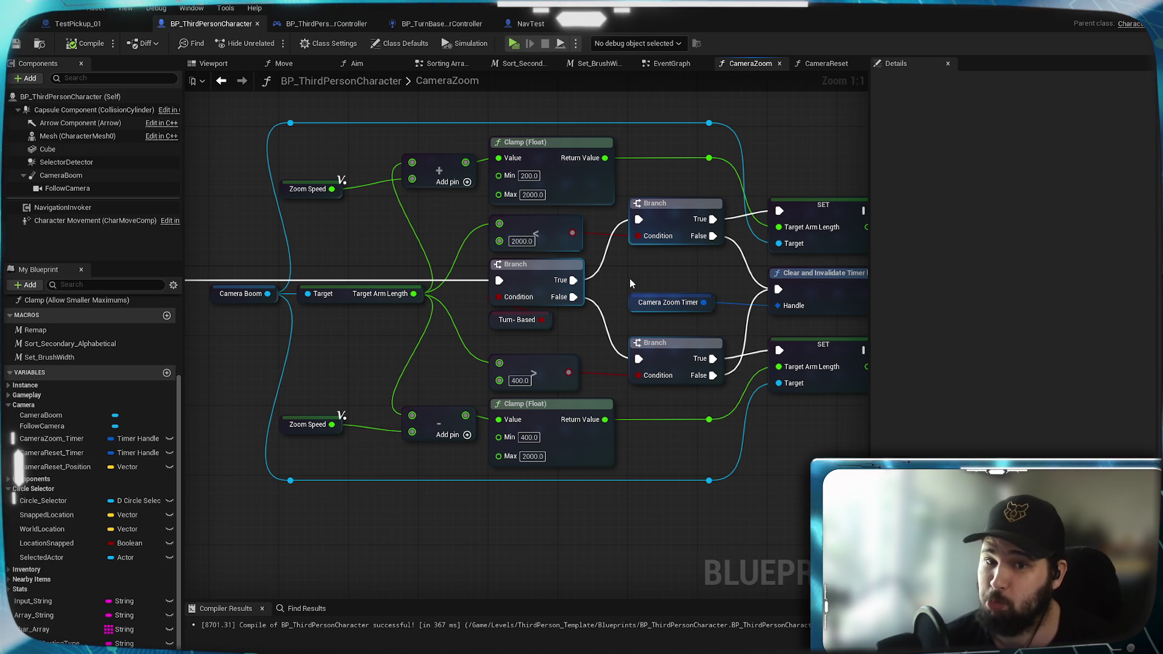
pyautogui.moveTo(630, 279)
pyautogui.mouseDown()
pyautogui.moveTo(487, 280)
pyautogui.moveTo(560, 308)
pyautogui.mouseUp()
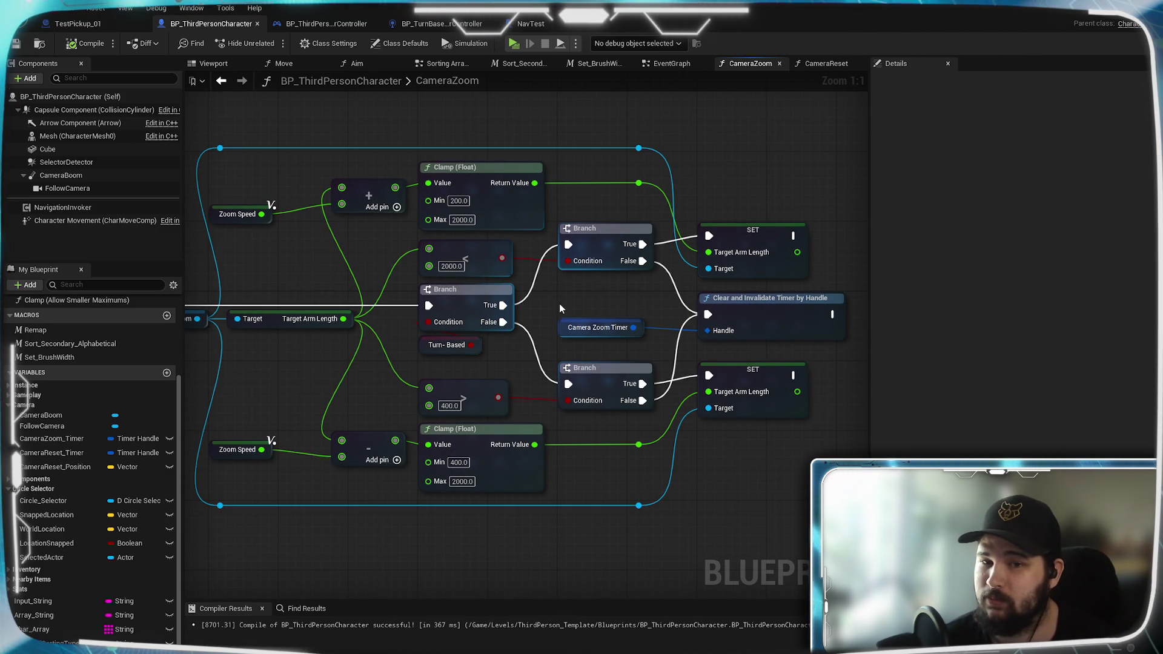
pyautogui.moveTo(561, 308); pyautogui.dragTo(741, 263)
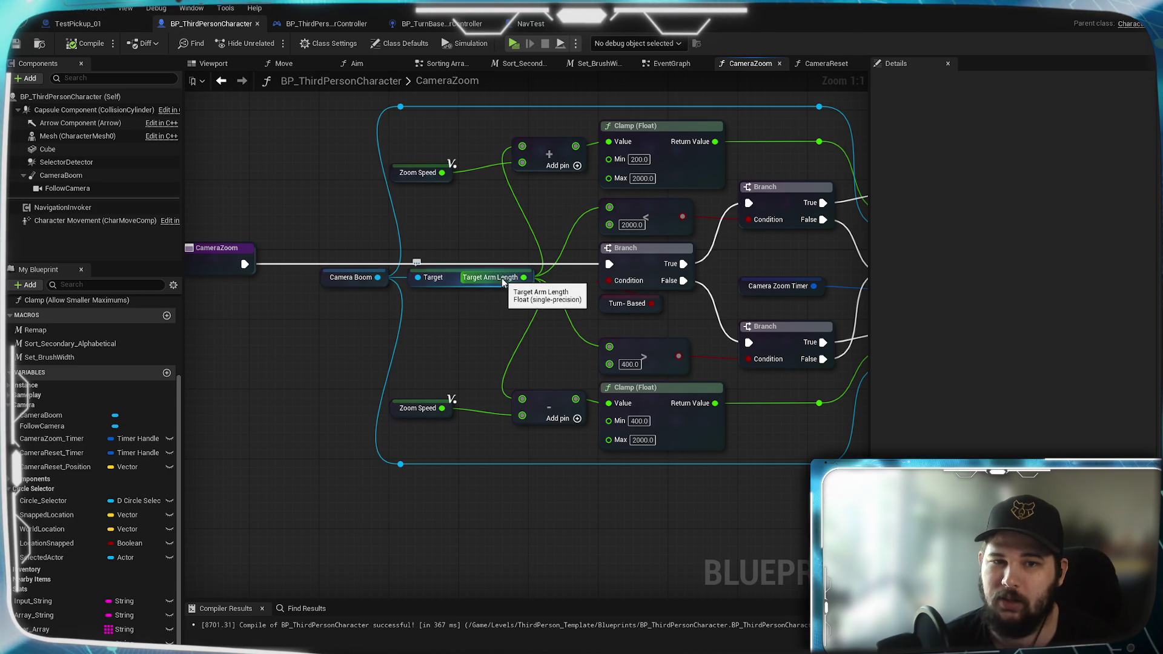
pyautogui.moveTo(502, 283); pyautogui.dragTo(378, 318)
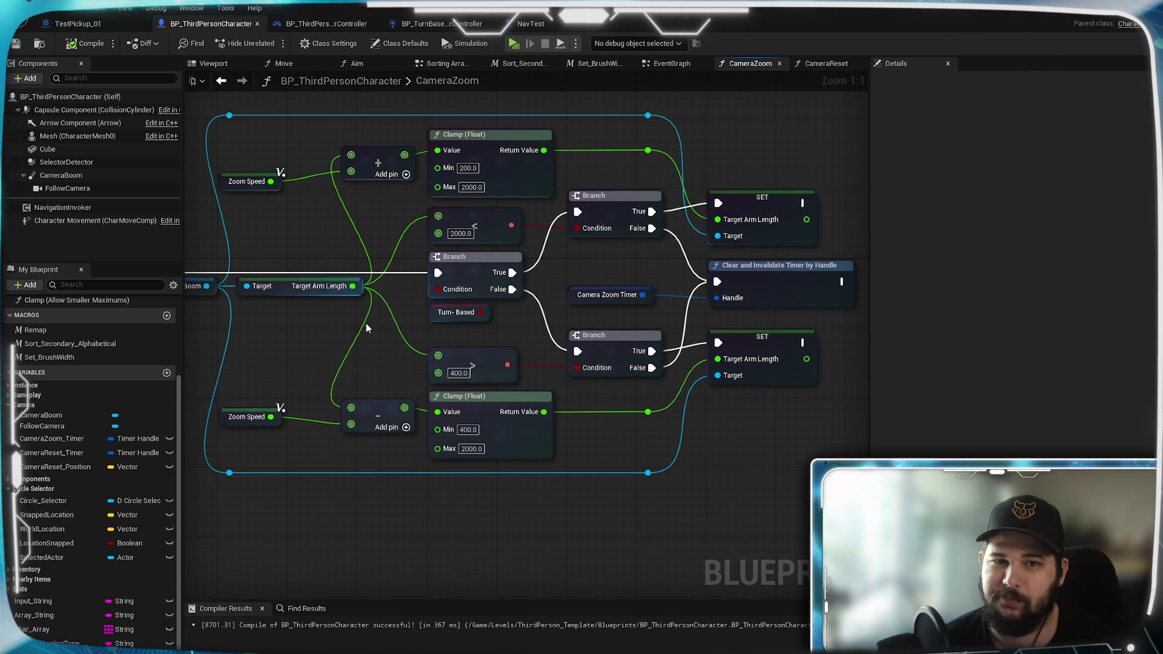
pyautogui.moveTo(366, 323)
pyautogui.mouseDown()
pyautogui.moveTo(619, 325)
pyautogui.moveTo(273, 325)
pyautogui.moveTo(565, 320)
pyautogui.mouseUp()
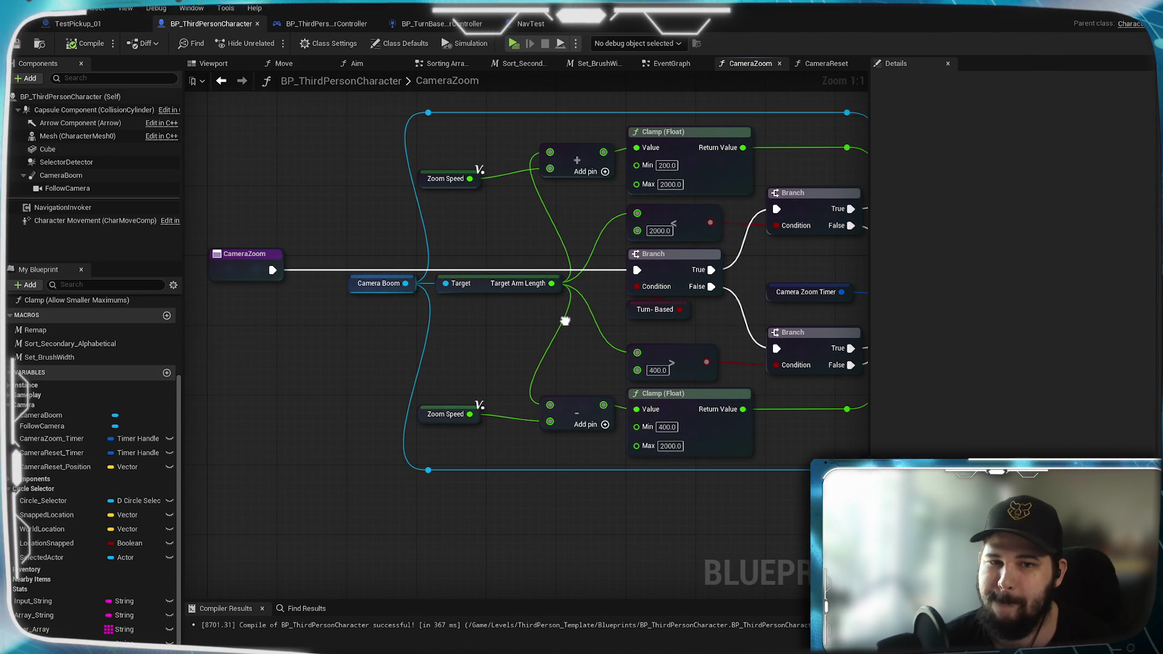
pyautogui.click(31, 44)
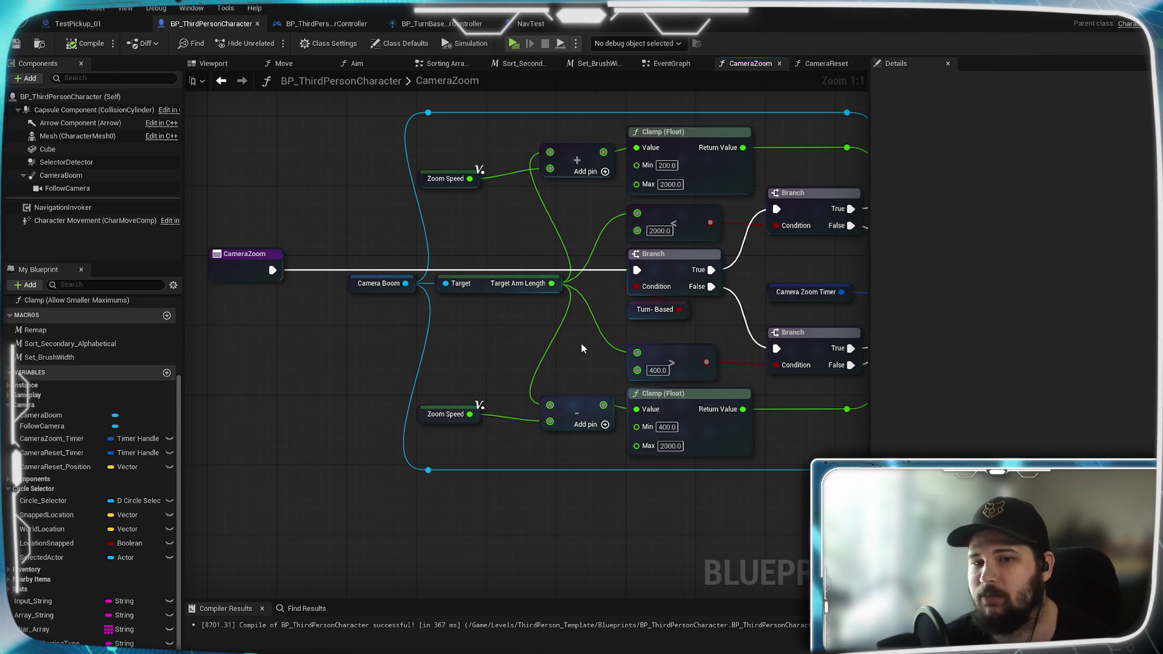
pyautogui.scroll(-1, 582, 348)
pyautogui.scroll(-1, 524, 300)
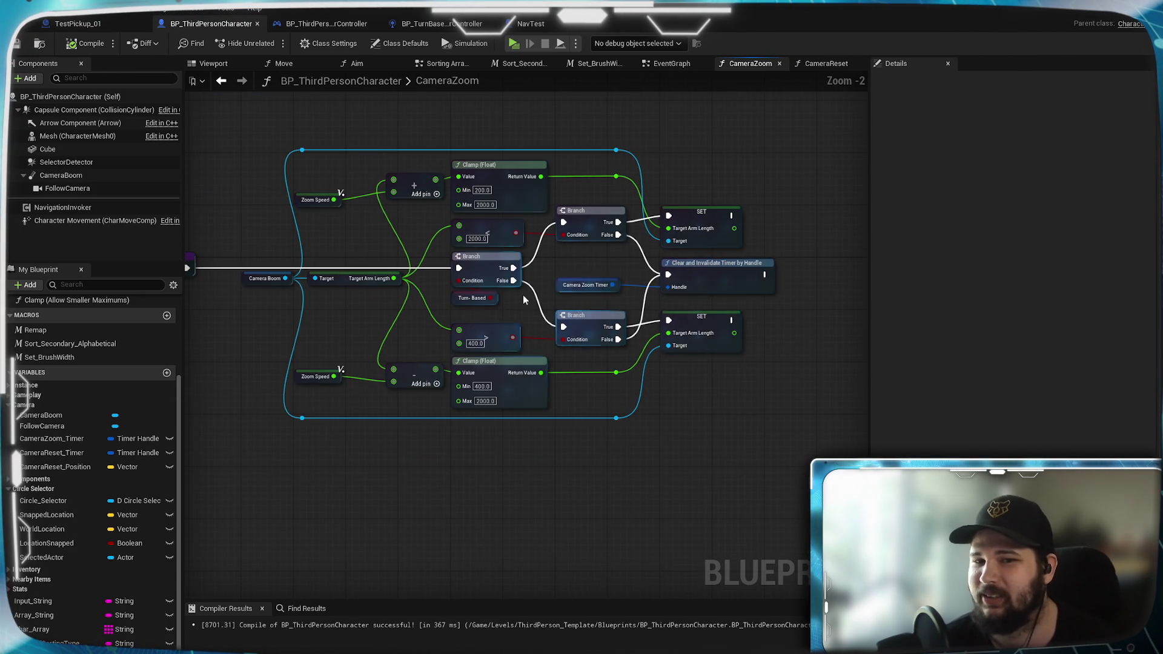
pyautogui.moveTo(316, 283); pyautogui.dragTo(539, 360)
pyautogui.scroll(1, 539, 360)
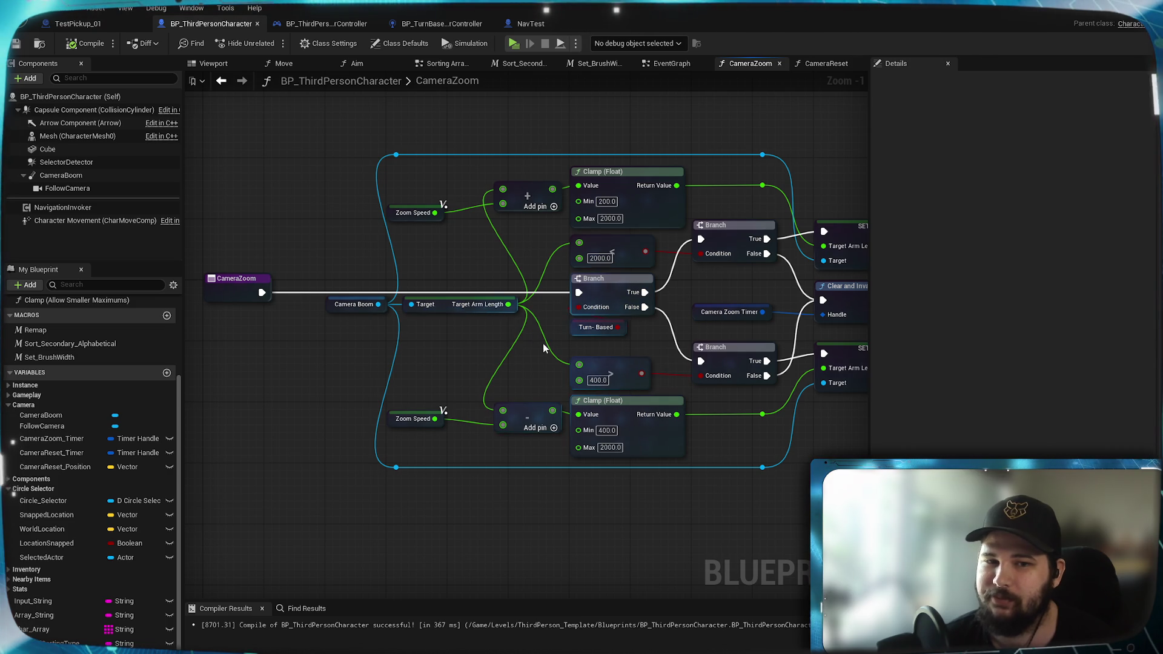
pyautogui.moveTo(635, 363); pyautogui.dragTo(549, 345)
pyautogui.moveTo(682, 471); pyautogui.dragTo(616, 482)
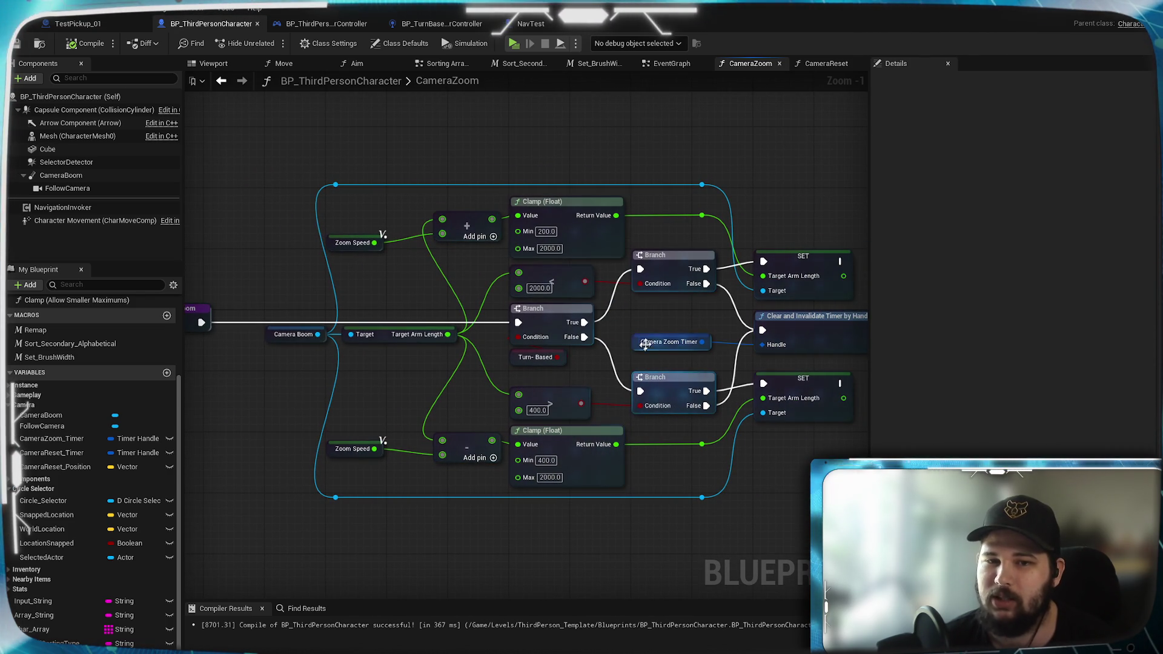
pyautogui.moveTo(644, 345); pyautogui.dragTo(587, 302)
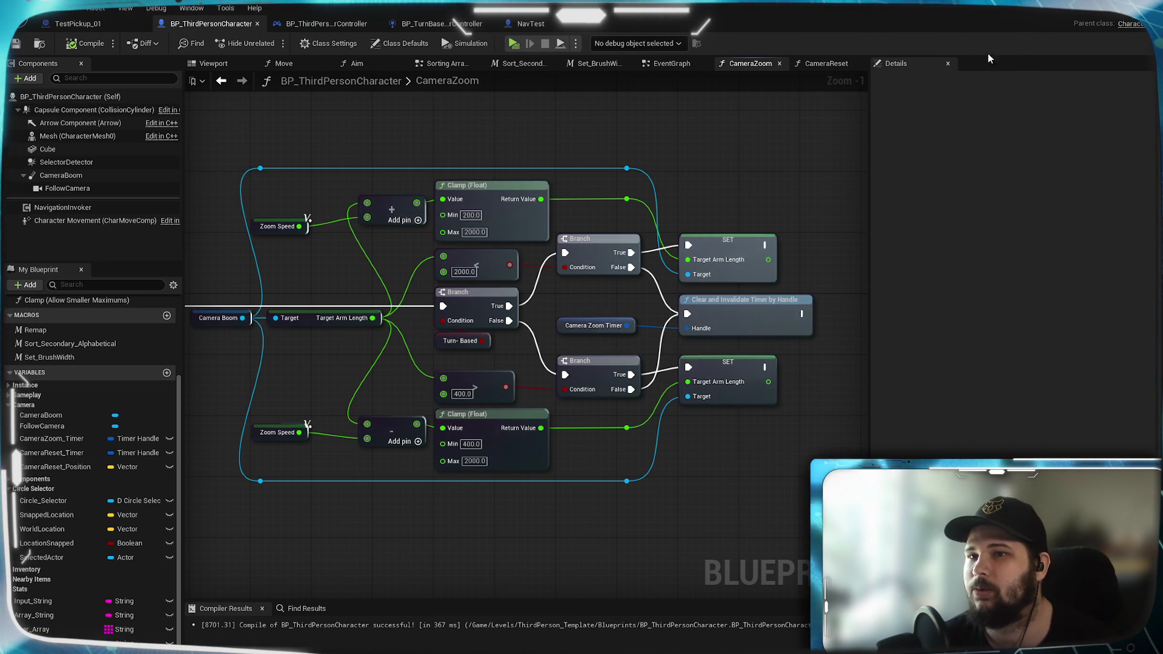
pyautogui.press('Home')
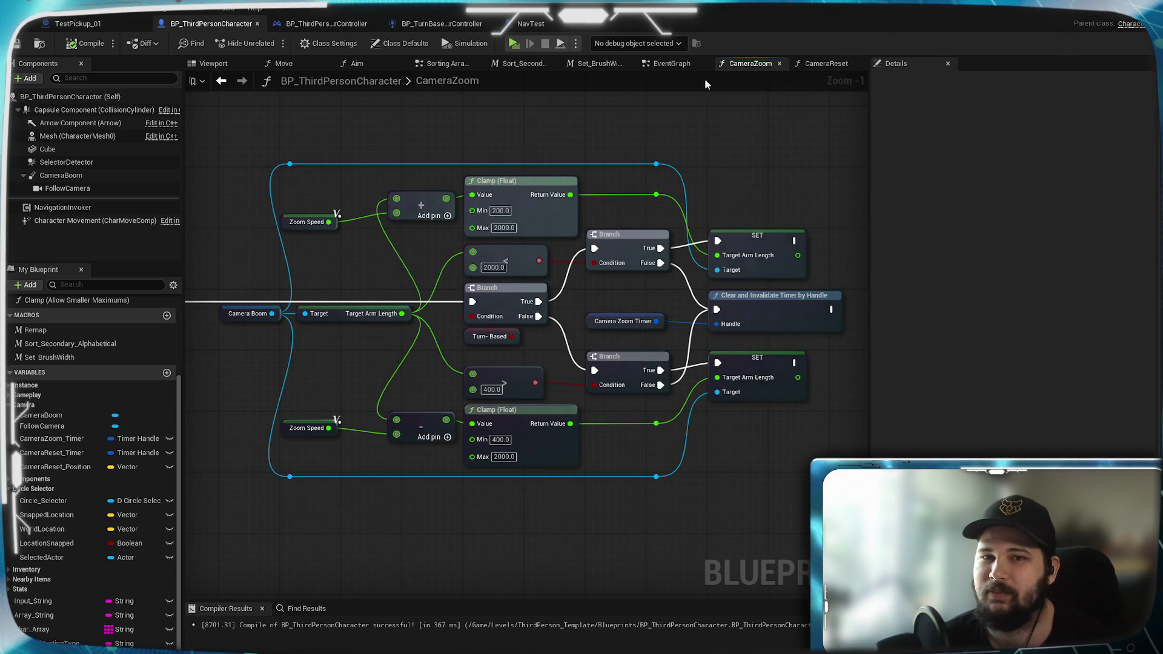
pyautogui.click(824, 64)
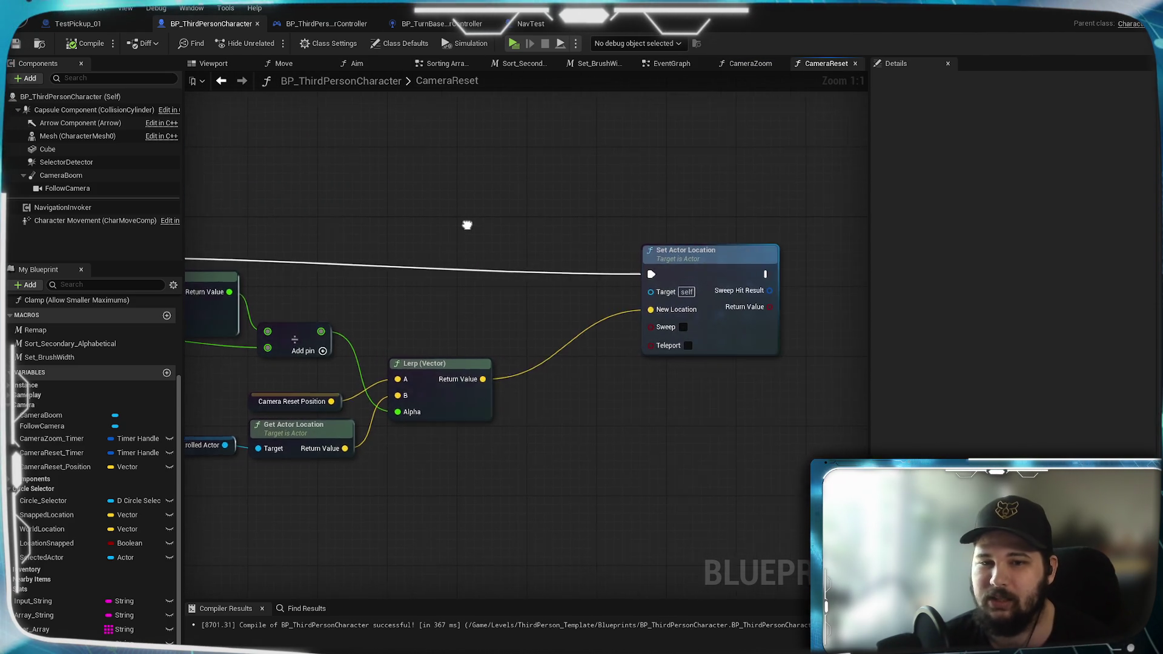
# Step: Minimize the Blueprint editor and fly the Lvl_ThirdPerson viewport toward the character
pyautogui.moveTo(750, 225); pyautogui.dragTo(804, 235)
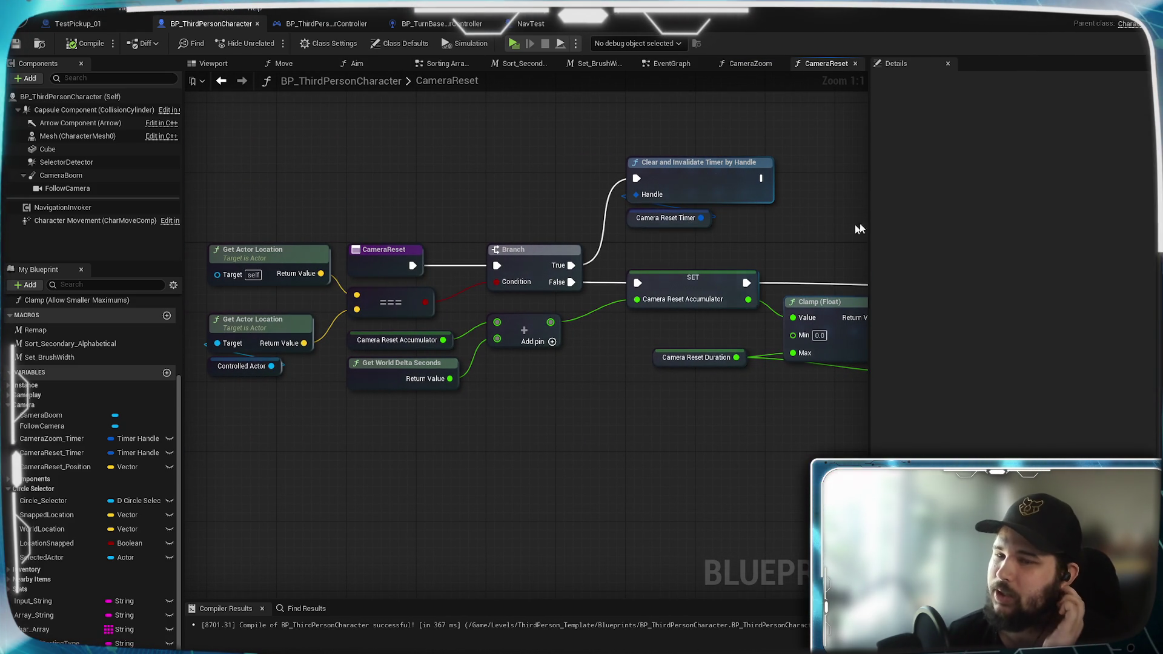
pyautogui.click(1101, 14)
pyautogui.moveTo(494, 474)
pyautogui.mouseDown()
pyautogui.moveTo(428, 392)
pyautogui.moveTo(473, 364)
pyautogui.moveTo(616, 431)
pyautogui.moveTo(582, 382)
pyautogui.moveTo(528, 355)
pyautogui.moveTo(628, 391)
pyautogui.moveTo(573, 381)
pyautogui.moveTo(600, 382)
pyautogui.mouseUp()
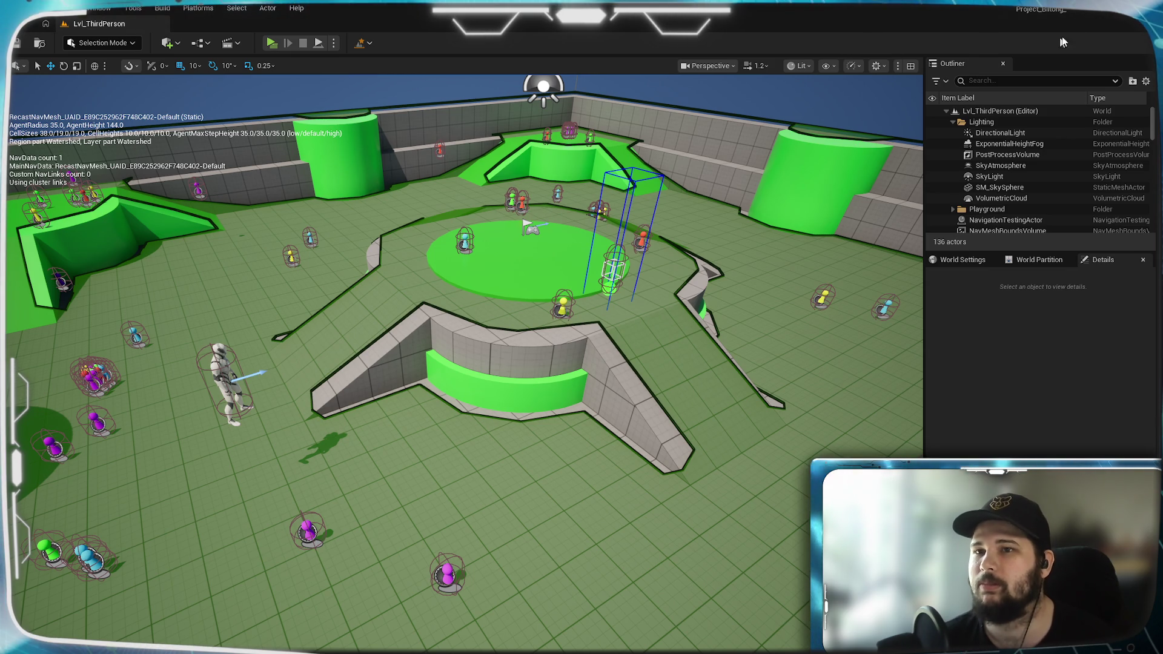
# Step: Save the level and all modified assets with File > Save All
pyautogui.click(42, 7)
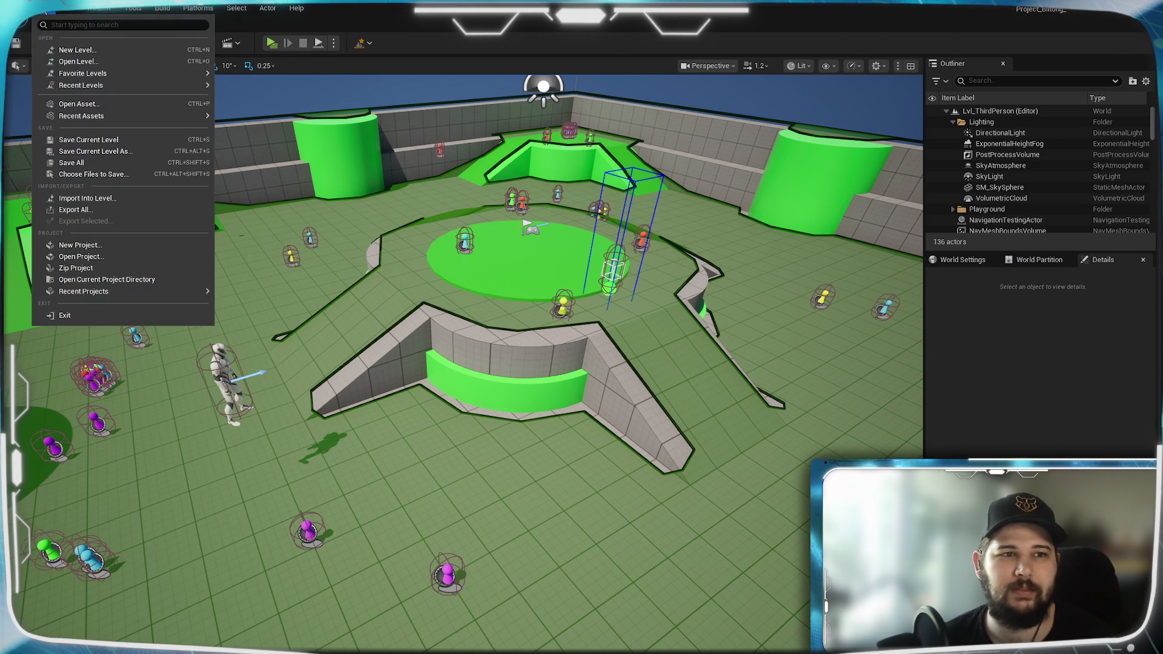
pyautogui.click(84, 164)
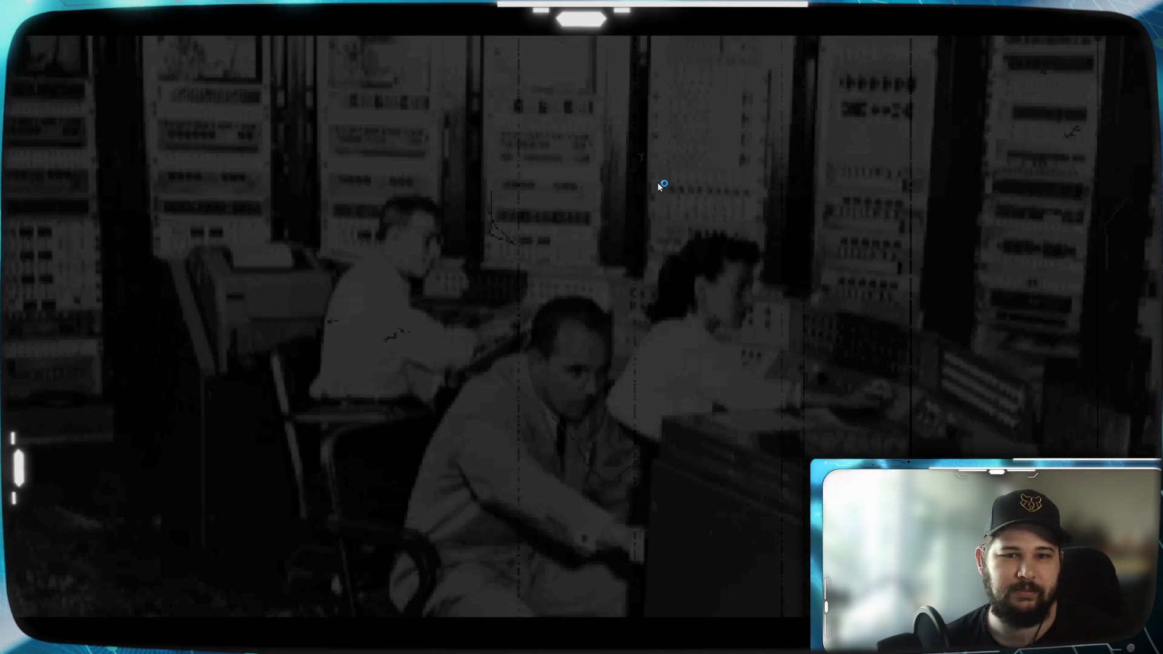
# Step: Skip the intro and load the slot 01 Mountain Cavern save
pyautogui.press('Escape')
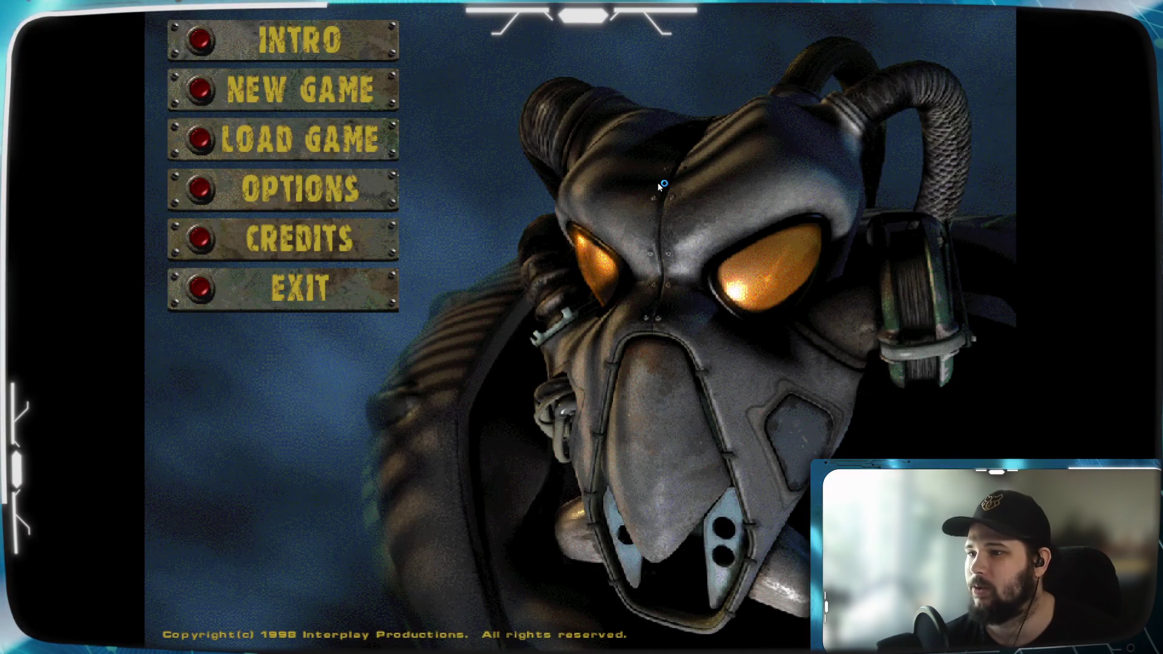
pyautogui.click(209, 136)
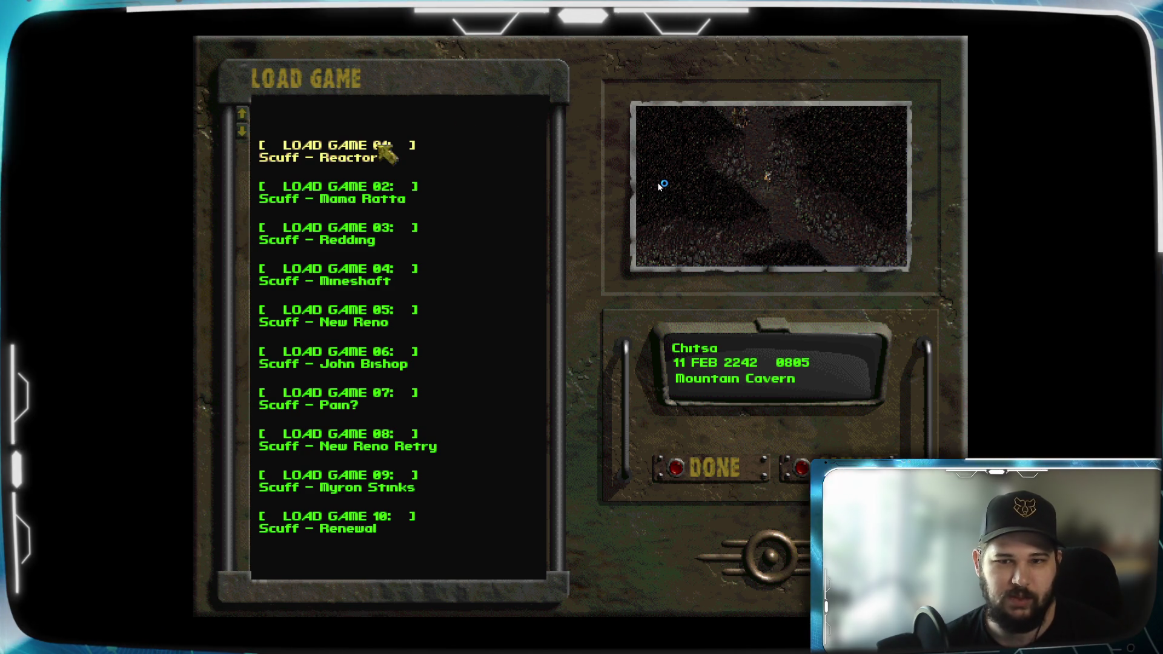
pyautogui.click(354, 192)
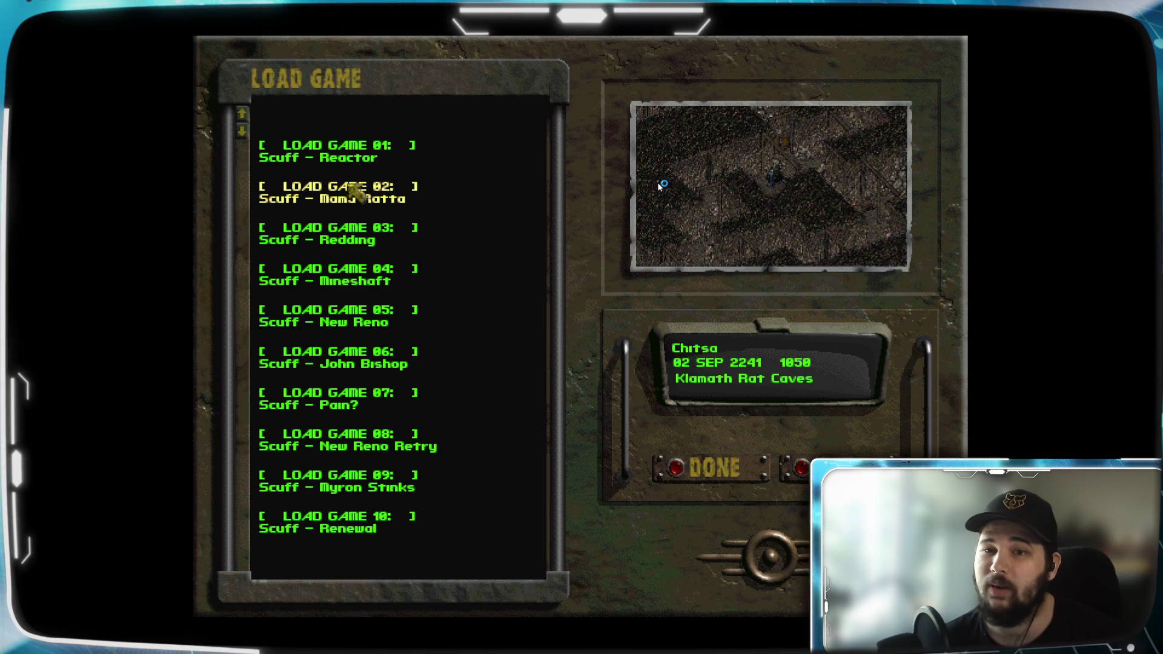
pyautogui.click(353, 160)
pyautogui.click(671, 466)
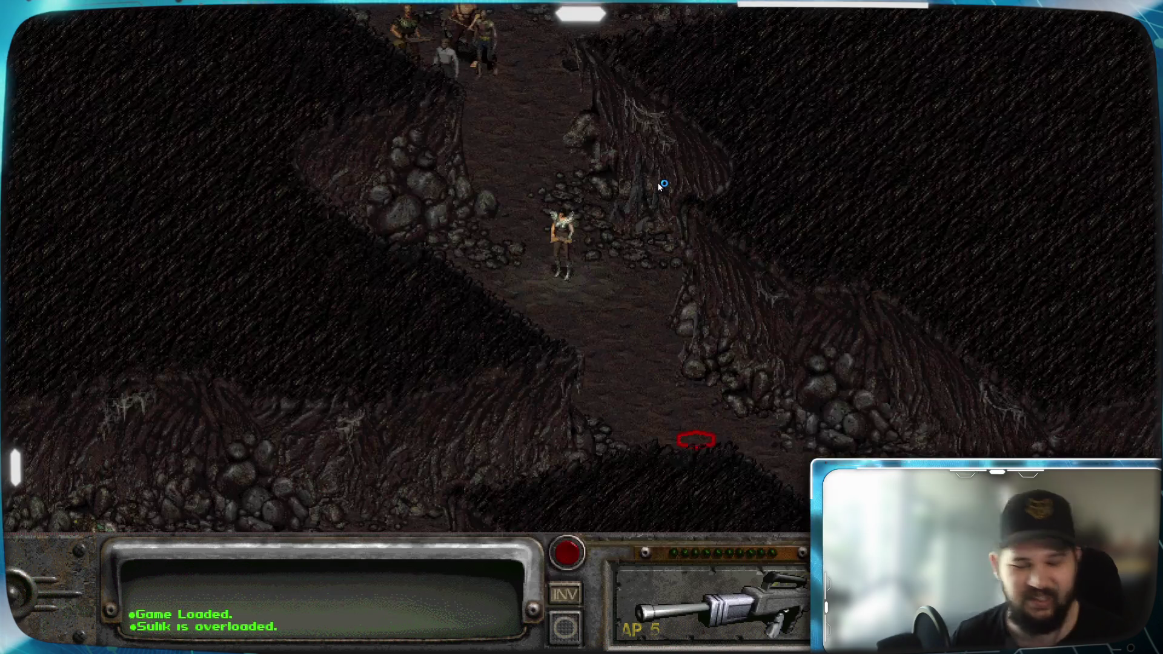
# Step: Scroll the Mountain Cavern map in all directions to scout the cave for creatures
pyautogui.press('Up')
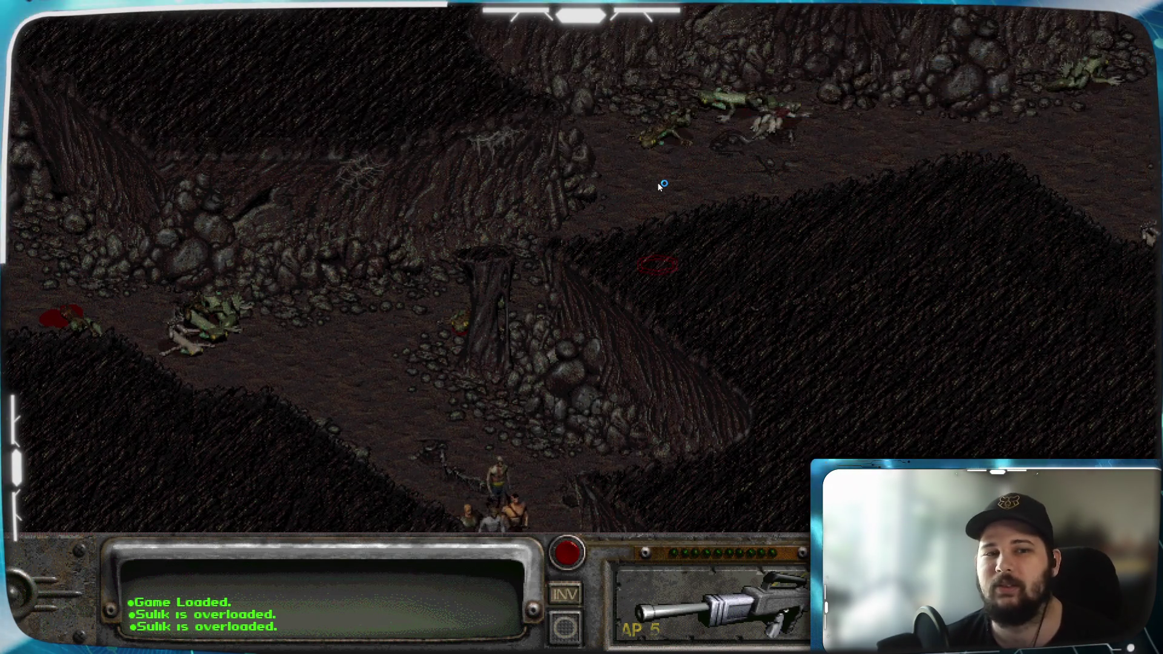
pyautogui.press('Down')
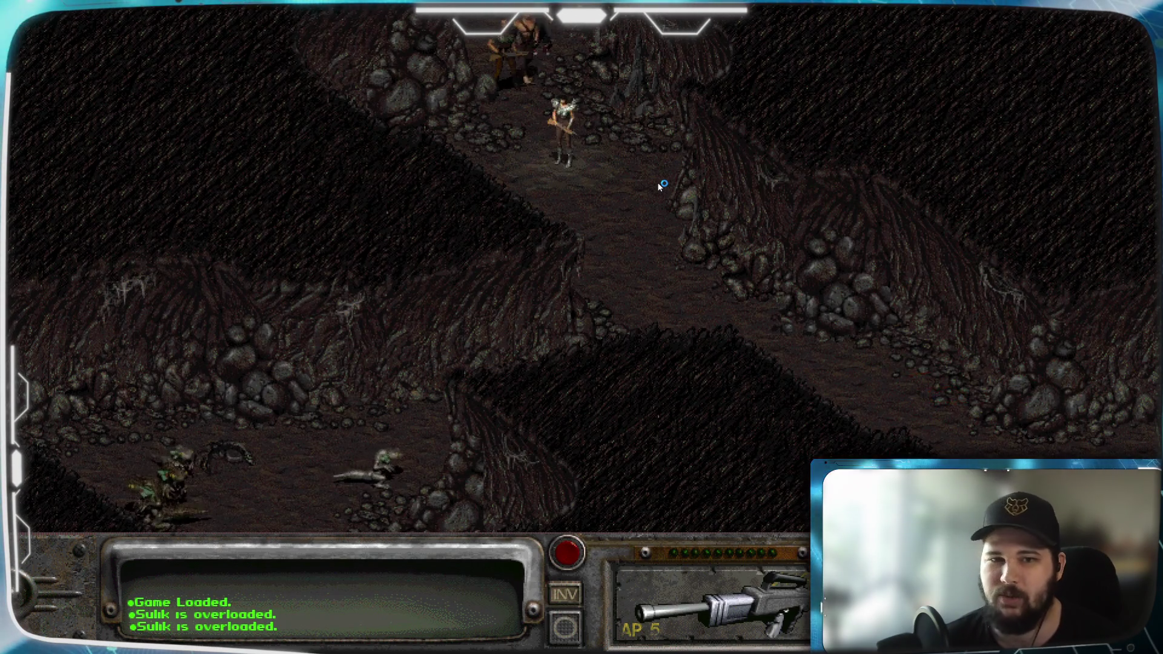
pyautogui.press('Down')
pyautogui.press('Down')
pyautogui.press('Left')
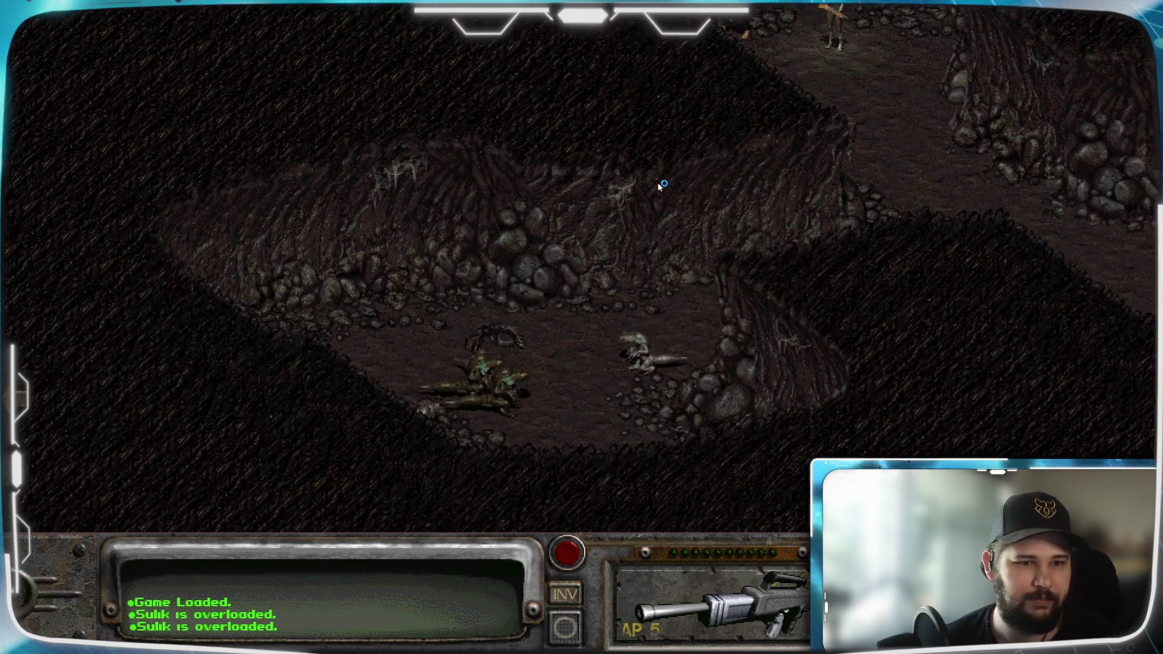
pyautogui.press('Left')
pyautogui.press('Right')
pyautogui.press('Left')
pyautogui.press('Left')
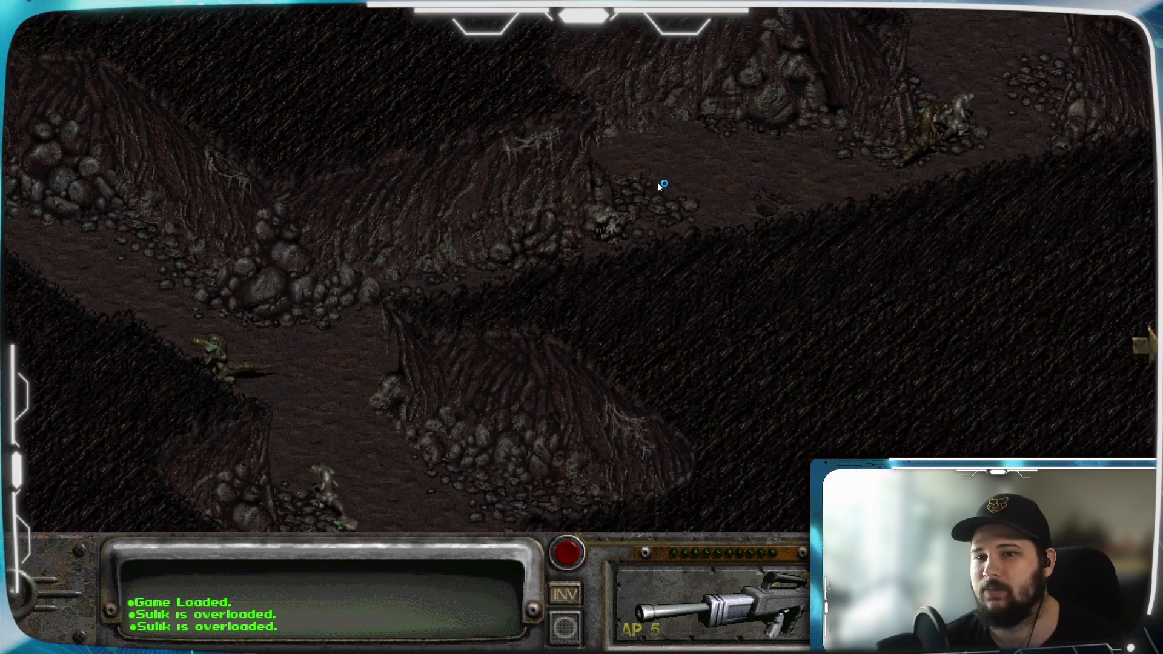
pyautogui.press('Down')
pyautogui.press('Right')
pyautogui.press('Up')
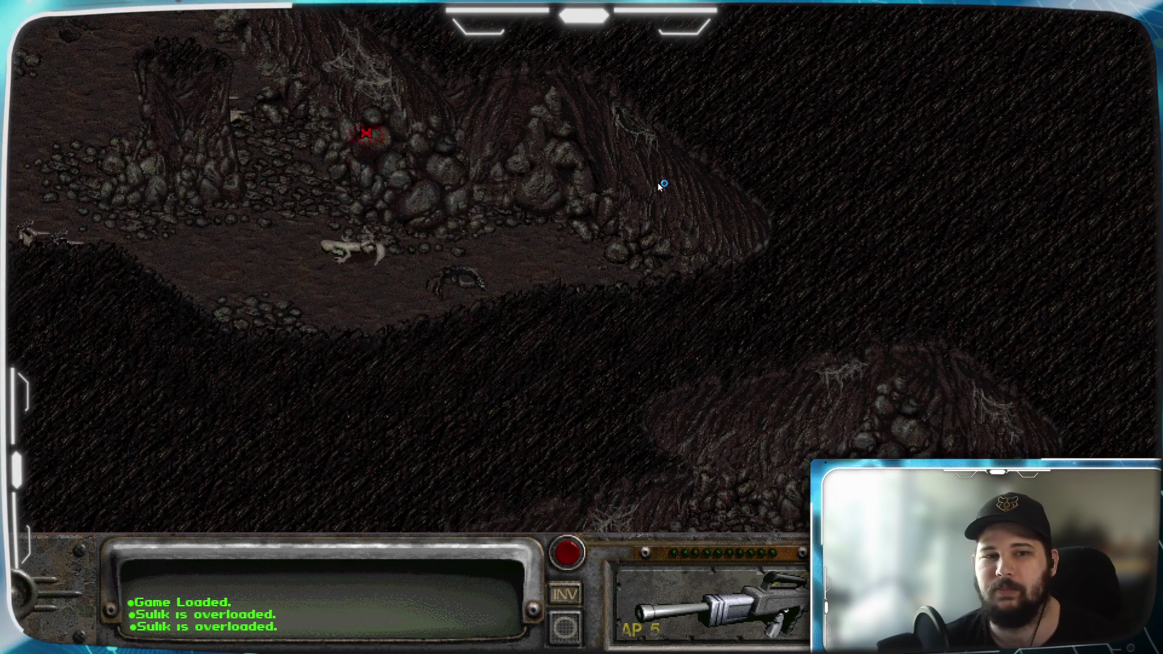
pyautogui.press('Down')
# Step: Bring the party and nearby creatures into view, then walk the character down the path toward them
pyautogui.press('Right')
pyautogui.press('Up')
pyautogui.press('Up')
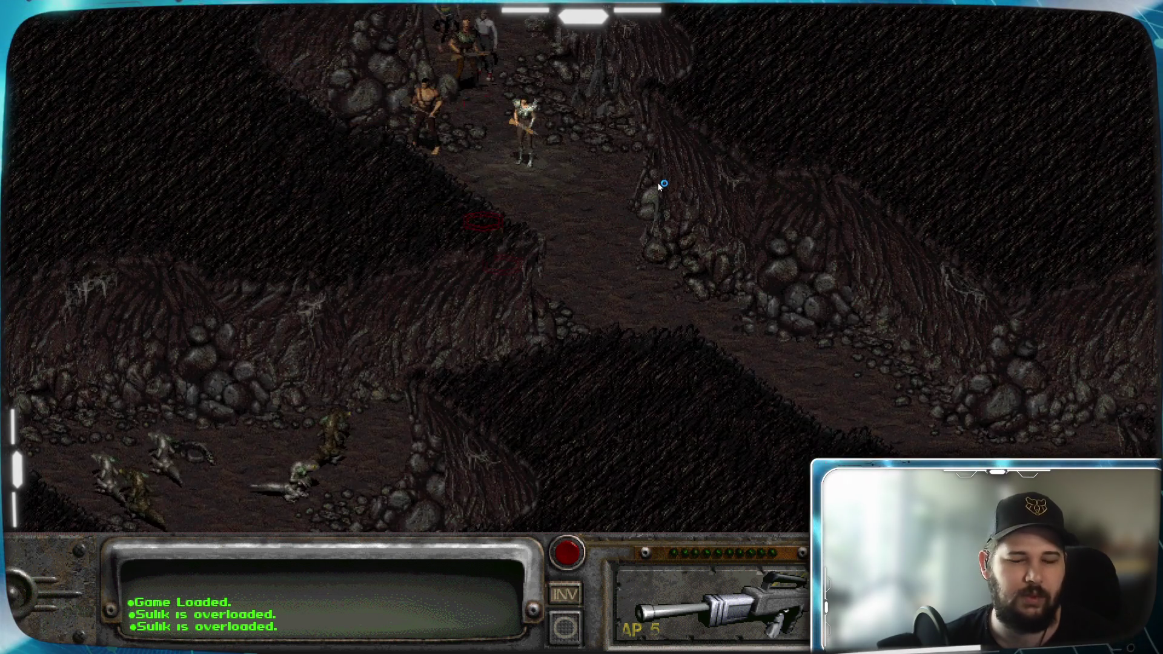
pyautogui.press('Up')
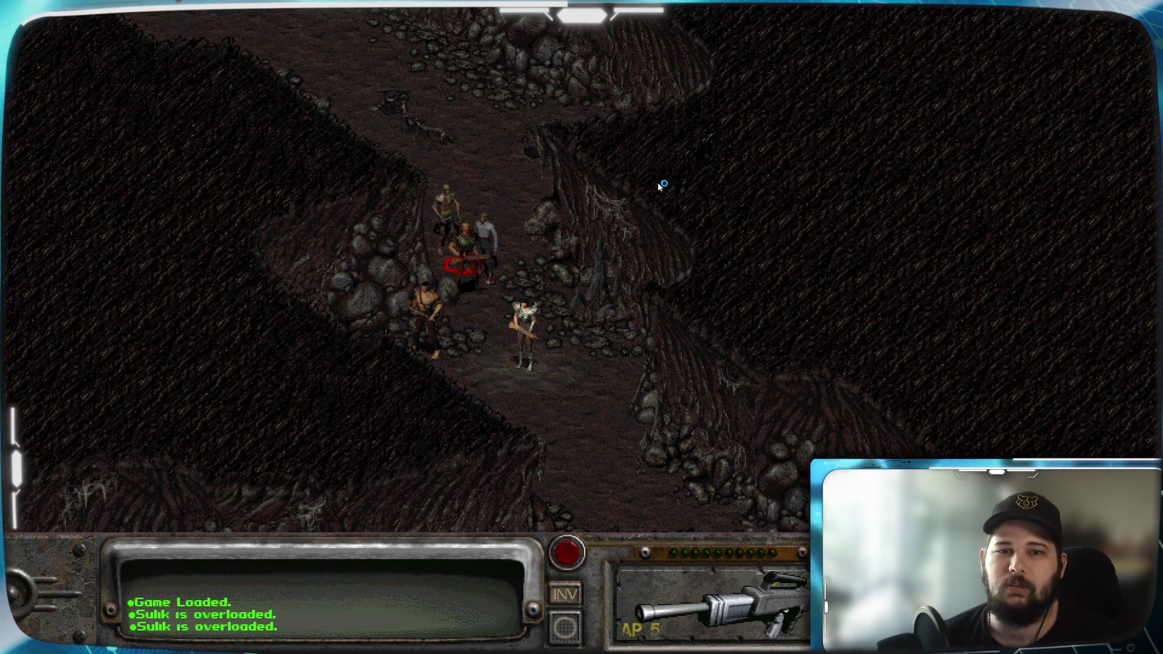
pyautogui.press('Down')
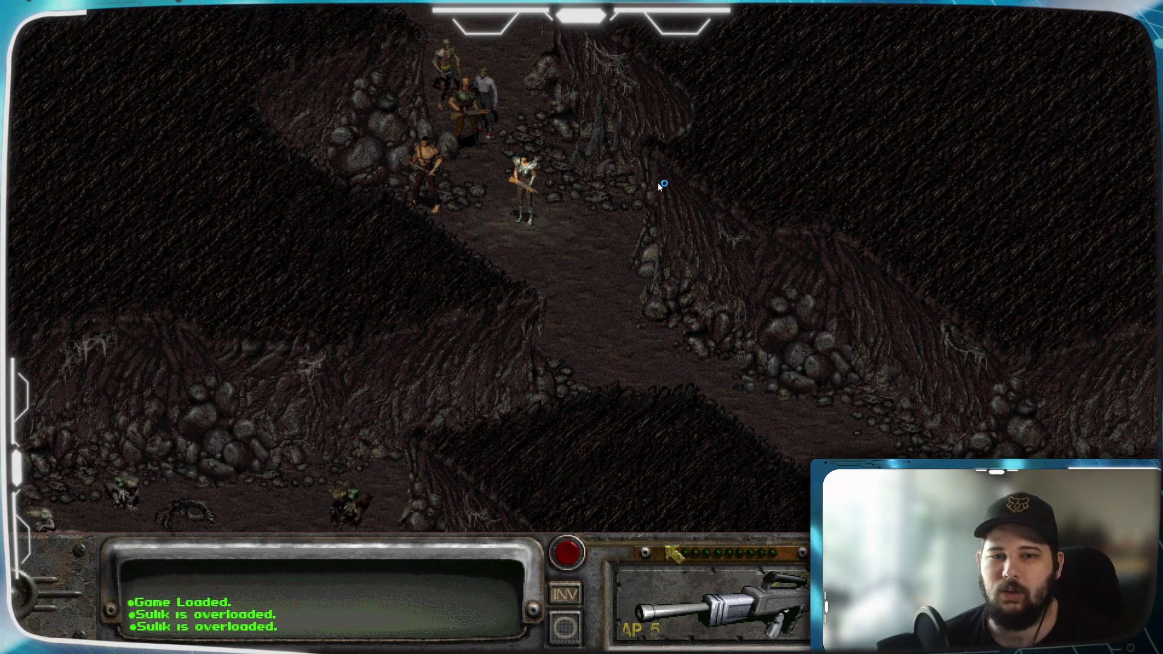
pyautogui.press('Down')
pyautogui.press('Down')
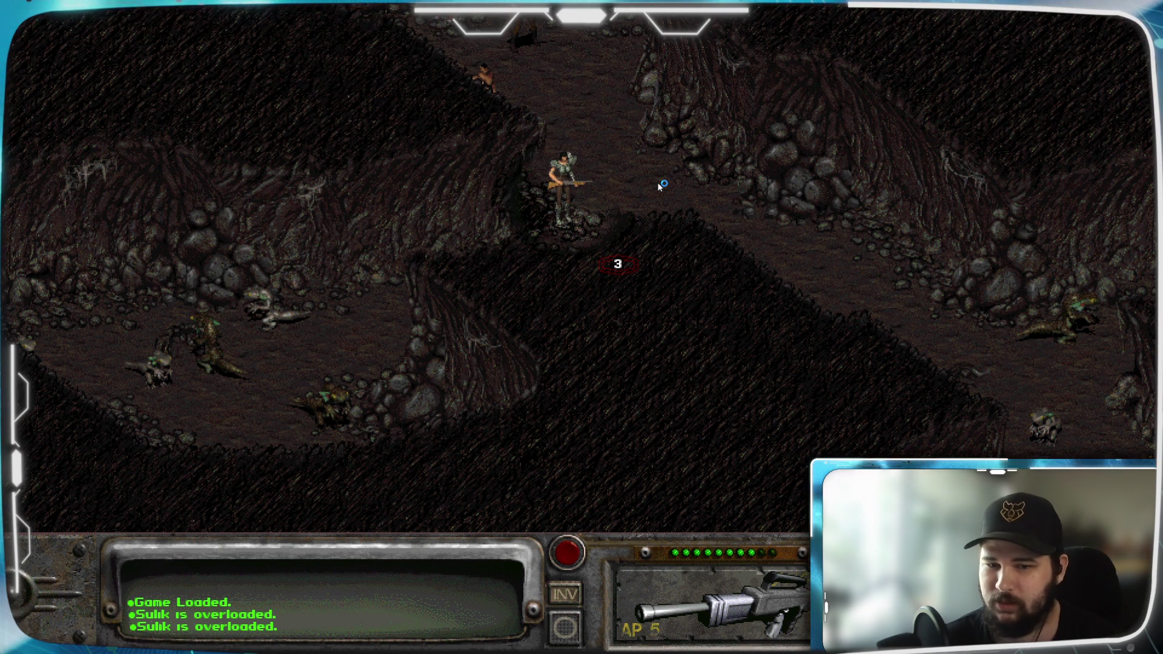
pyautogui.click(618, 264)
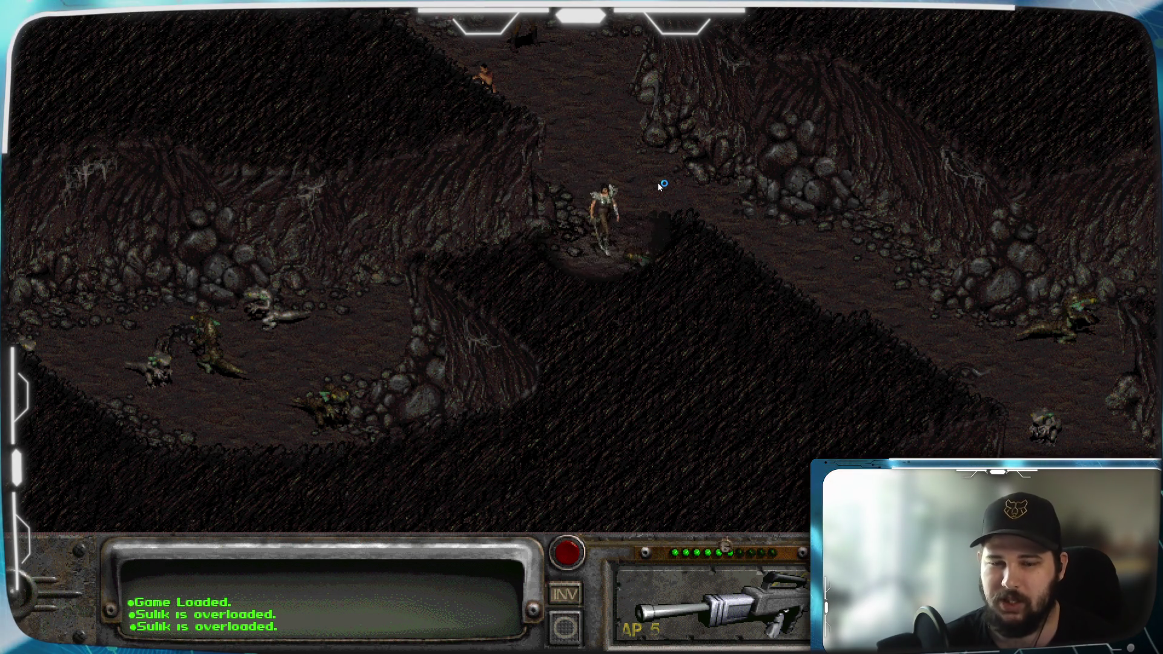
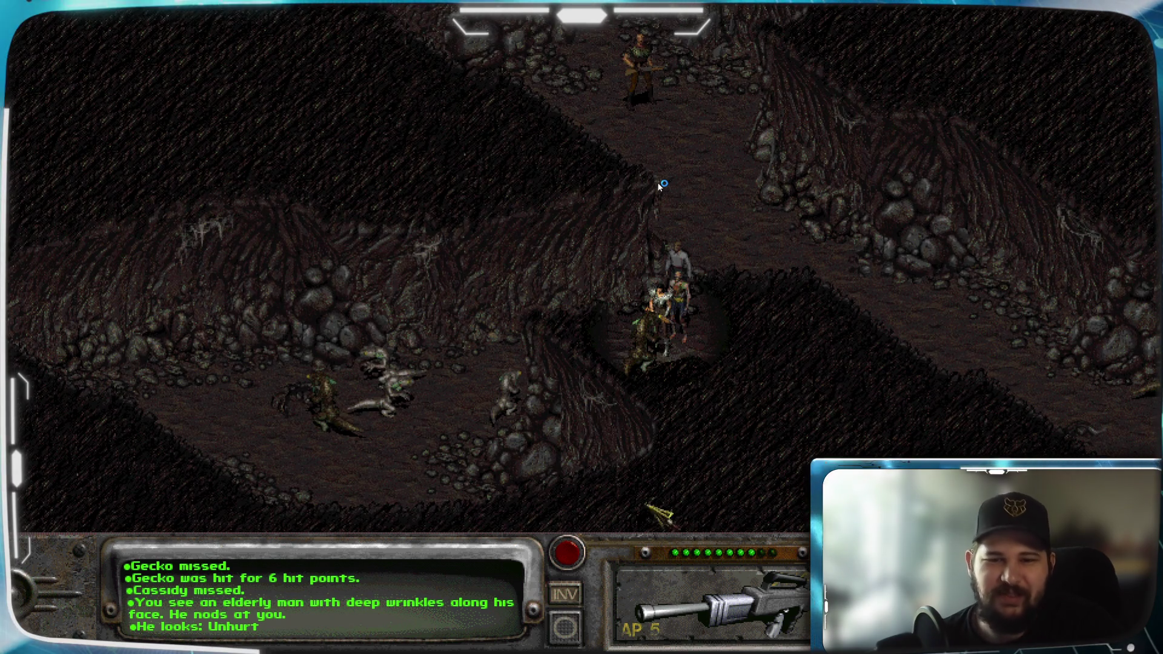
# Step: Switch the rifle's attack mode, end the turn, and examine the elderly man twice
pyautogui.rightClick(693, 611)
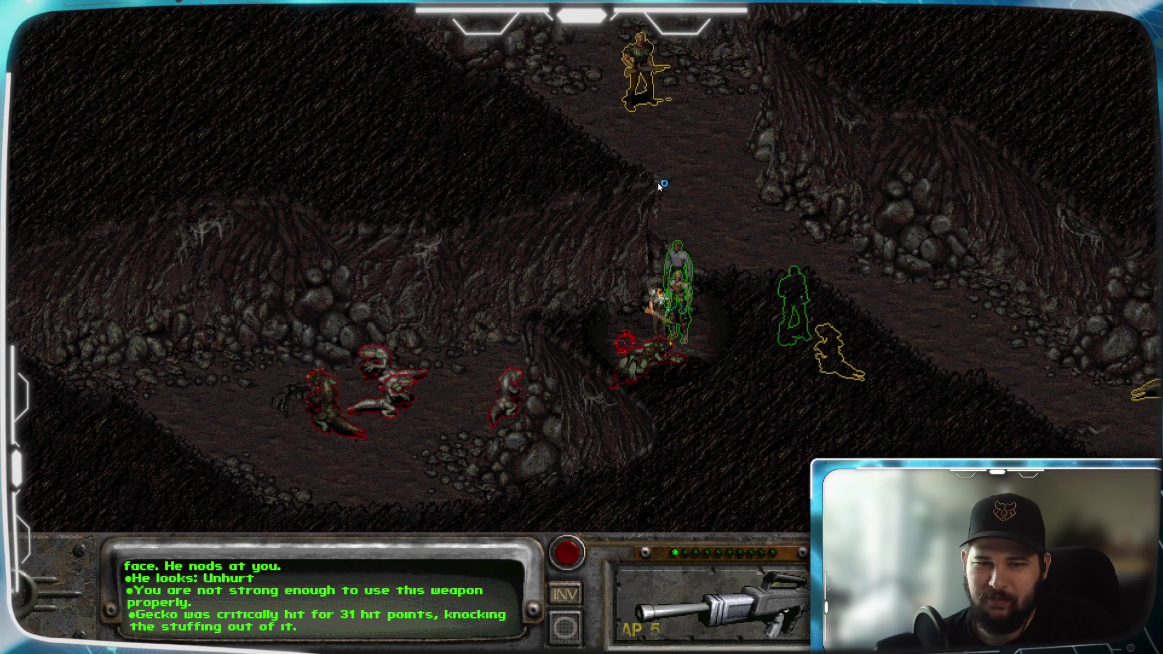
pyautogui.press('space')
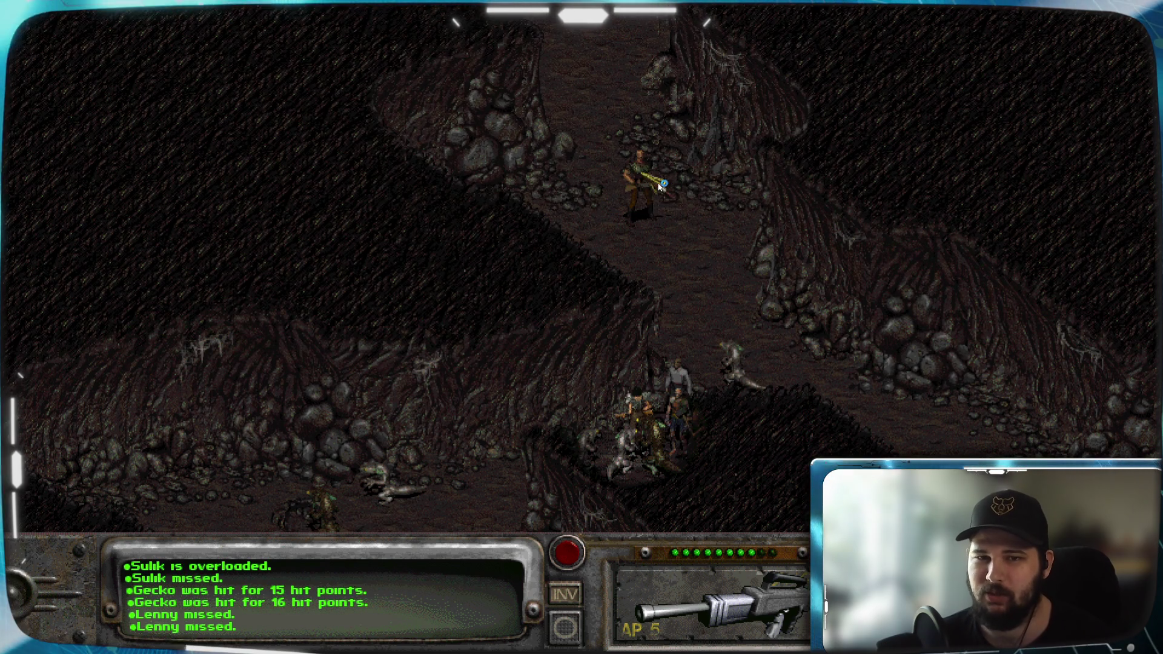
pyautogui.click(660, 185)
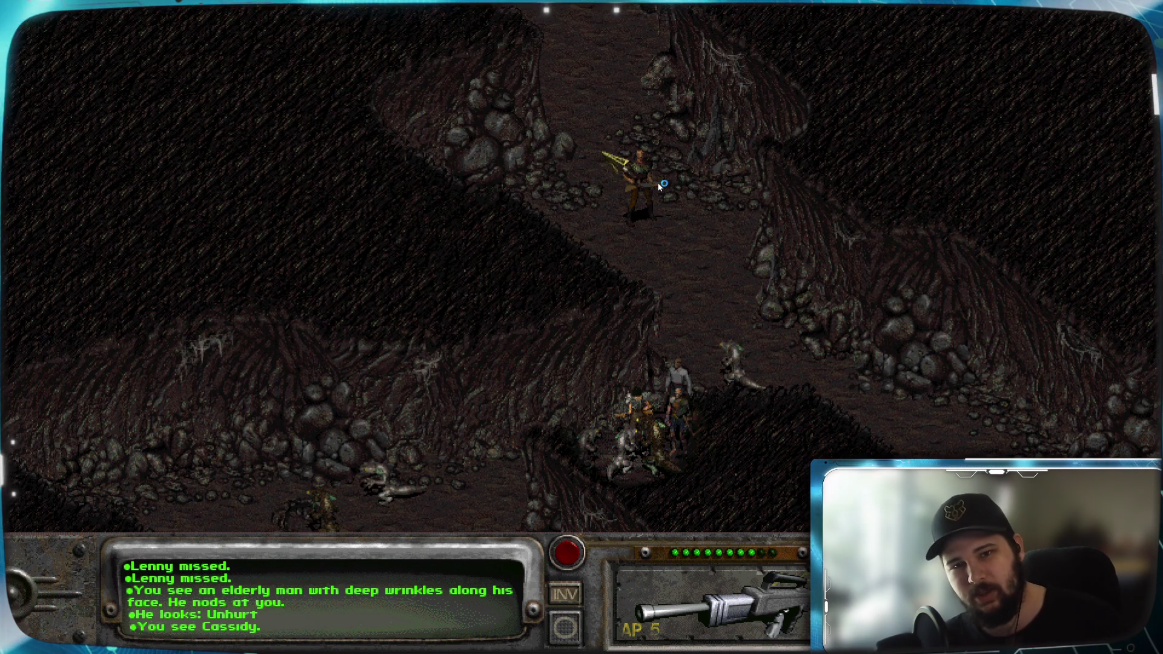
pyautogui.click(659, 185)
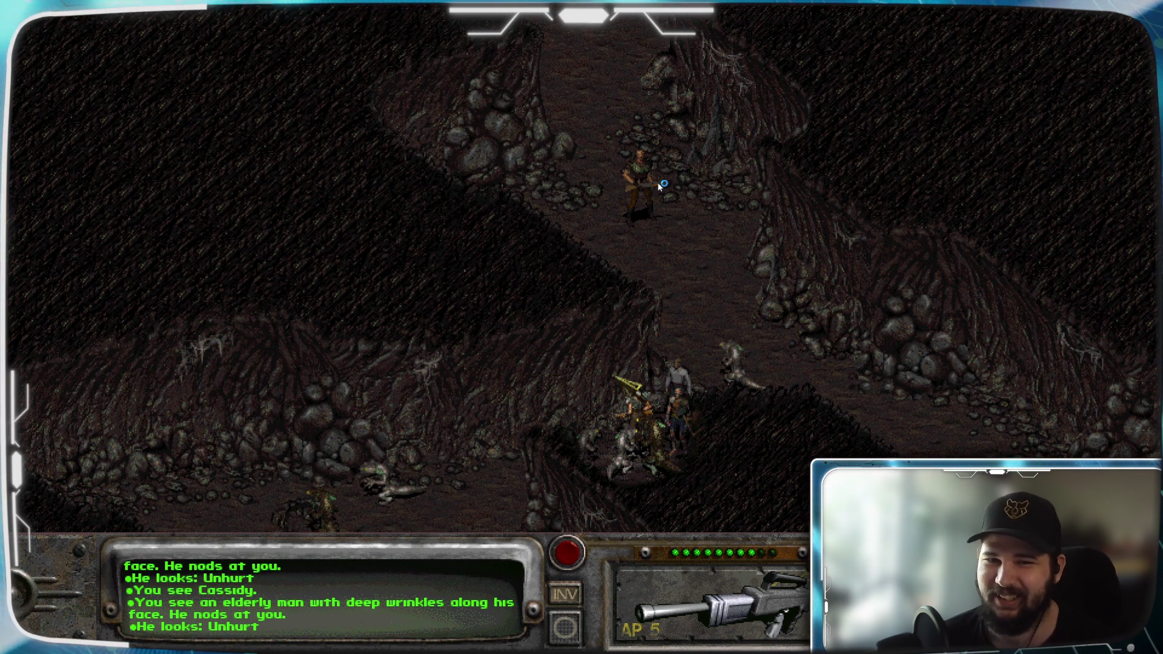
# Step: Start combat with the geckos and toggle the creature outlines off and back on
pyautogui.press('a')
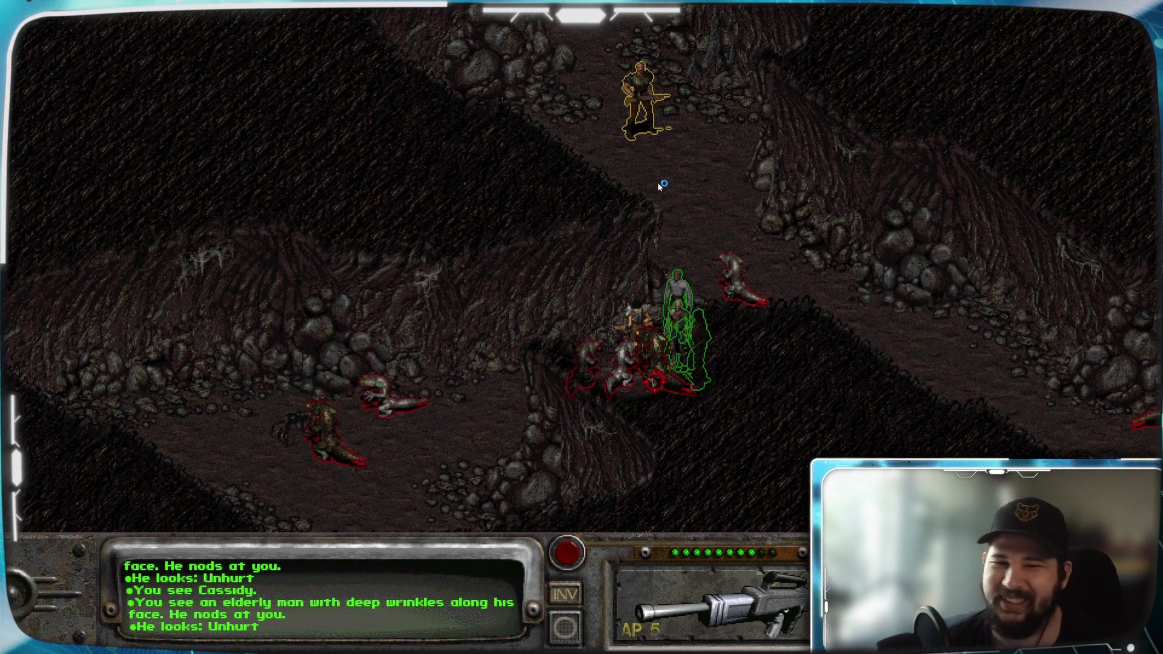
pyautogui.press('shift')
pyautogui.press('shift')
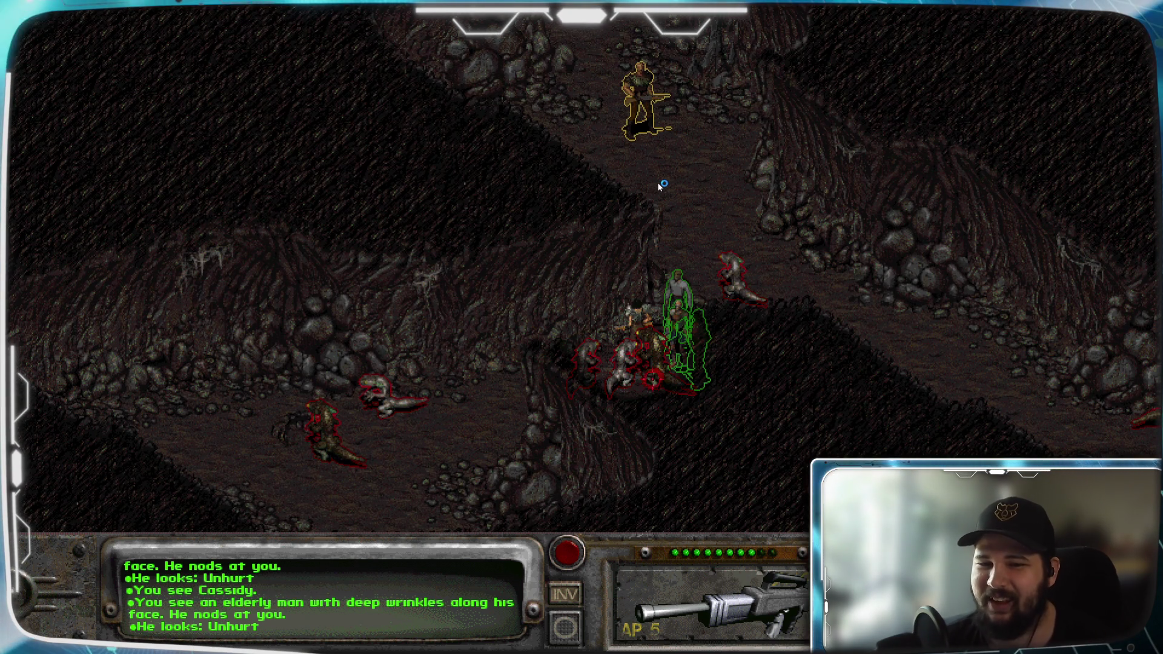
pyautogui.press('shift')
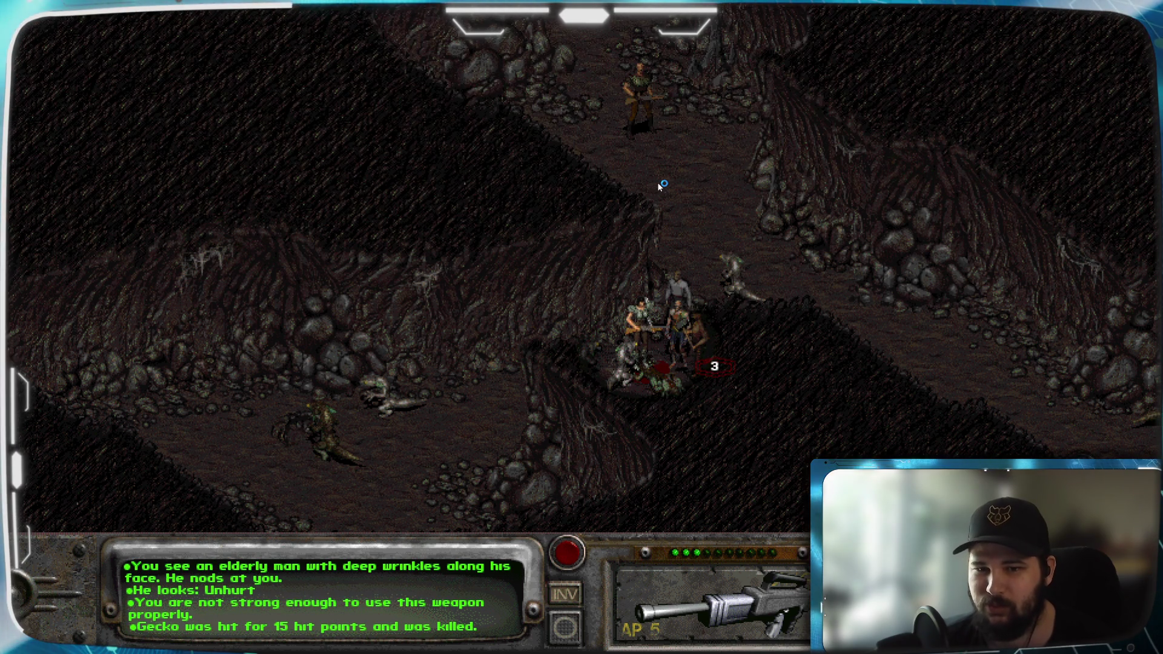
# Step: Switch the rifle to aimed shots and end the turn so the geckos act
pyautogui.press('n')
pyautogui.press('n')
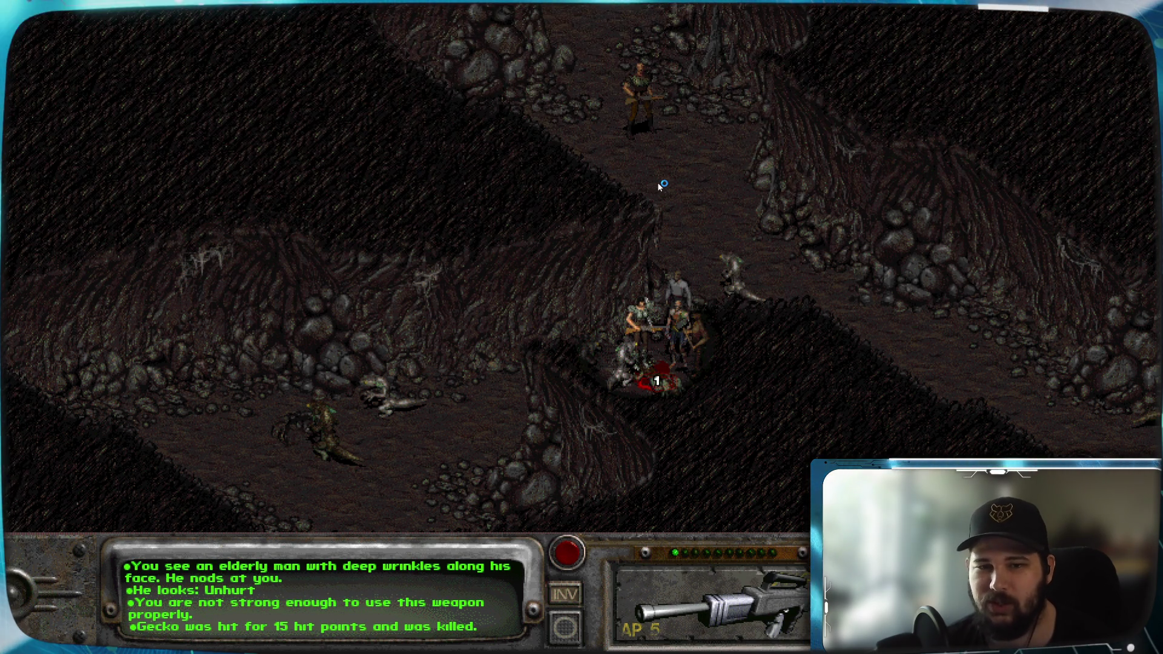
pyautogui.press('space')
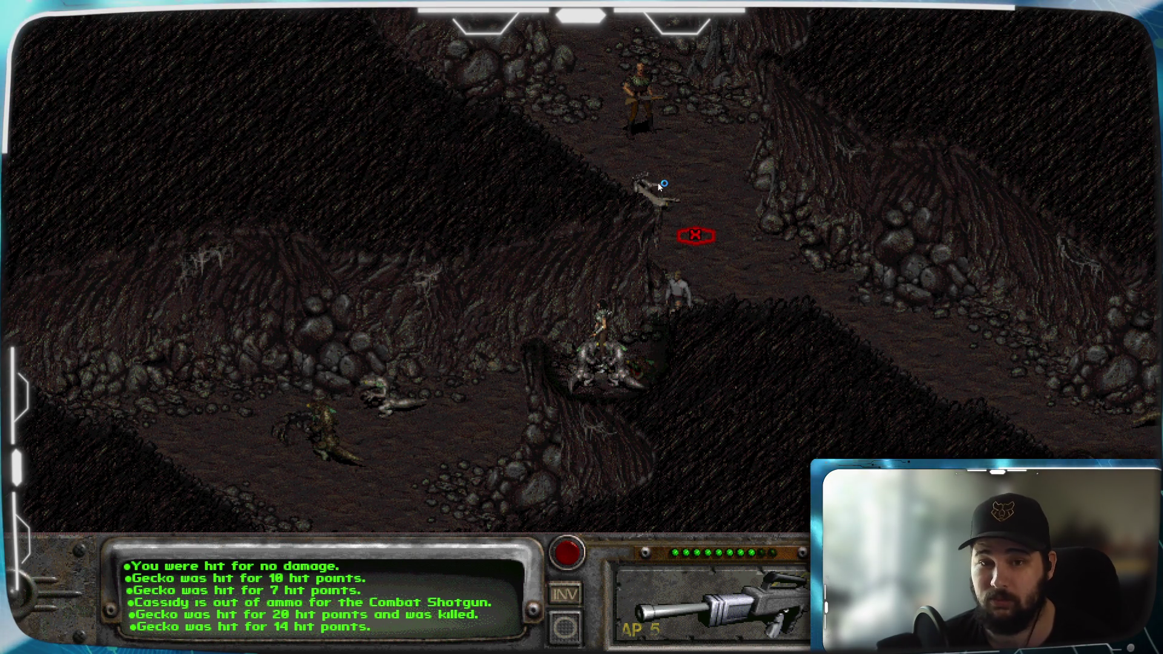
# Step: Look further down the cave, return to the party, try a move, and end the turn
pyautogui.press('Down')
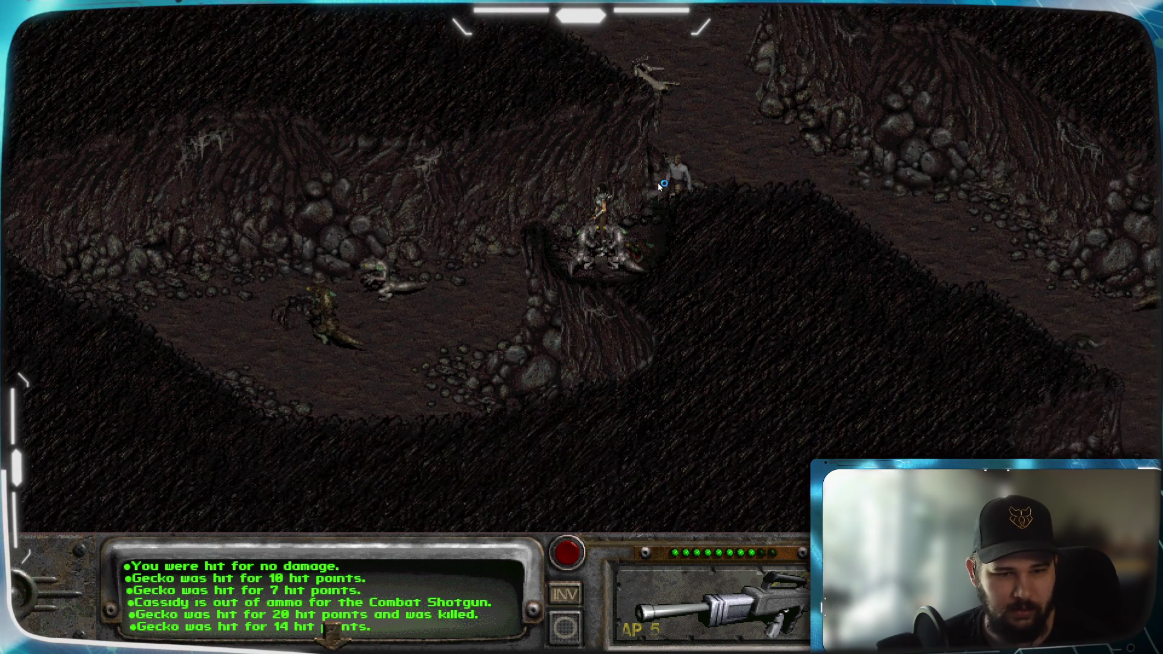
pyautogui.press('Down')
pyautogui.press('Up')
pyautogui.press('Up')
pyautogui.press('Down')
pyautogui.press('Down')
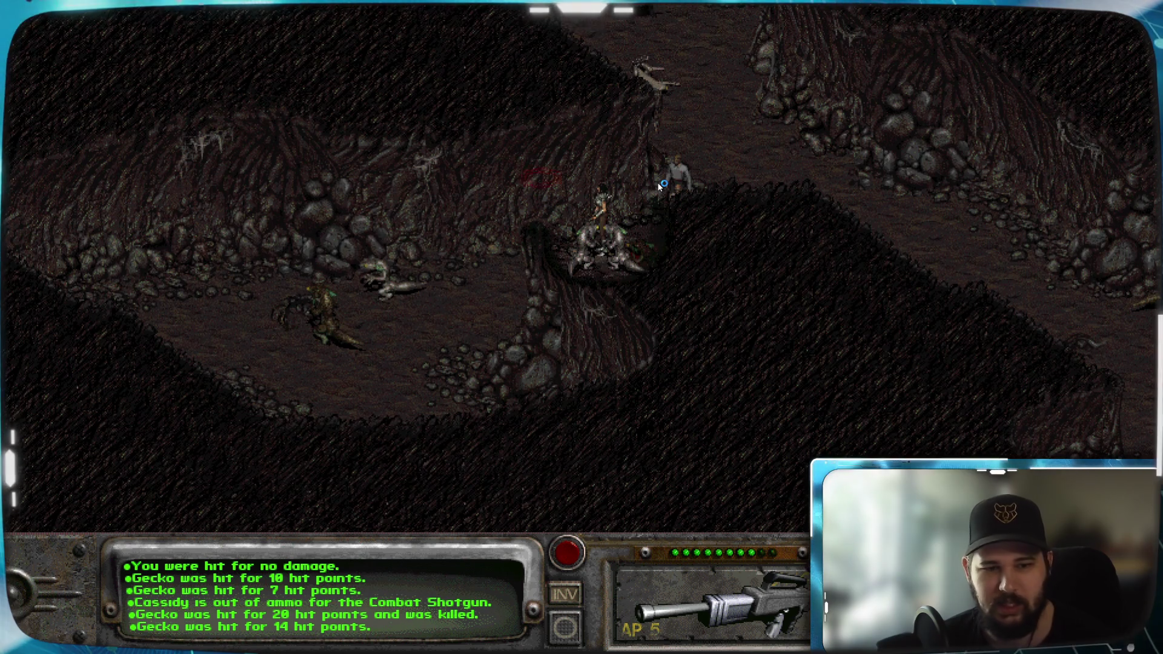
pyautogui.press('Up')
pyautogui.press('Up')
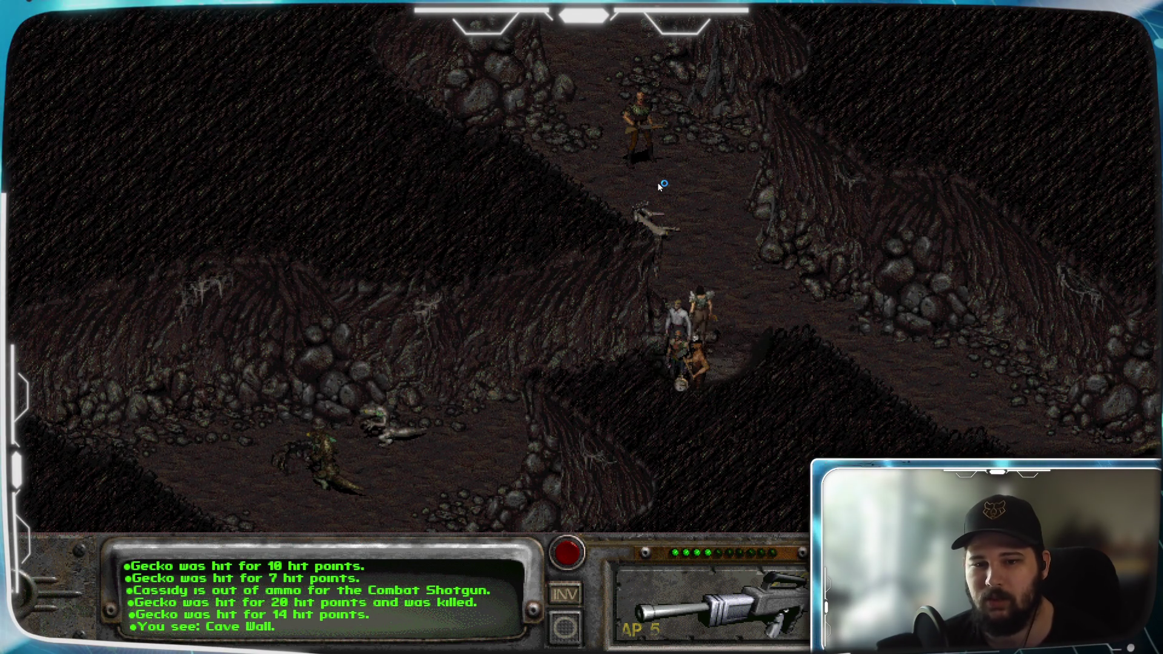
pyautogui.click(661, 186)
pyautogui.press('space')
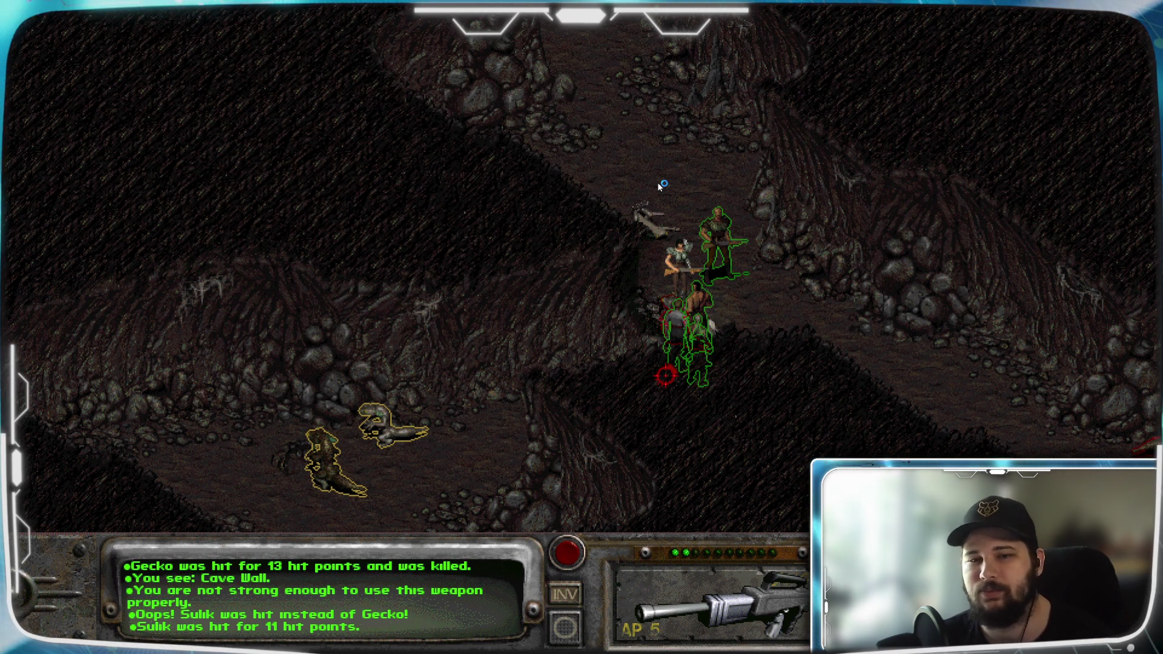
# Step: Change the rifle's firing mode, end the turn, and survey the cave around the party
pyautogui.rightClick(727, 610)
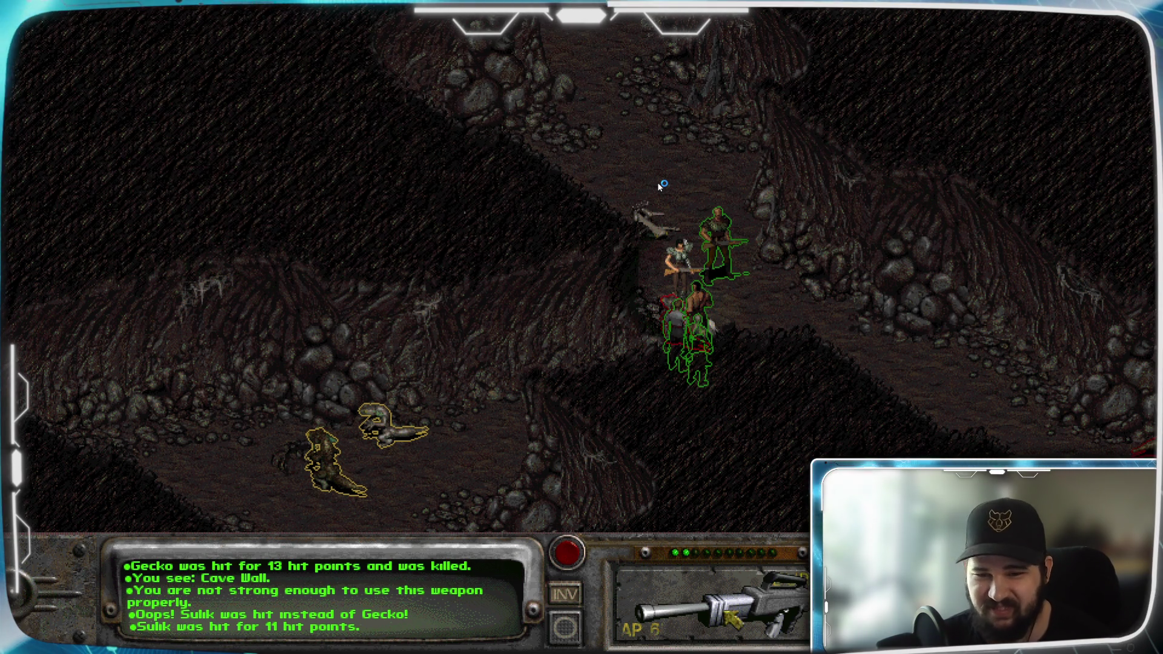
pyautogui.press('space')
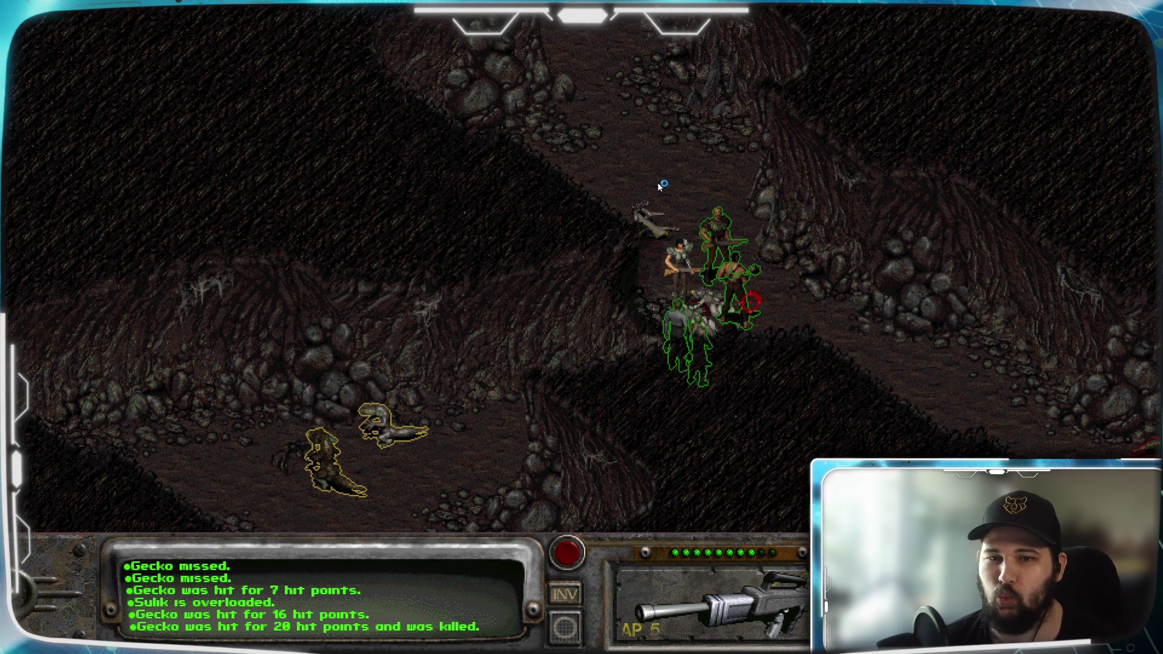
pyautogui.press('Up')
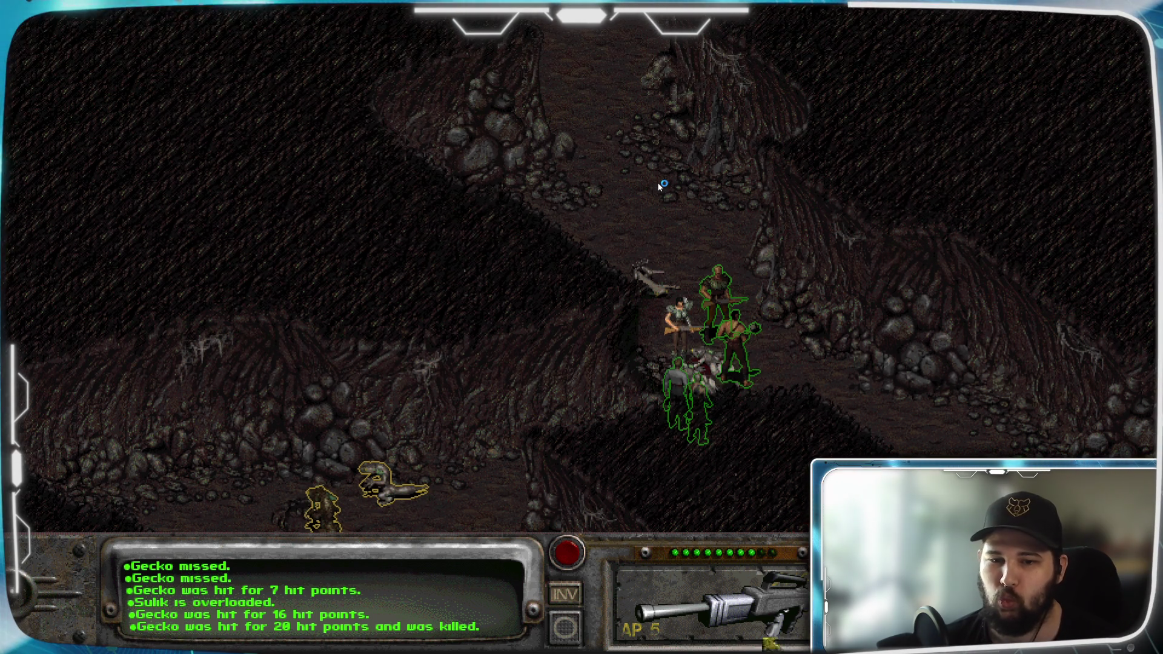
pyautogui.press('Down')
pyautogui.press('Down')
pyautogui.press('Up')
pyautogui.press('Down')
pyautogui.press('Down')
pyautogui.press('Up')
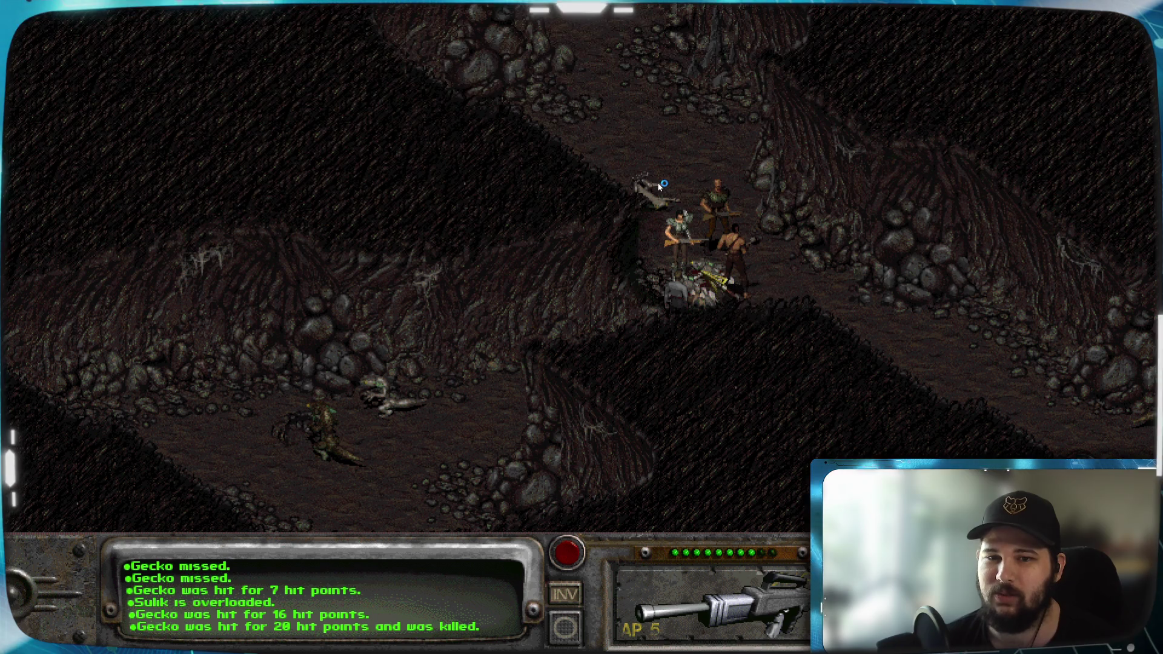
# Step: End combat now the geckos are dead and start talking to the companion
pyautogui.rightClick(758, 295)
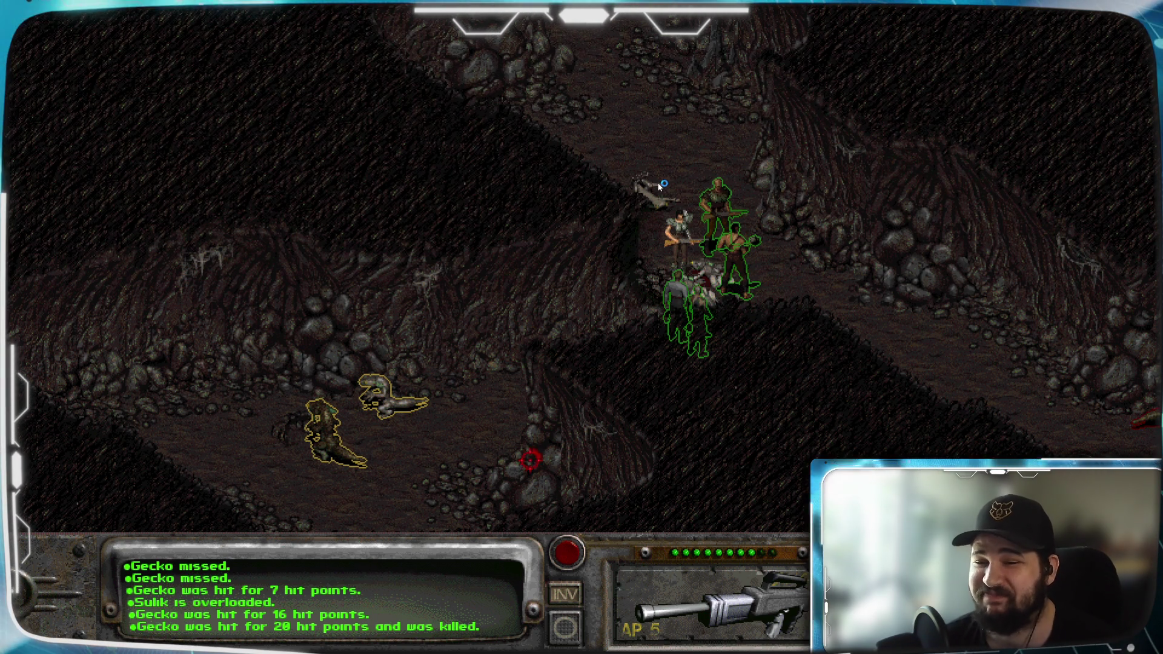
pyautogui.press('Down')
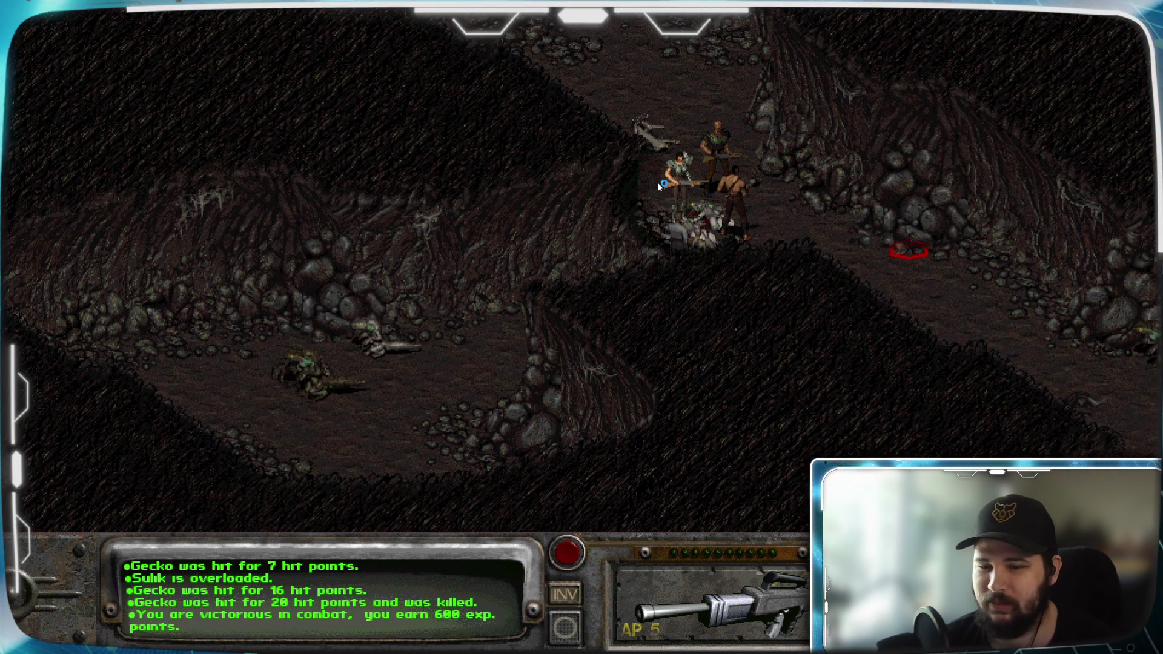
pyautogui.click(659, 183)
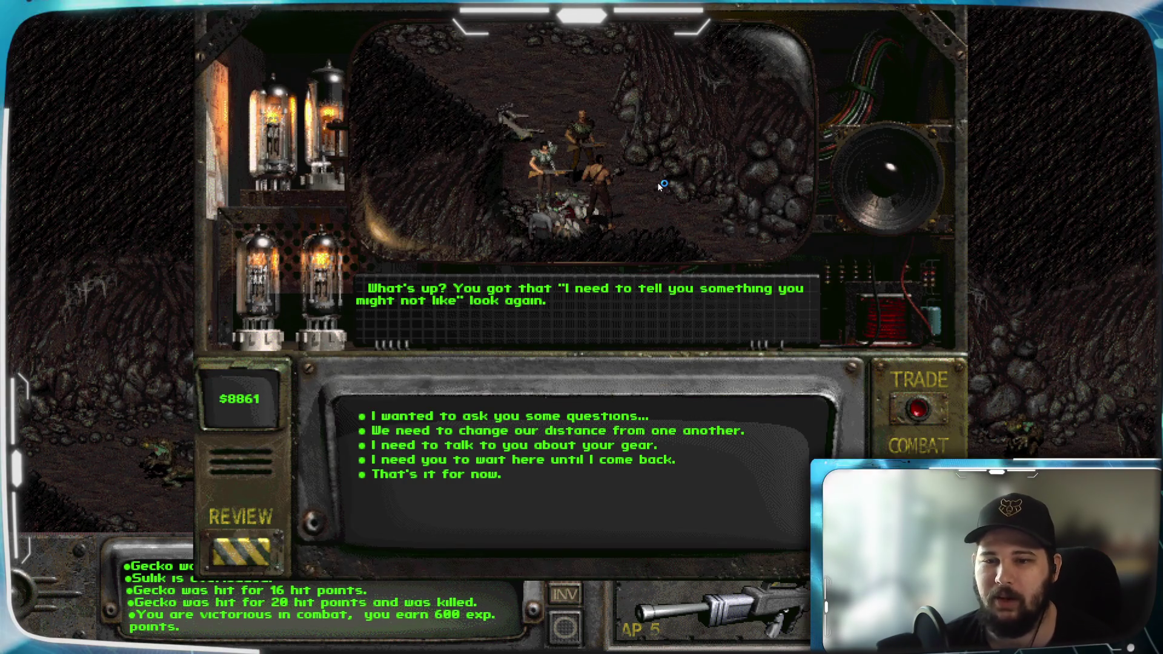
# Step: Have the companion use the Assault Rifle, glance at trading, and say 'That's it for now'
pyautogui.press('3')
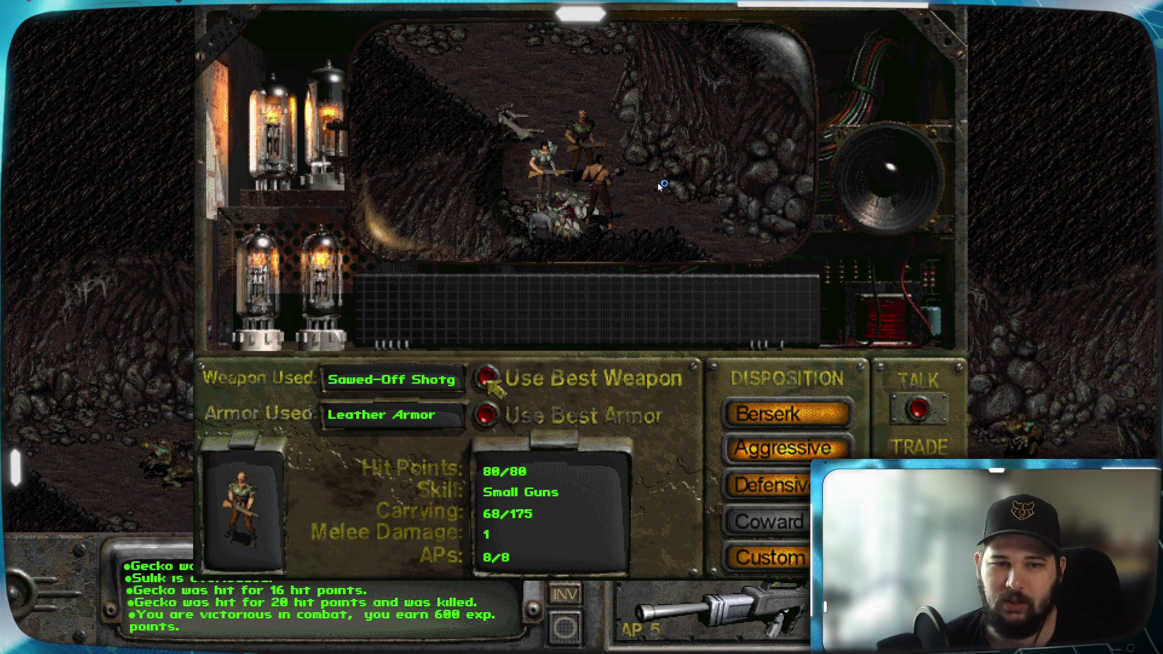
pyautogui.click(488, 380)
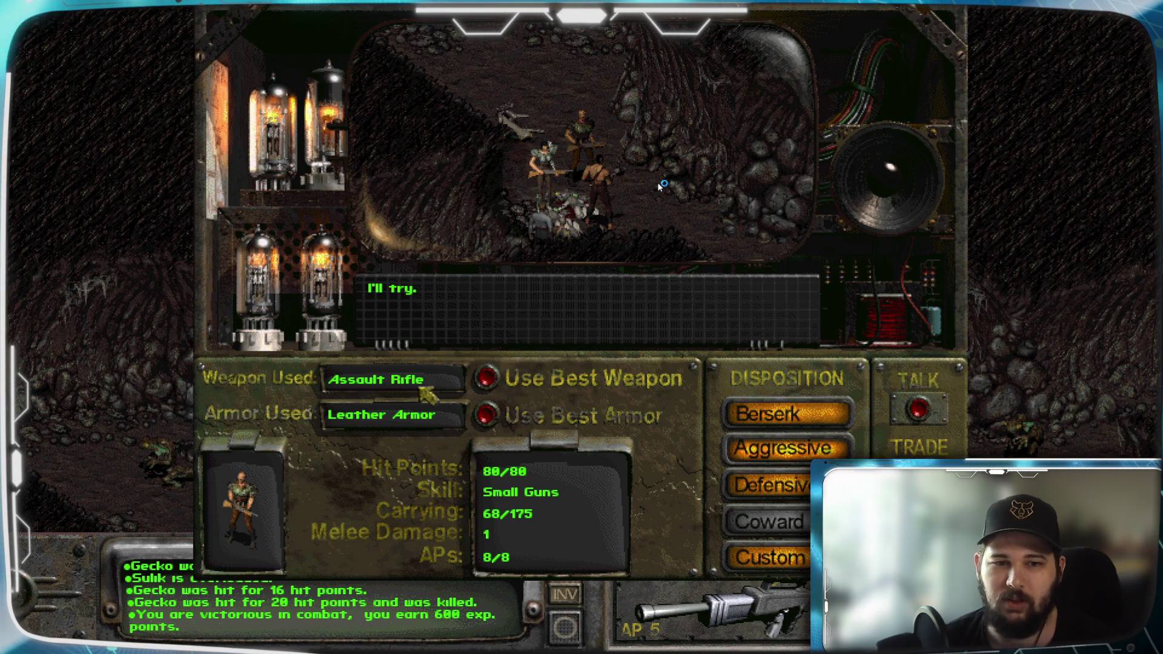
pyautogui.click(919, 409)
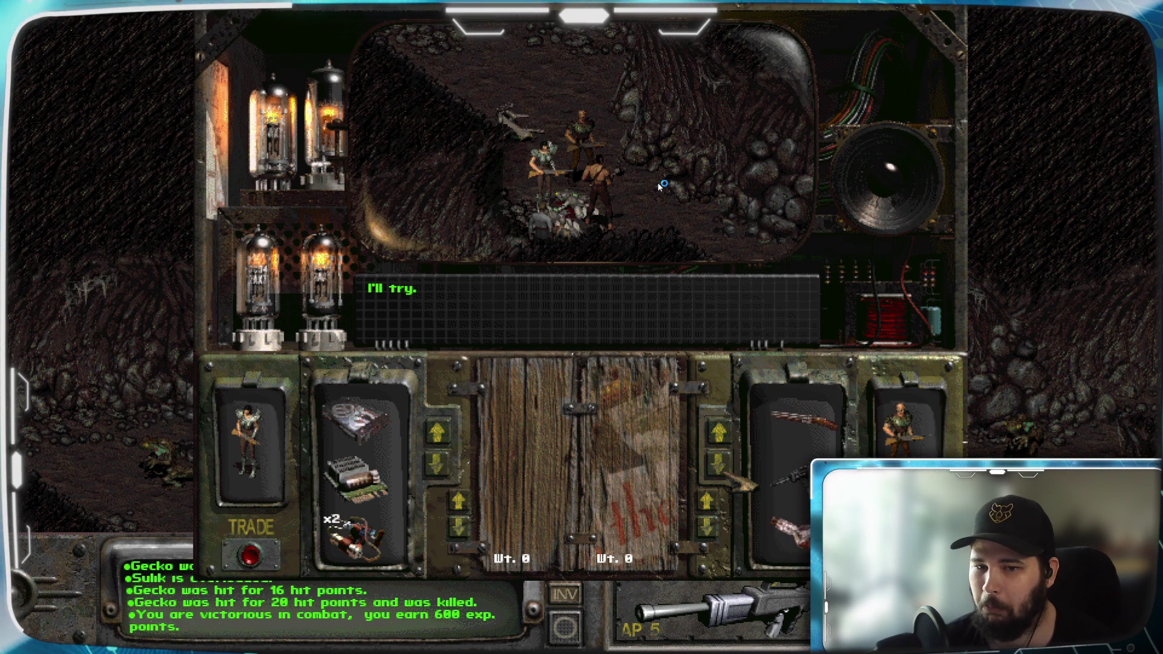
pyautogui.scroll(-3, 739, 463)
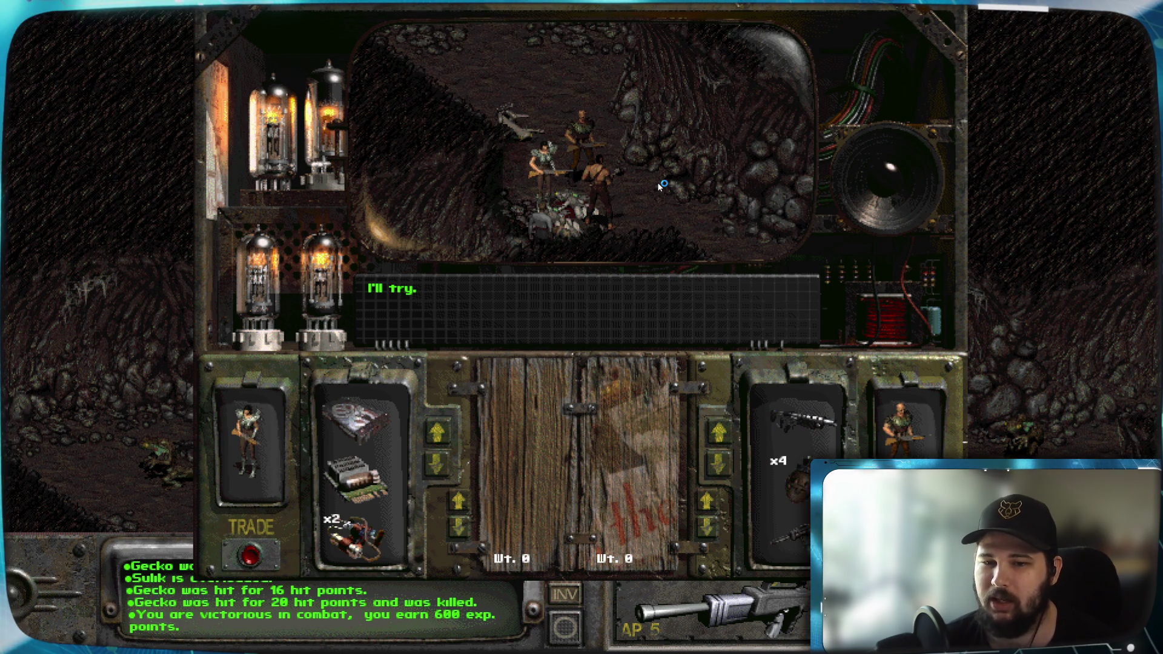
pyautogui.press('Escape')
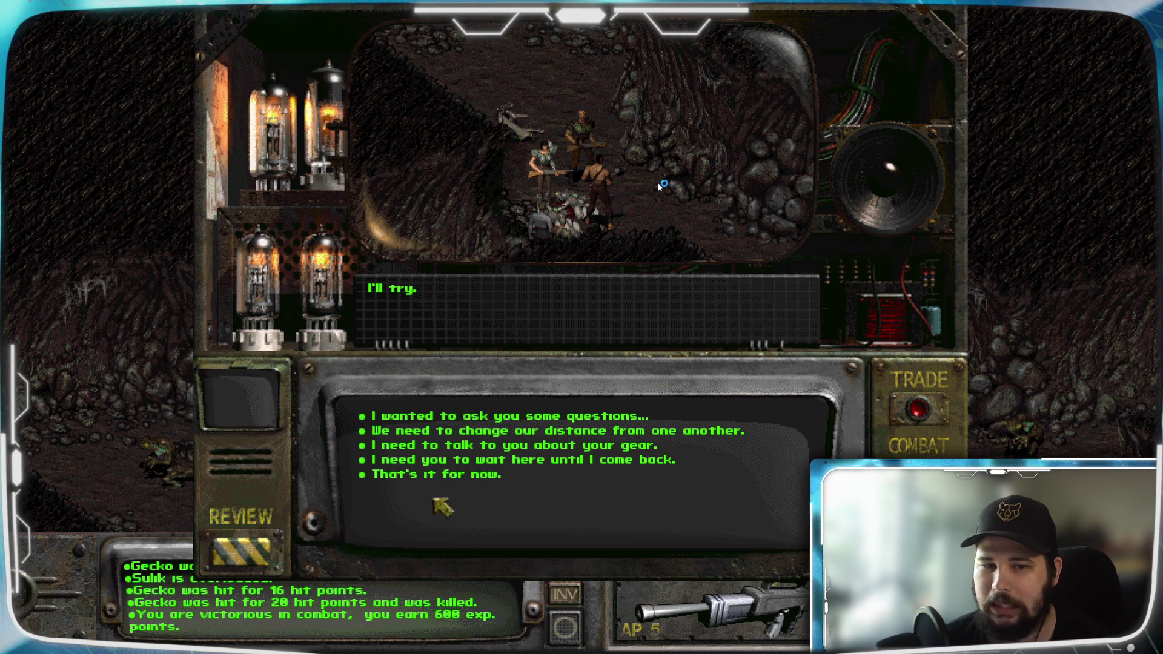
pyautogui.click(455, 477)
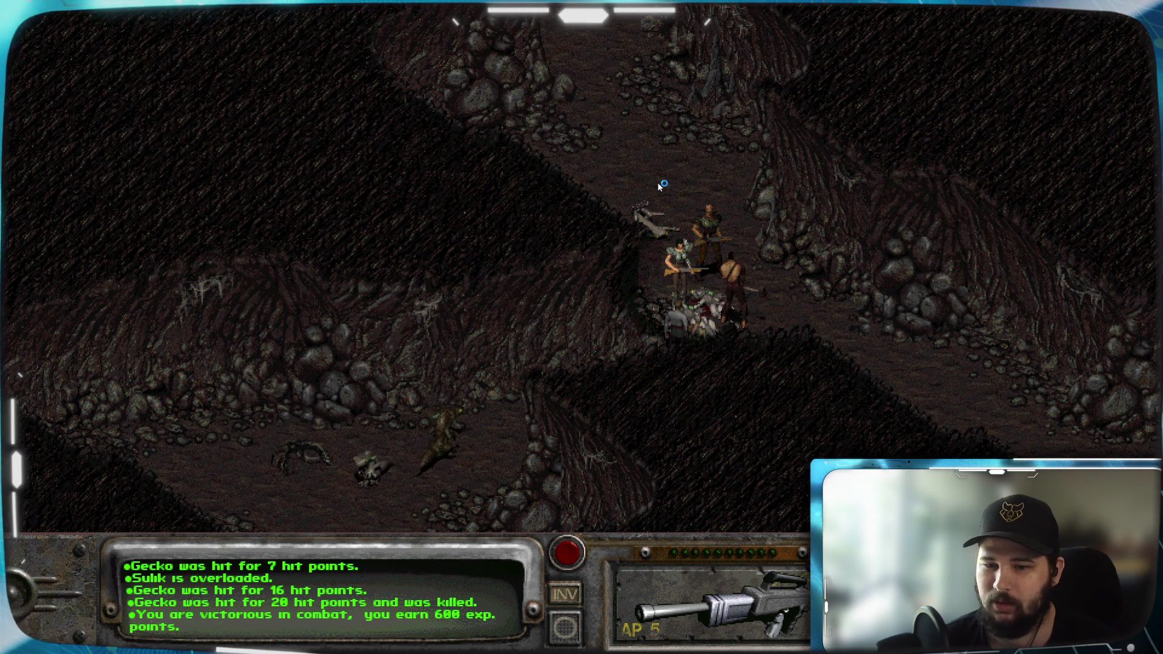
# Step: Walk the party down the tunnel, attack the nearby gecko and end combat
pyautogui.click(600, 395)
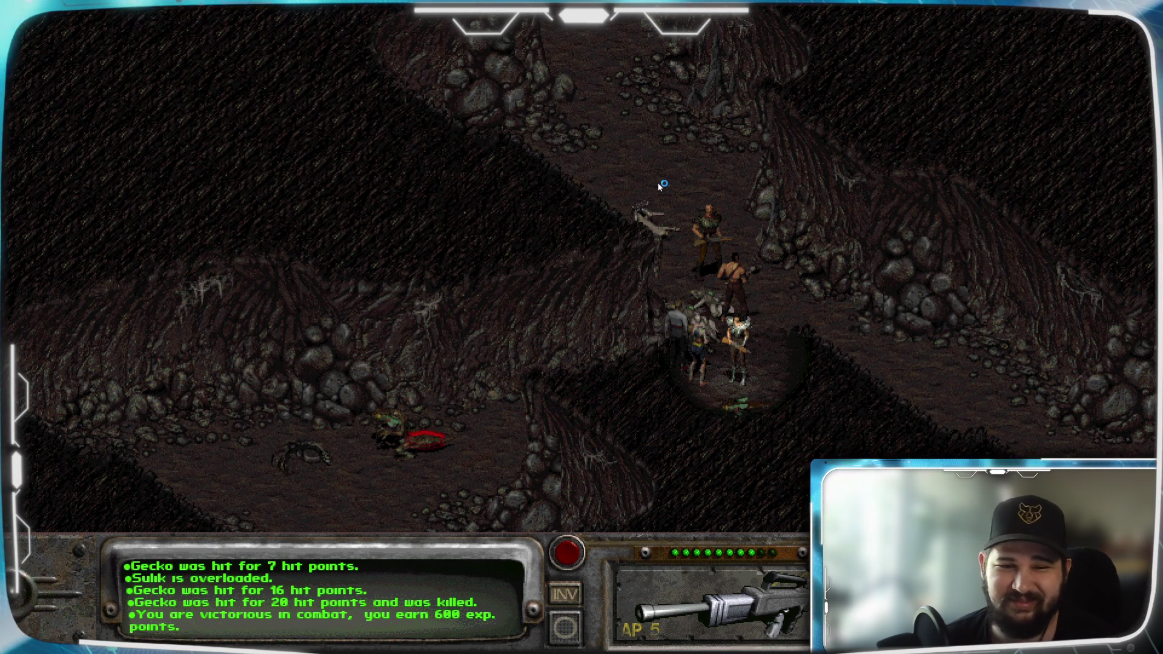
pyautogui.click(695, 411)
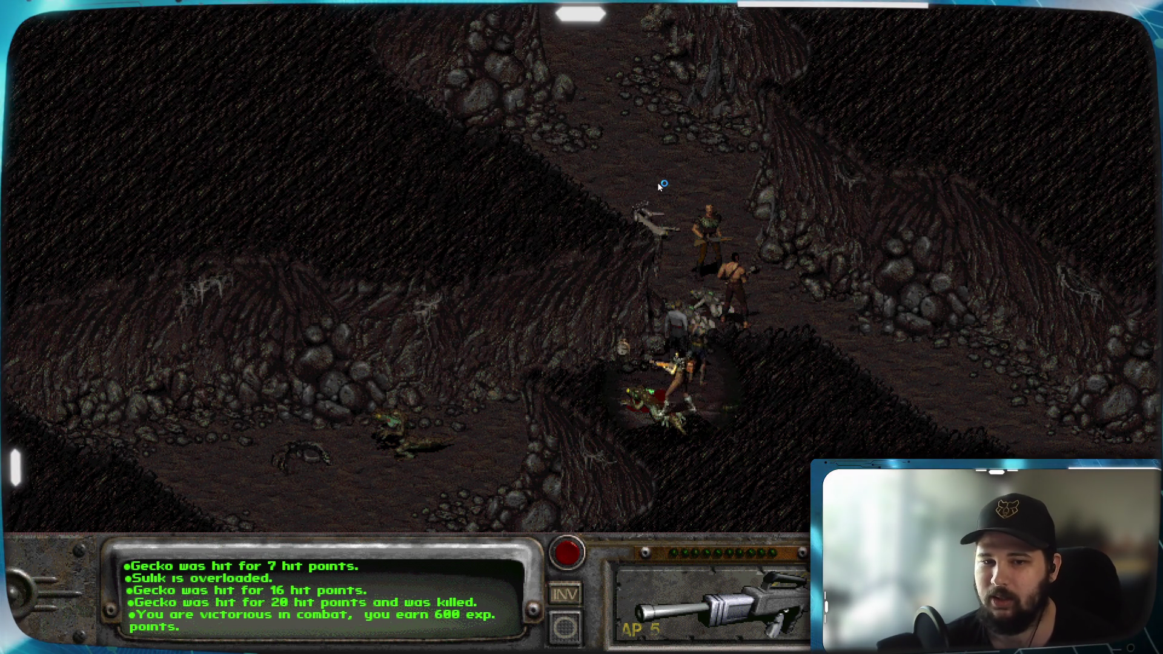
pyautogui.click(661, 185)
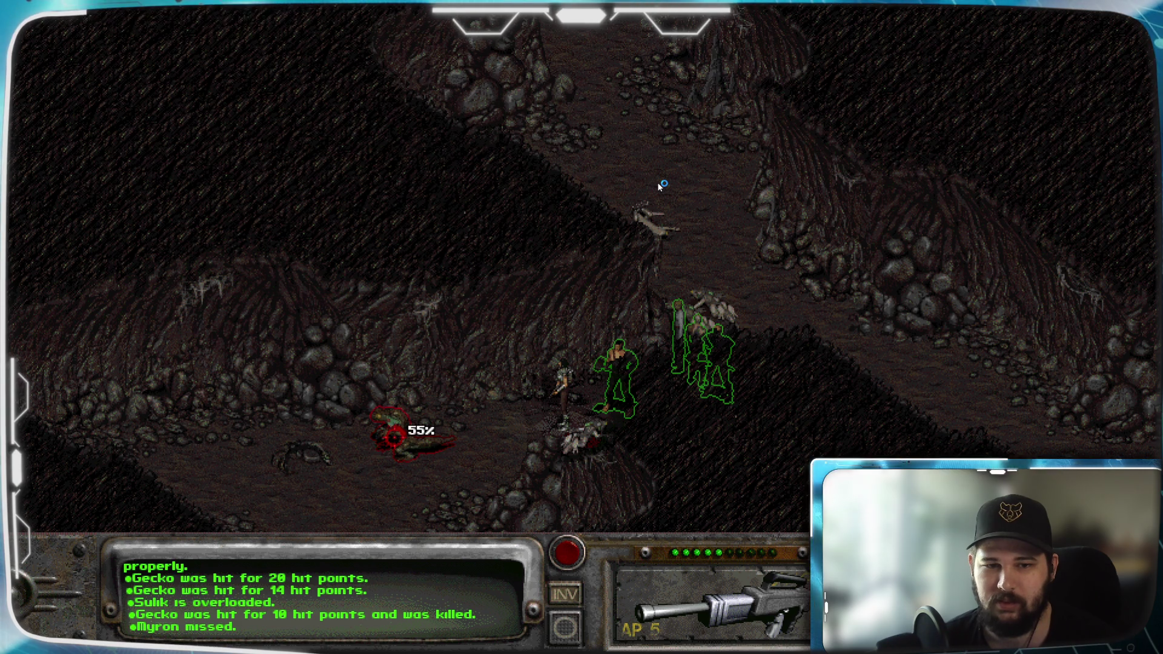
pyautogui.press('Return')
# Step: Shoot at the gecko, toggle the rifle's attack mode back and forth, and end the turn
pyautogui.click(662, 186)
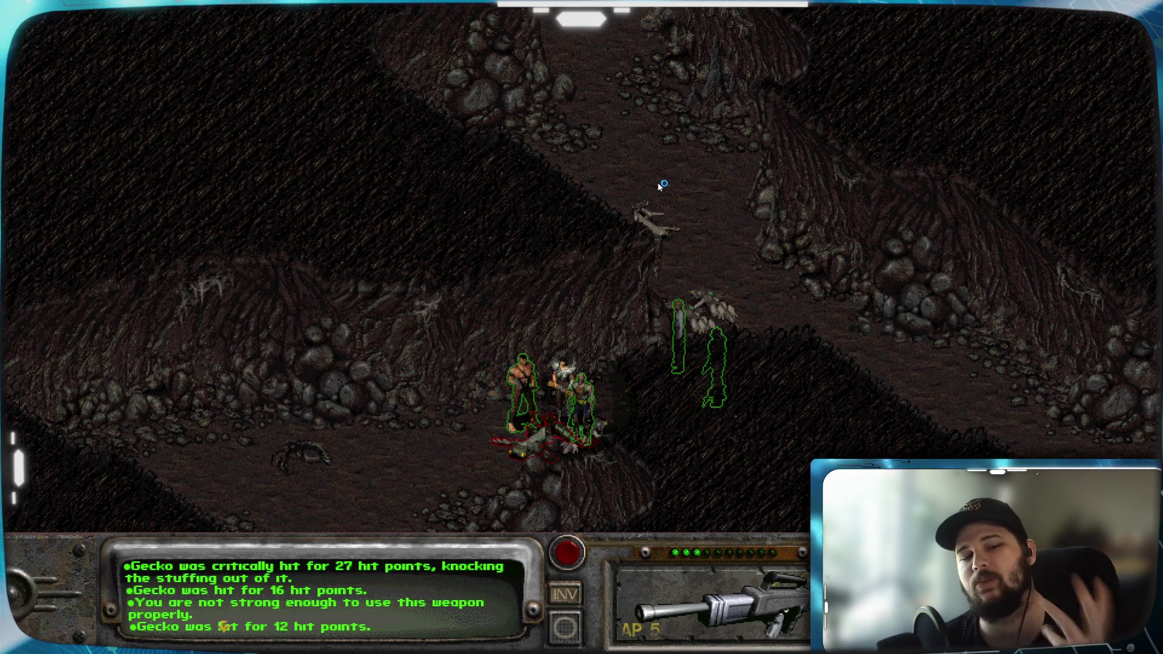
pyautogui.press('n')
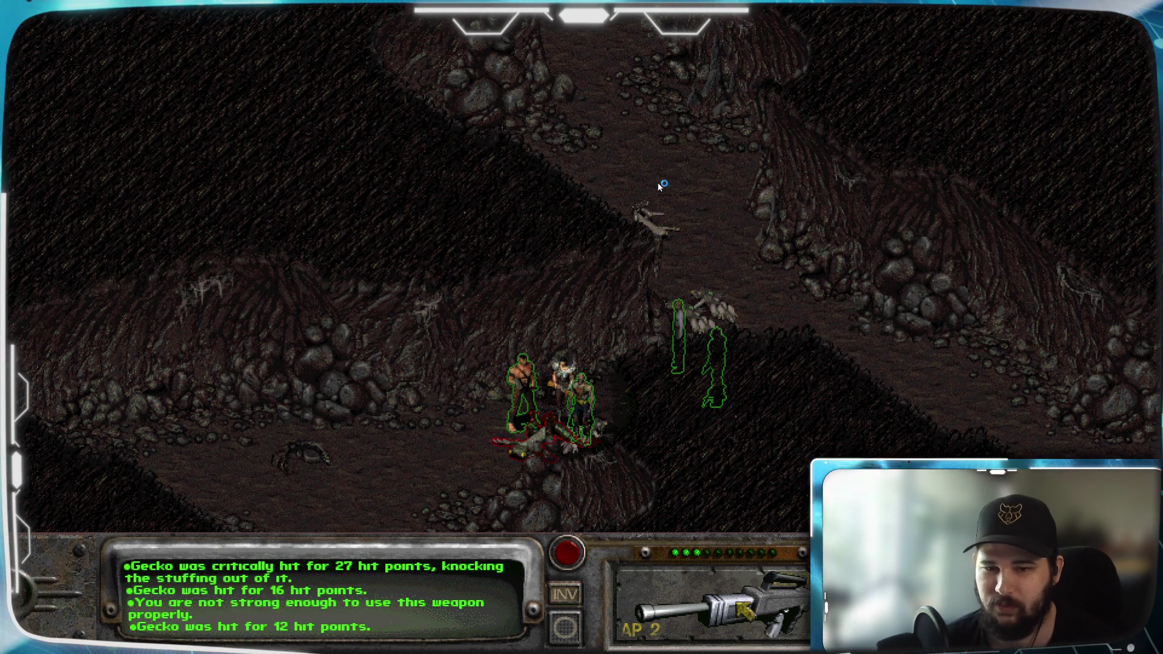
pyautogui.press('n')
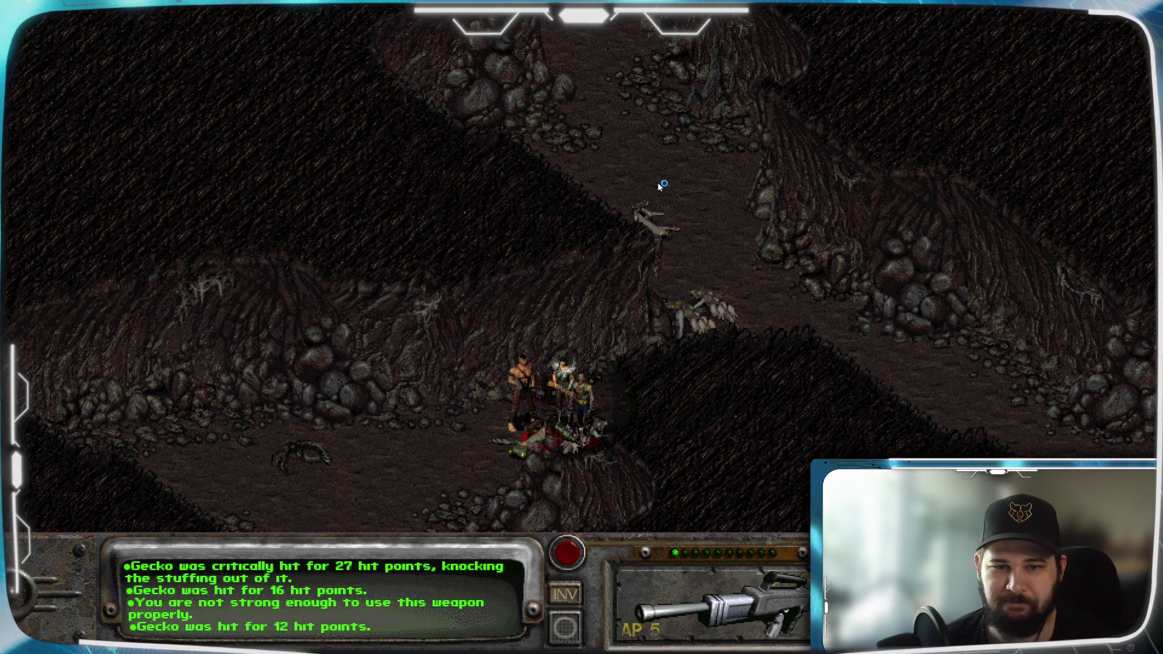
pyautogui.press('space')
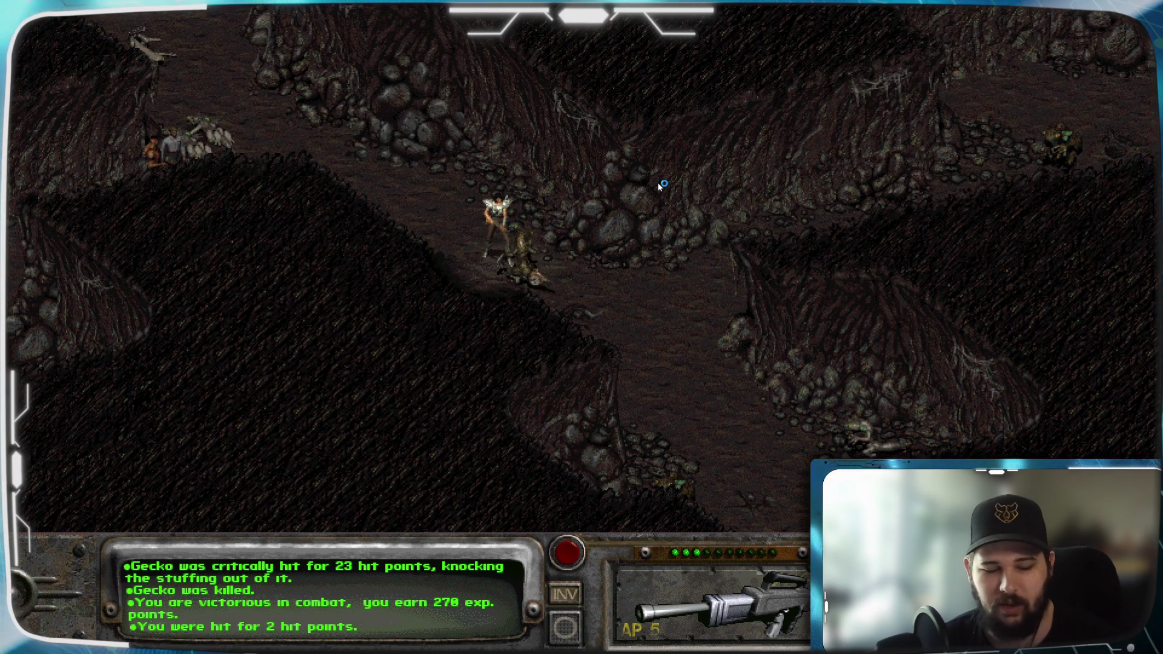
# Step: Attack the nearby gecko and end combat once it is dead
pyautogui.click(559, 331)
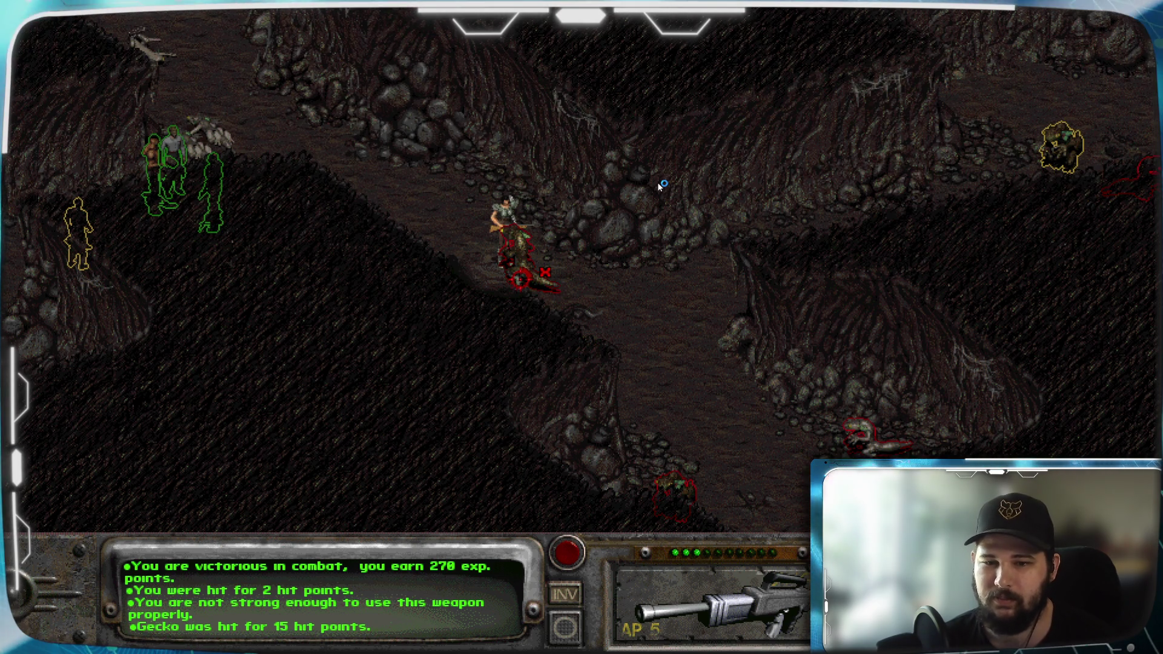
pyautogui.press('Return')
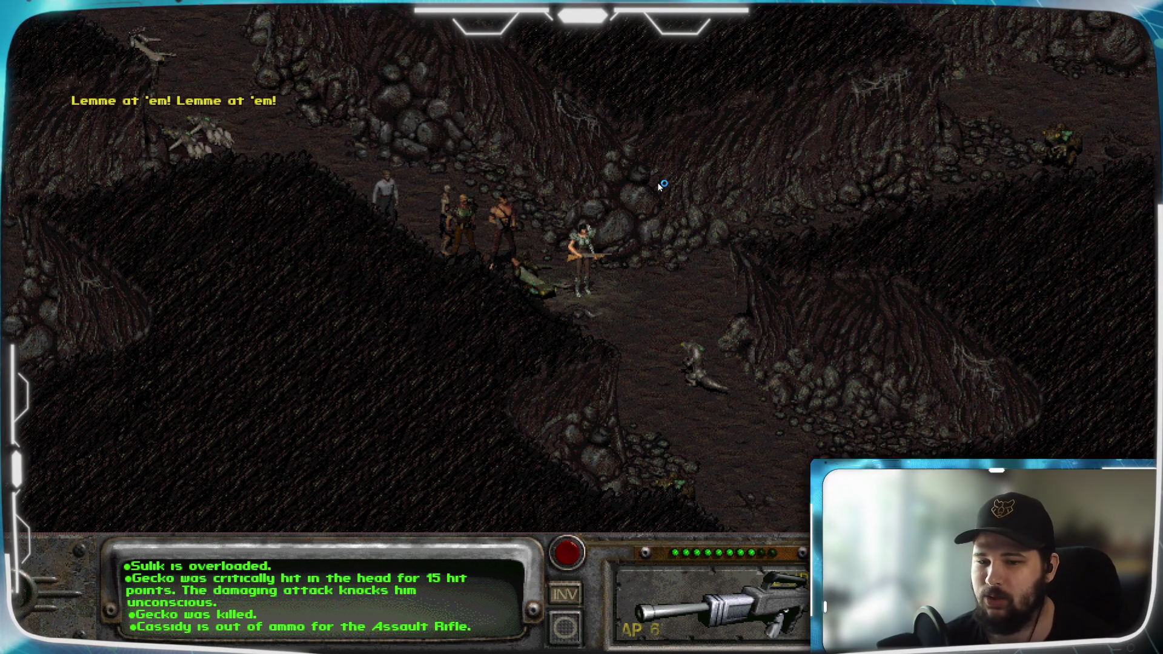
# Step: Check Chitsa's health on her character sheet, close it, and walk further down the passage
pyautogui.press('c')
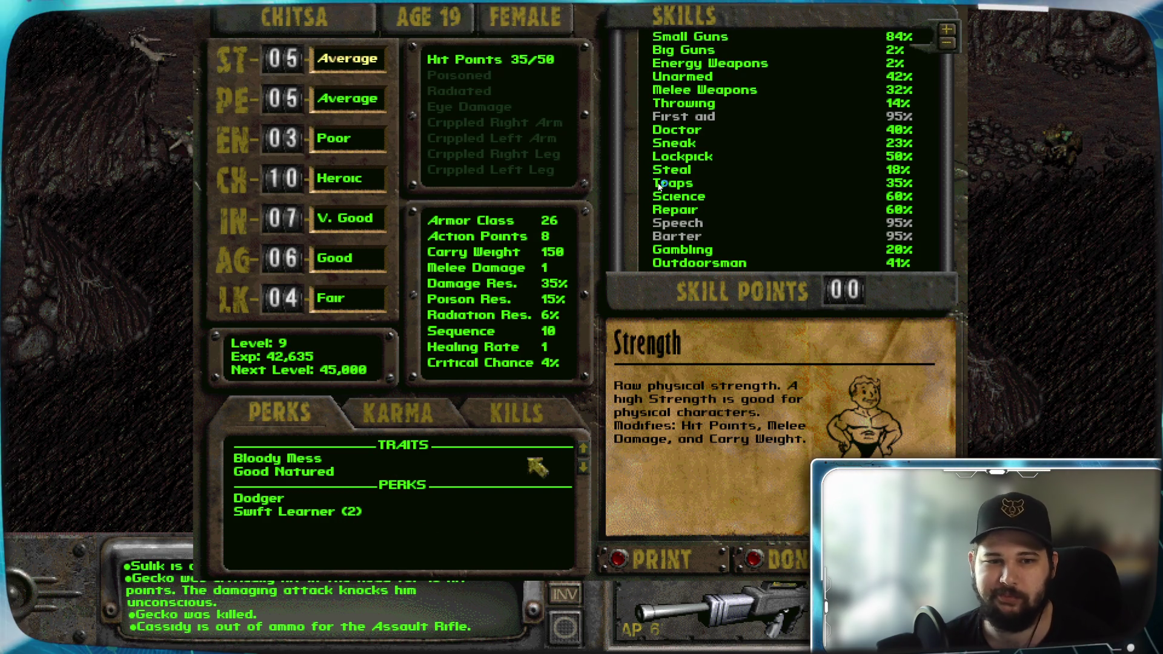
pyautogui.press('Escape')
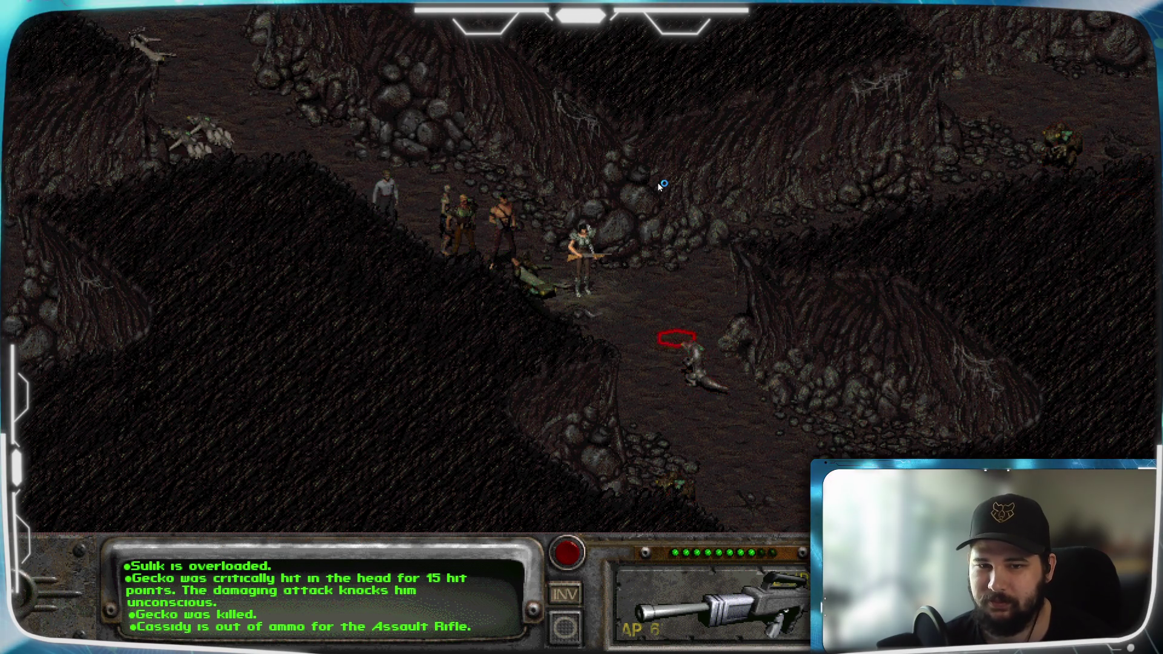
pyautogui.click(655, 325)
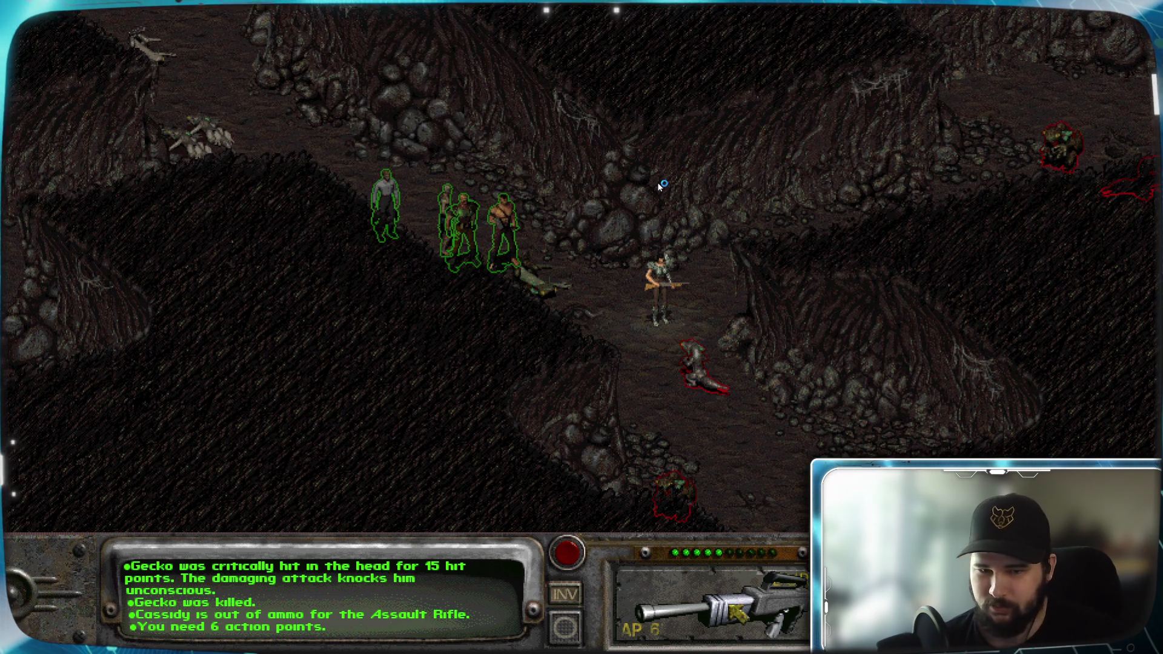
# Step: Switch the rifle to the cheaper attack mode and end turns until the gecko dies
pyautogui.press('n')
pyautogui.press('n')
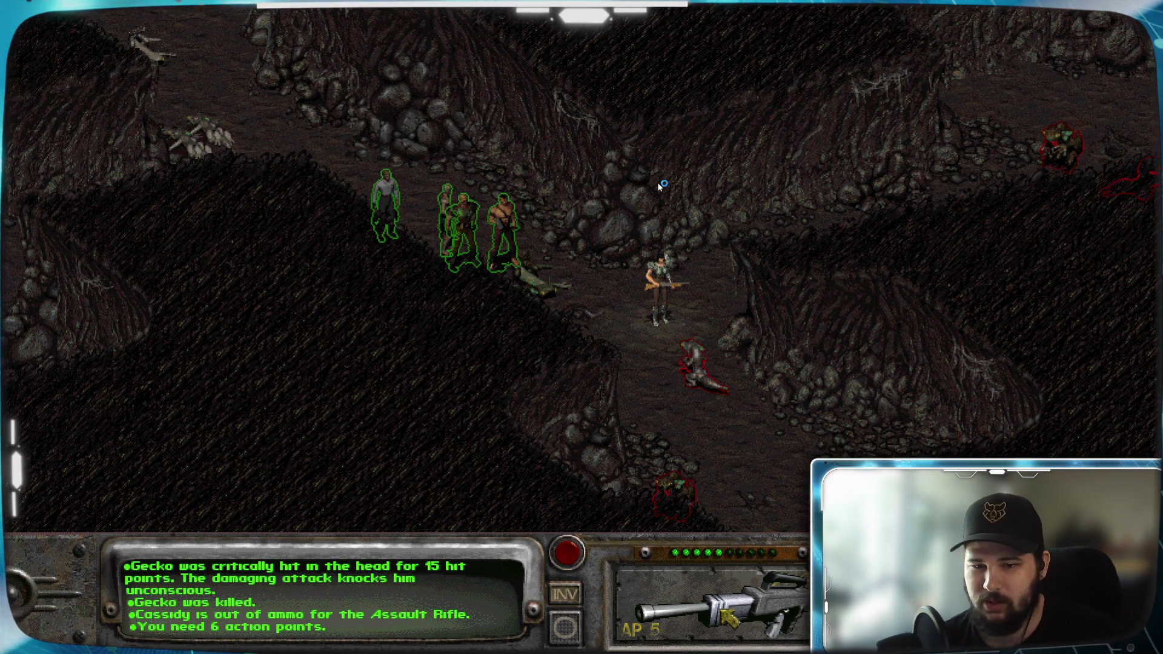
pyautogui.press('Return')
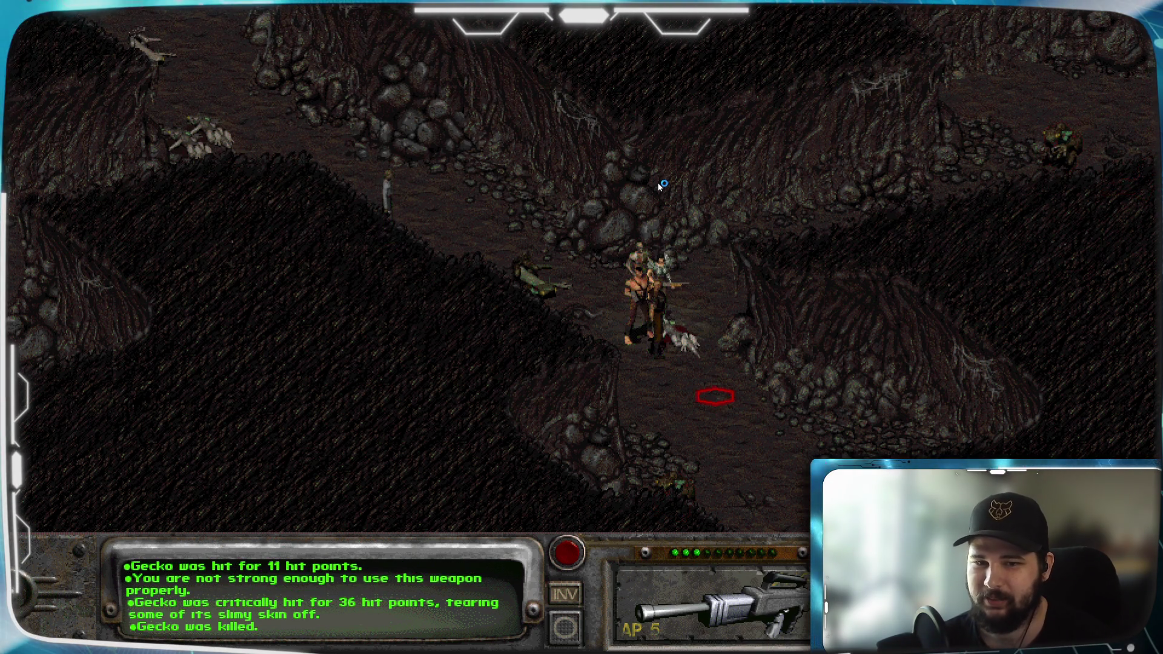
pyautogui.press('Down')
pyautogui.press('Down')
pyautogui.press('Down')
pyautogui.press('Down')
pyautogui.press('Down')
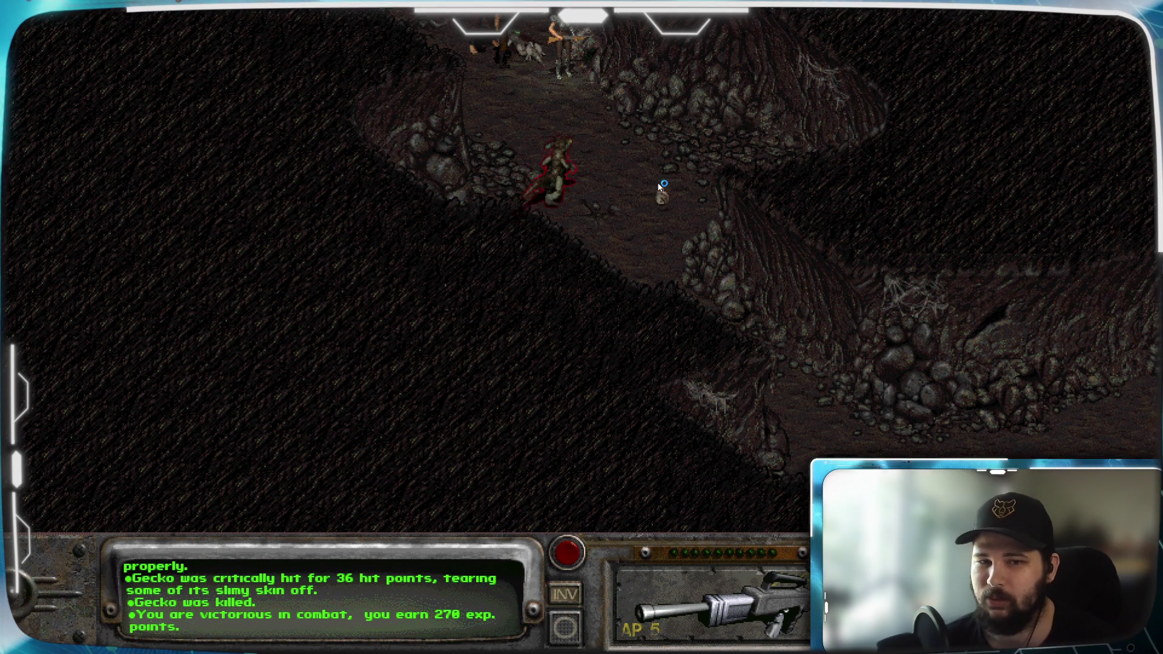
# Step: End combat, follow the party along the cave, and start combat against the approaching gecko
pyautogui.press('Up')
pyautogui.press('Up')
pyautogui.press('Up')
pyautogui.press('Up')
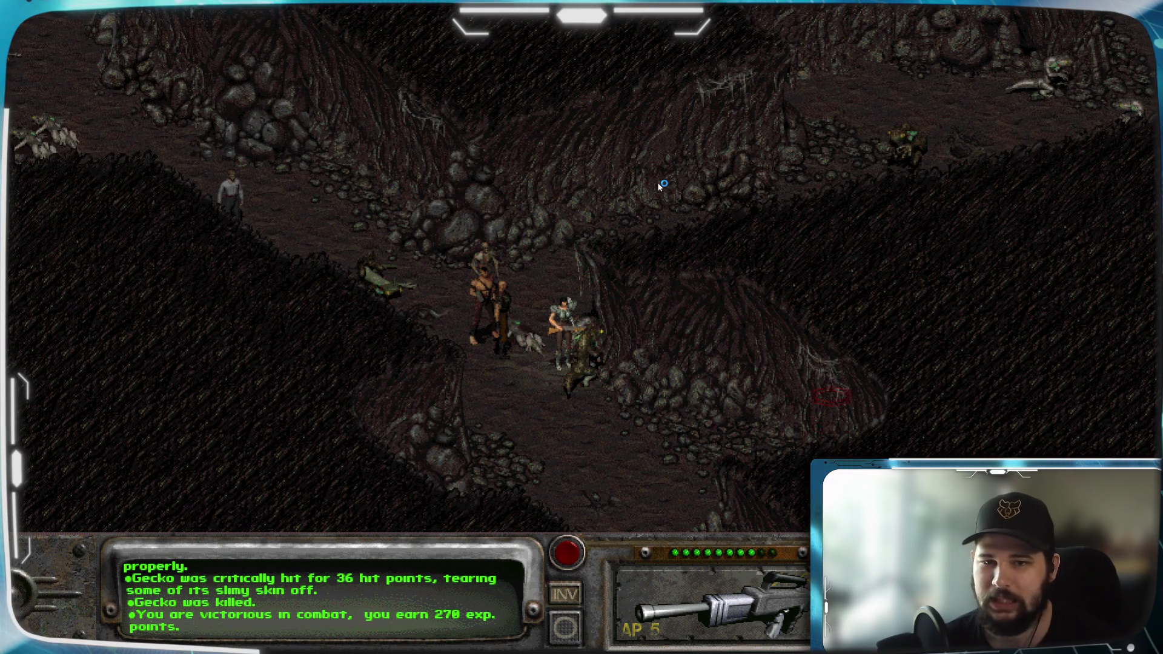
pyautogui.press('Down')
pyautogui.press('Down')
pyautogui.press('Down')
pyautogui.press('Down')
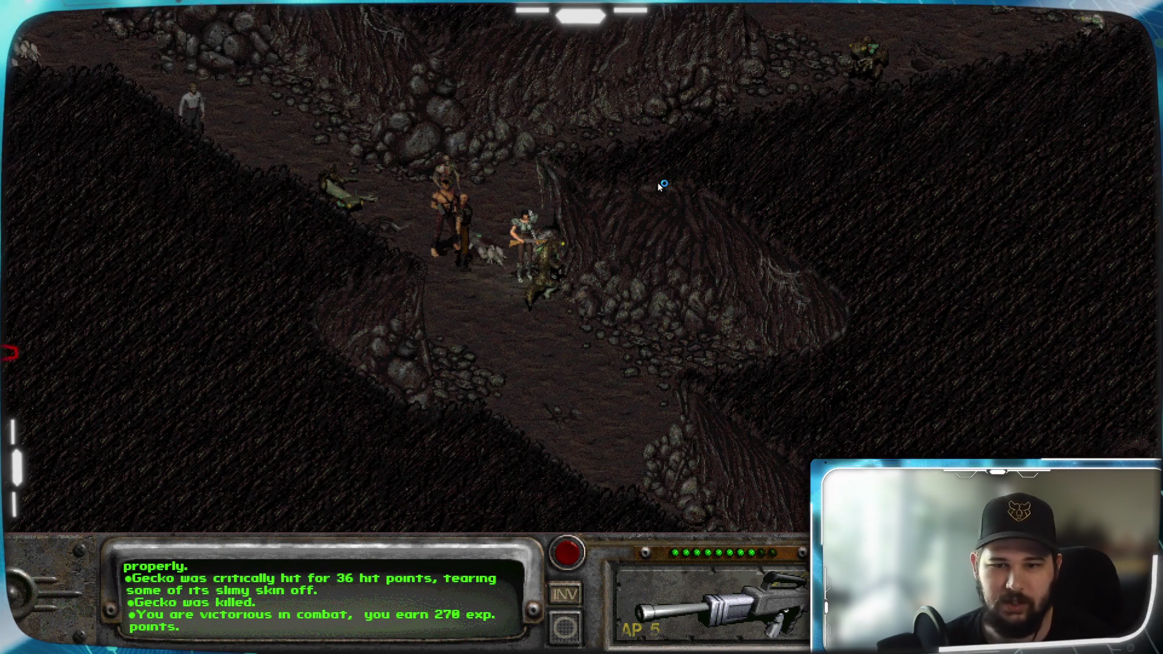
pyautogui.press('shift')
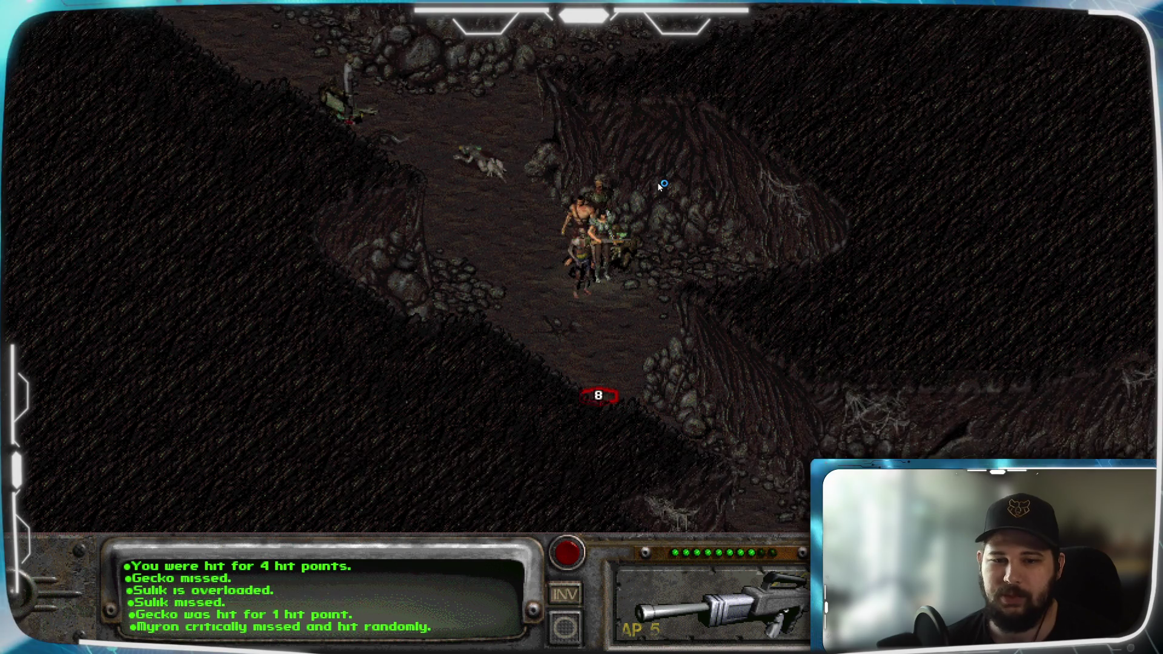
pyautogui.press('Down')
# Step: Adjust the map view around the party and bring up Chitsa's character sheet
pyautogui.press('Down')
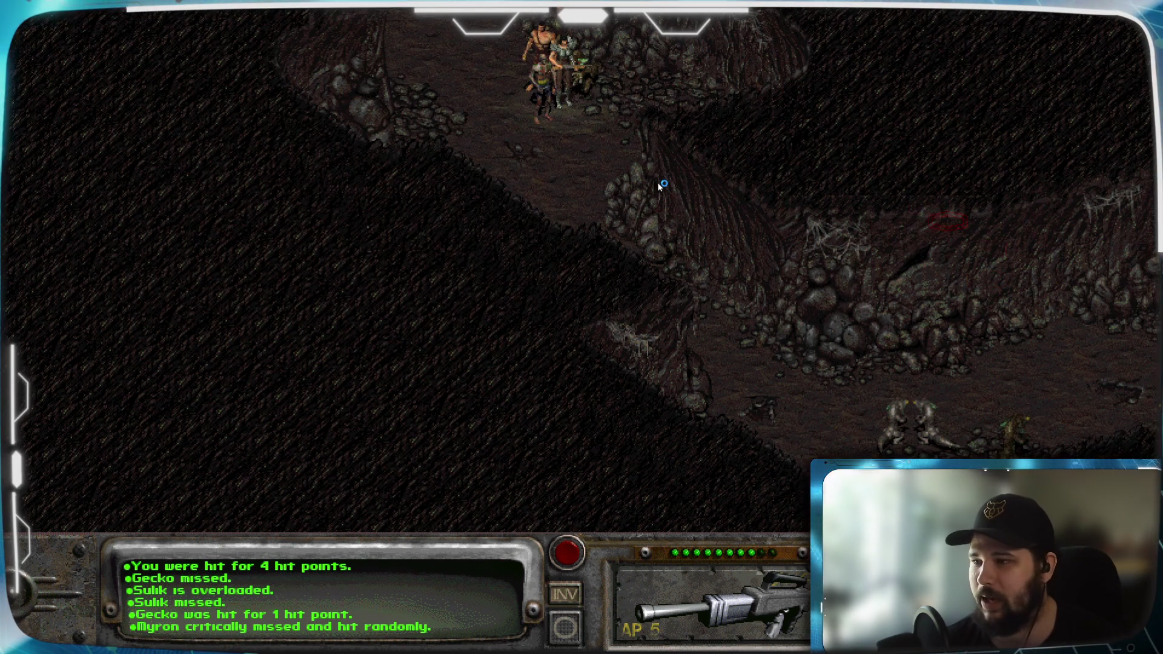
pyautogui.press('Down')
pyautogui.press('Up')
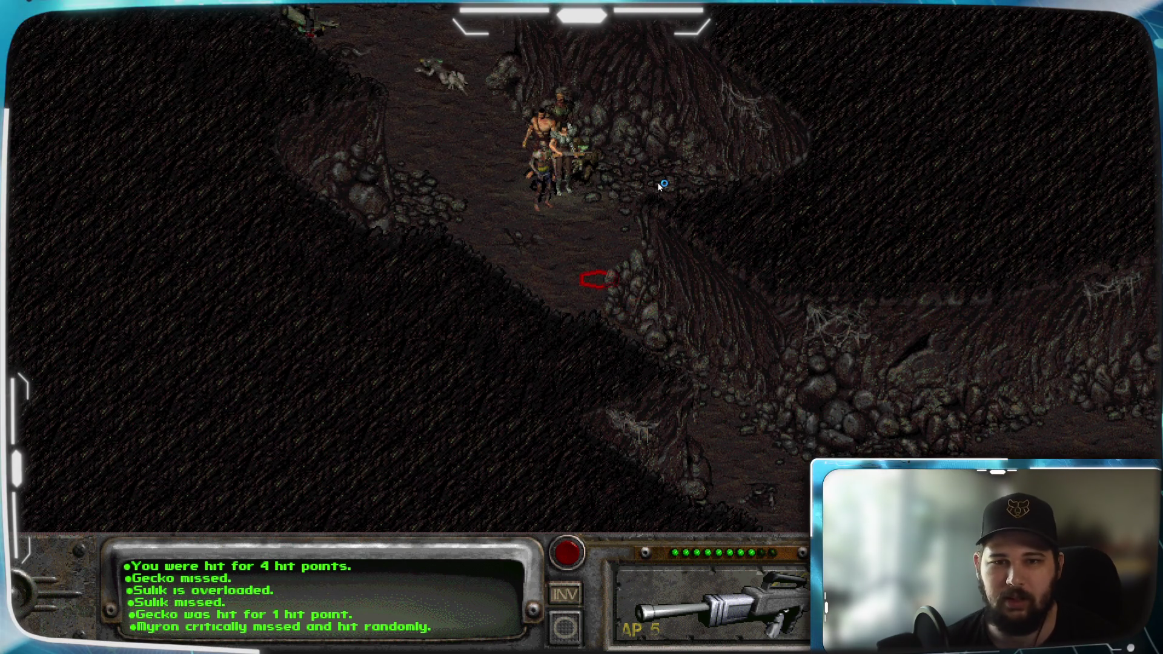
pyautogui.press('Down')
pyautogui.press('Up')
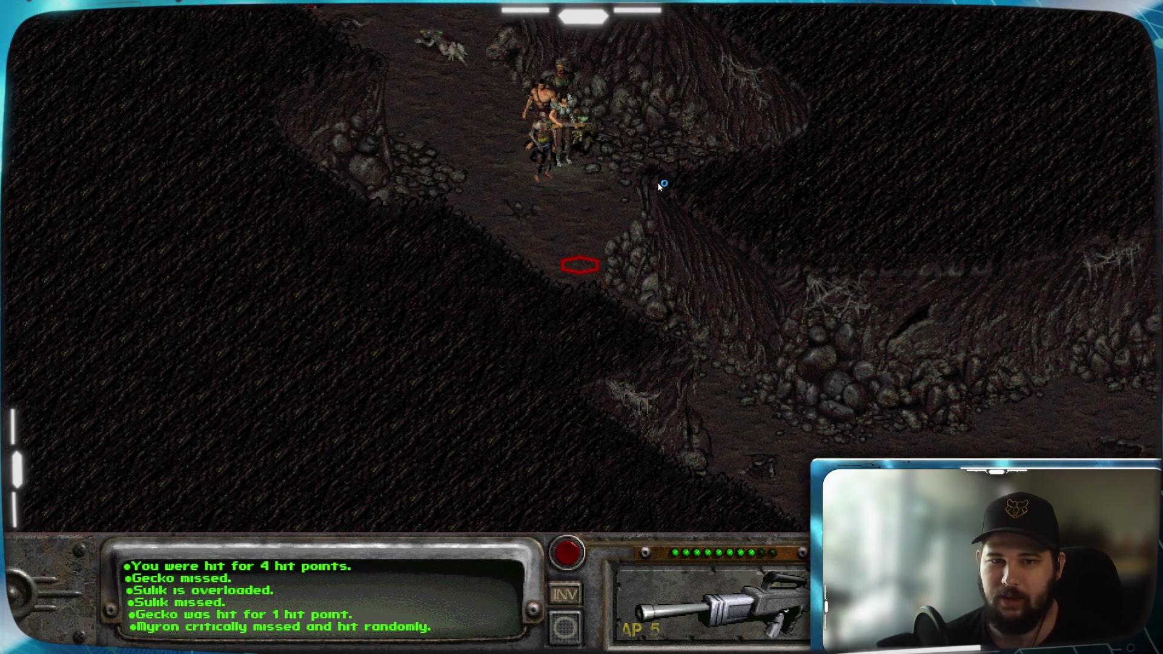
pyautogui.press('c')
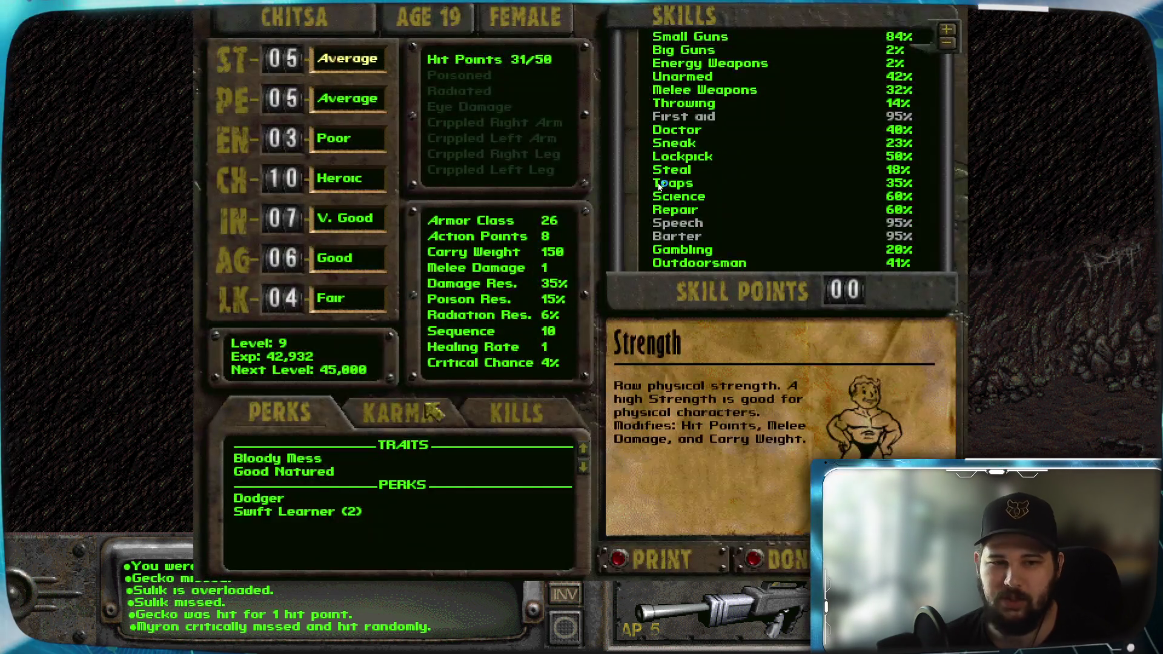
# Step: Read the Dodger and Swift Learner perk descriptions in the Perks list
pyautogui.click(266, 502)
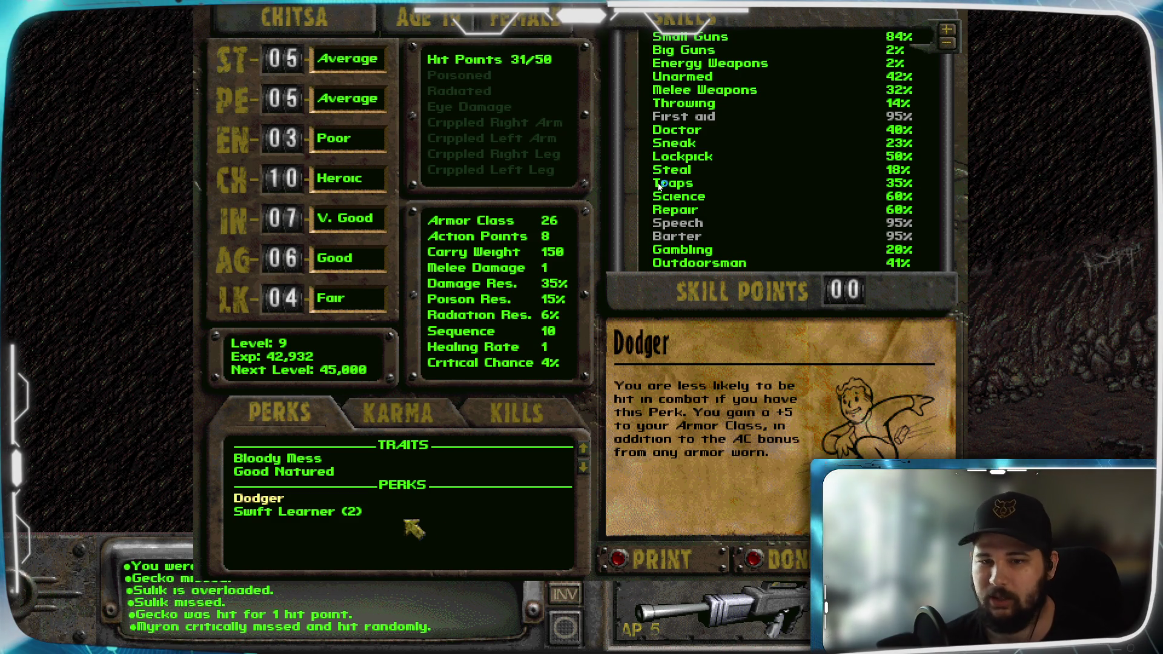
pyautogui.click(306, 514)
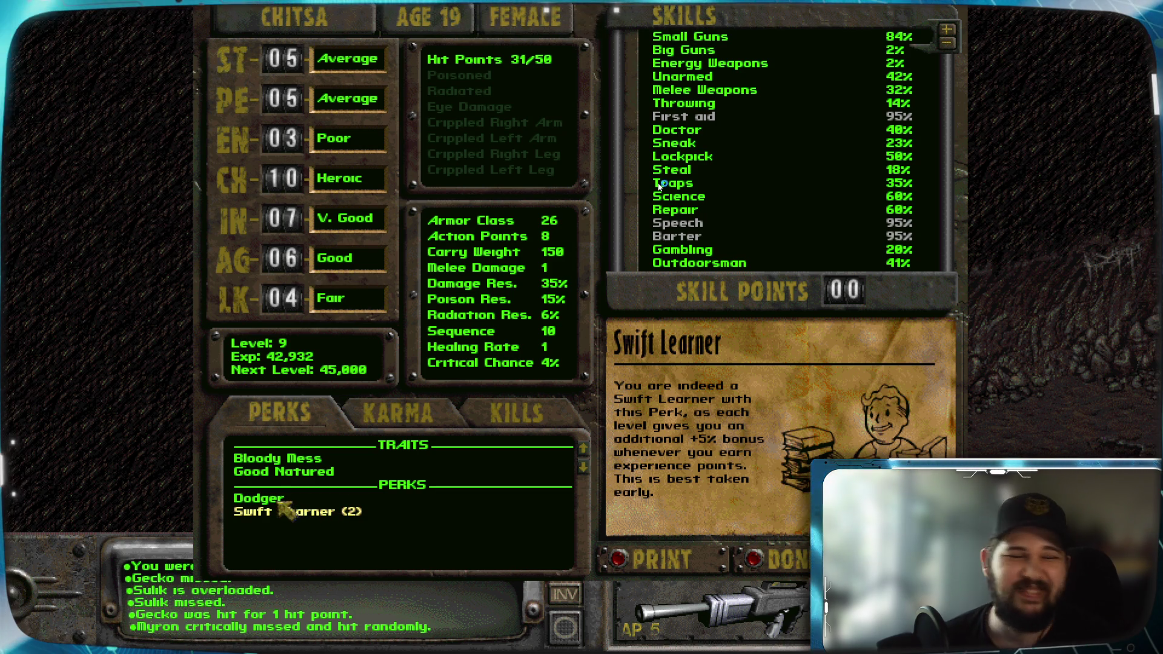
pyautogui.click(272, 500)
pyautogui.click(290, 513)
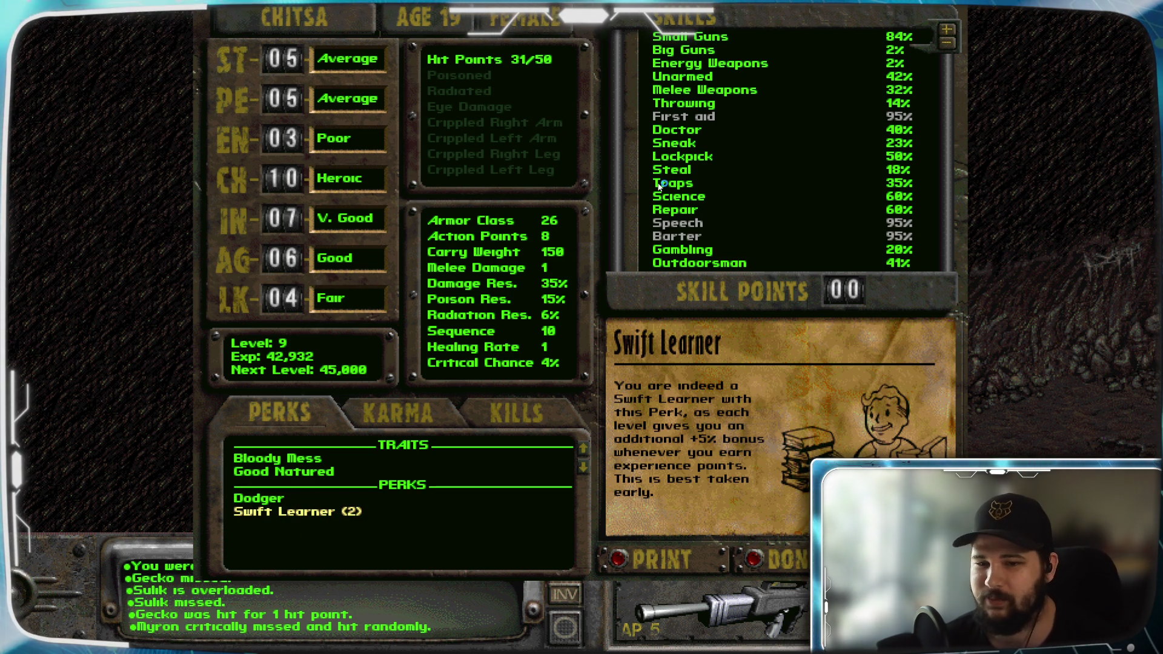
# Step: Close the character sheet and walk to a spot in the cave
pyautogui.press('Escape')
pyautogui.click(662, 186)
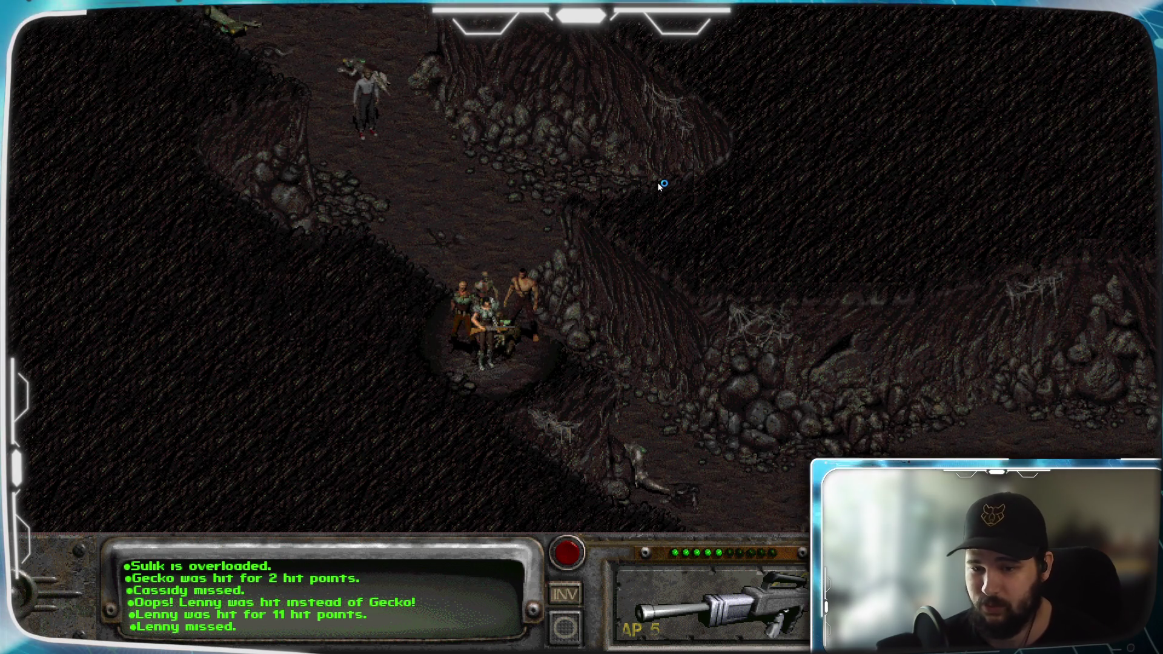
# Step: Check Chitsa's hit points on her character sheet (19 of 50)
pyautogui.press('c')
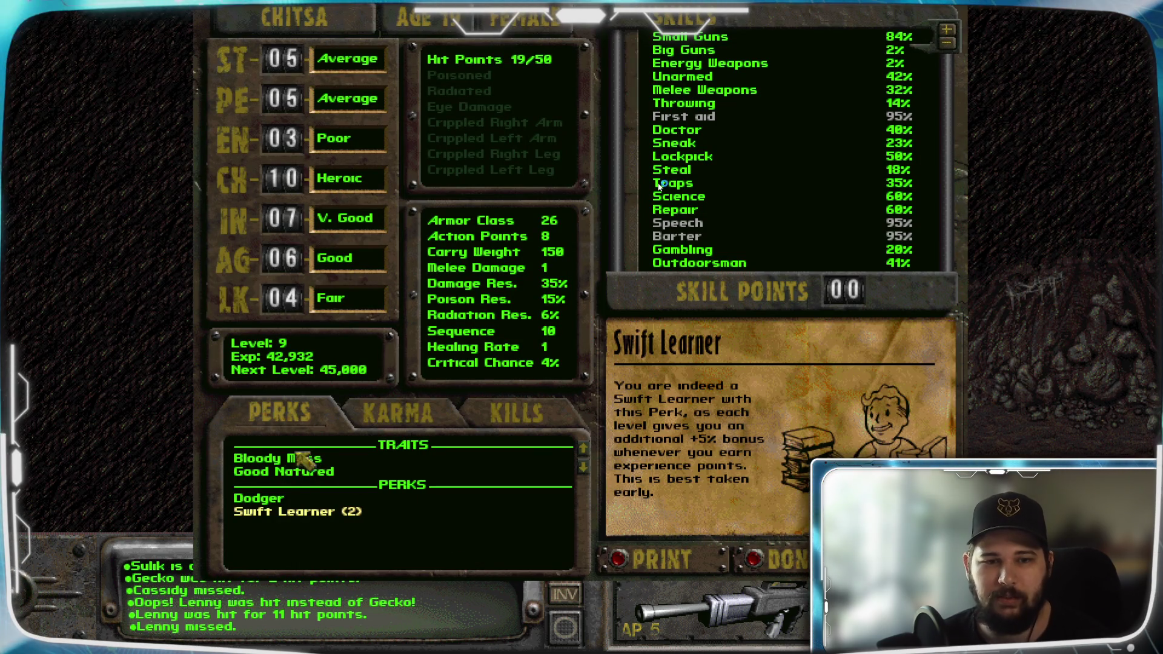
# Step: Read the Dodger, Swift Learner, Level and Bloody Mess descriptions, then leave the character sheet
pyautogui.click(271, 504)
pyautogui.click(309, 513)
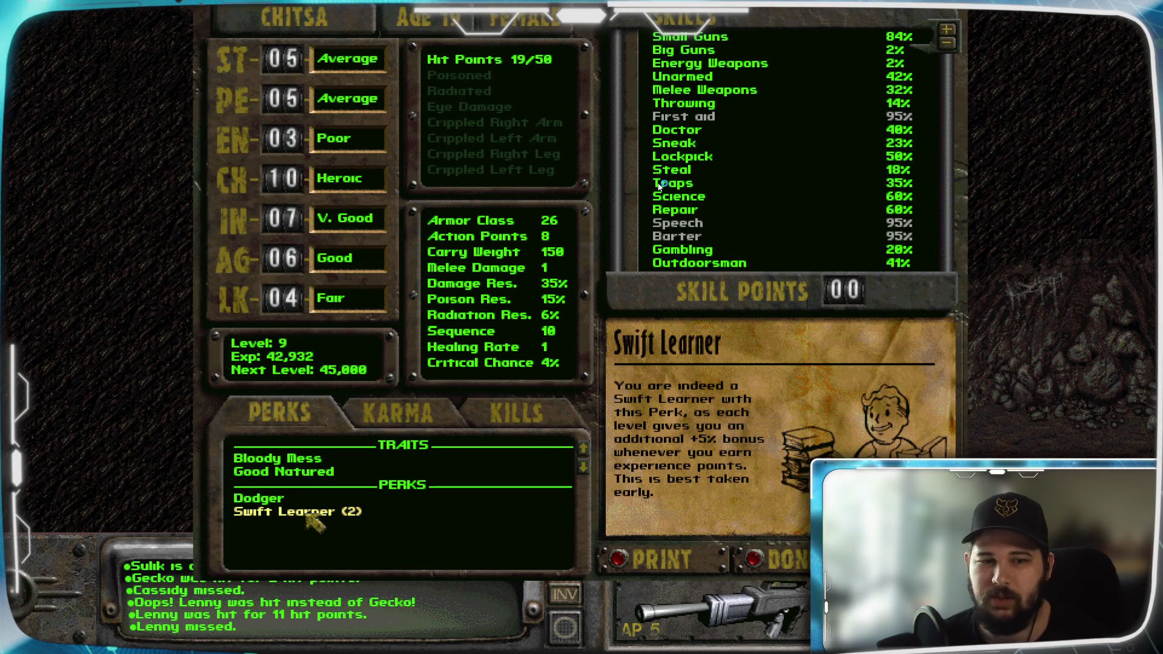
pyautogui.click(289, 350)
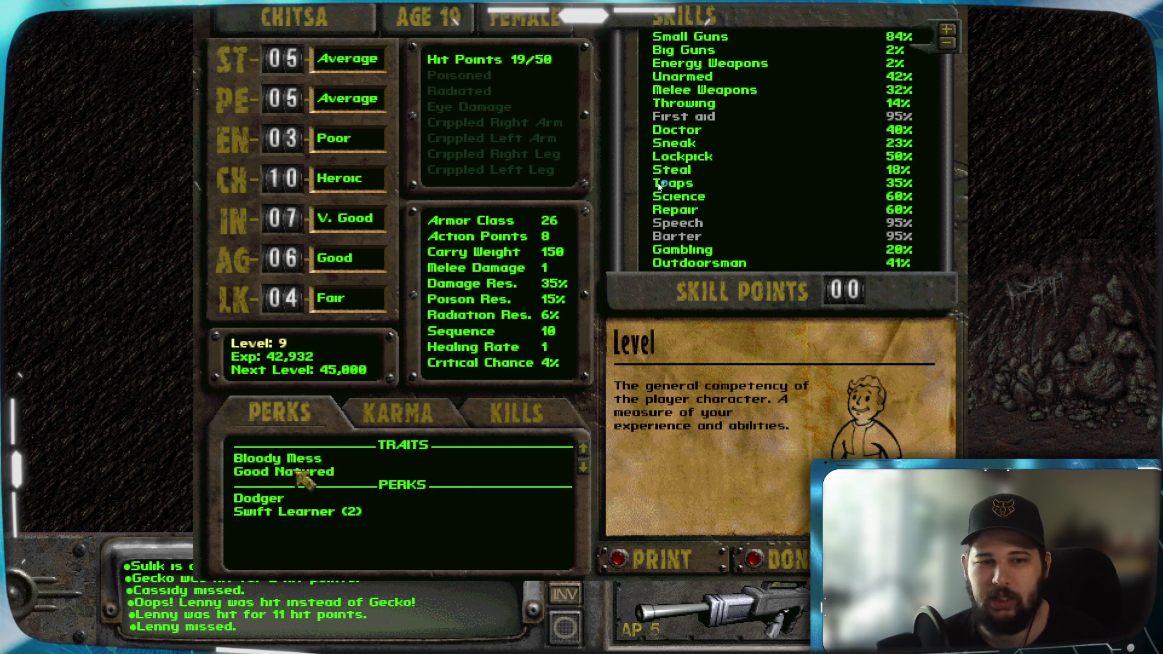
pyautogui.click(277, 461)
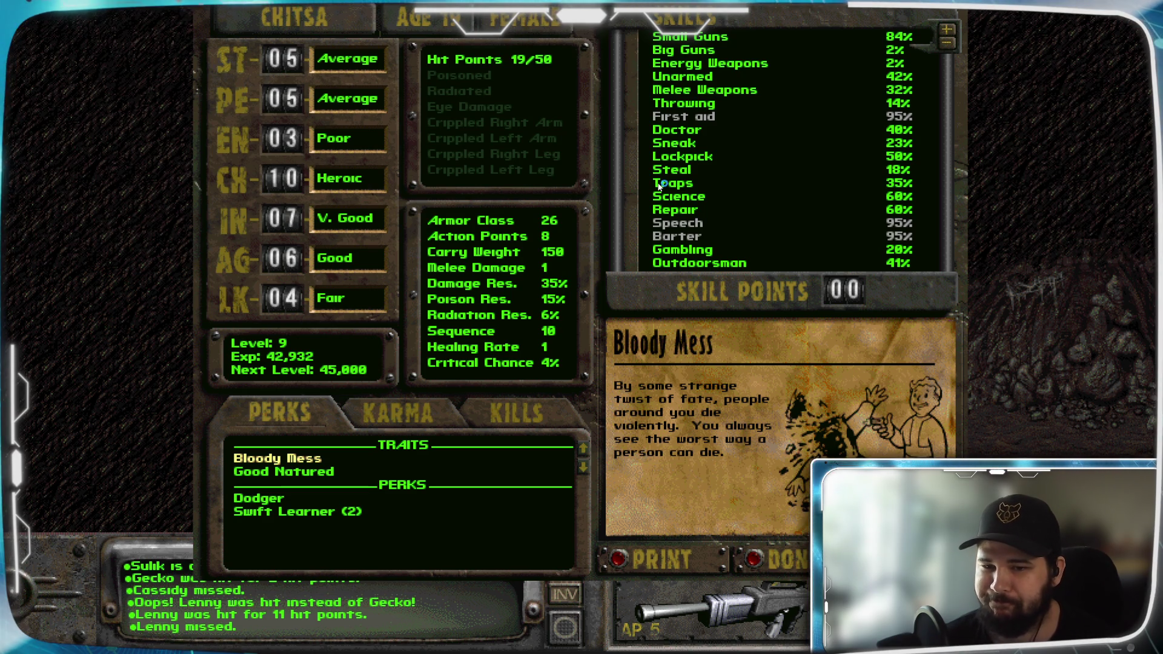
pyautogui.press('Escape')
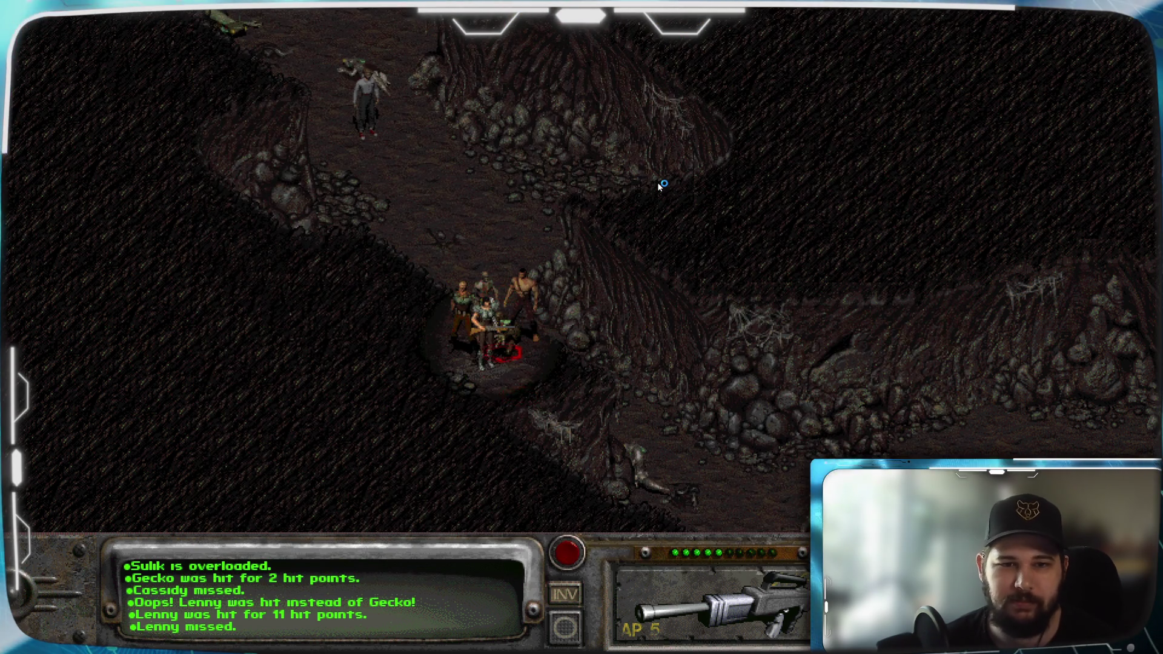
# Step: Fight the gecko to the death, end combat, and bring up Chitsa's inventory
pyautogui.press('space')
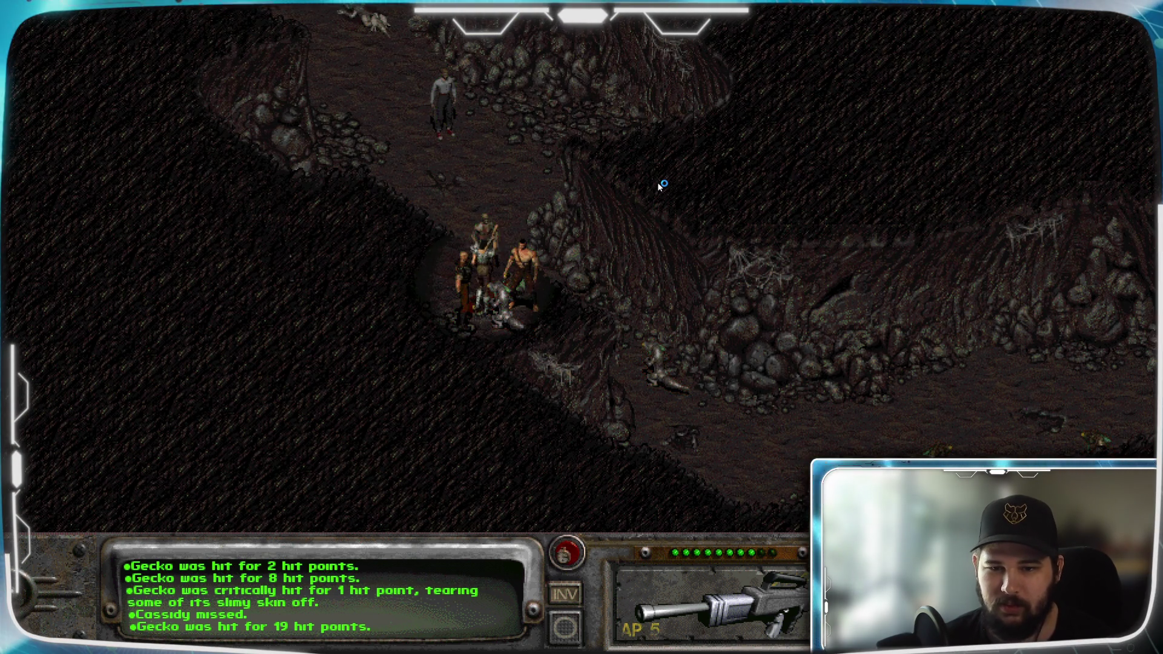
pyautogui.press('b')
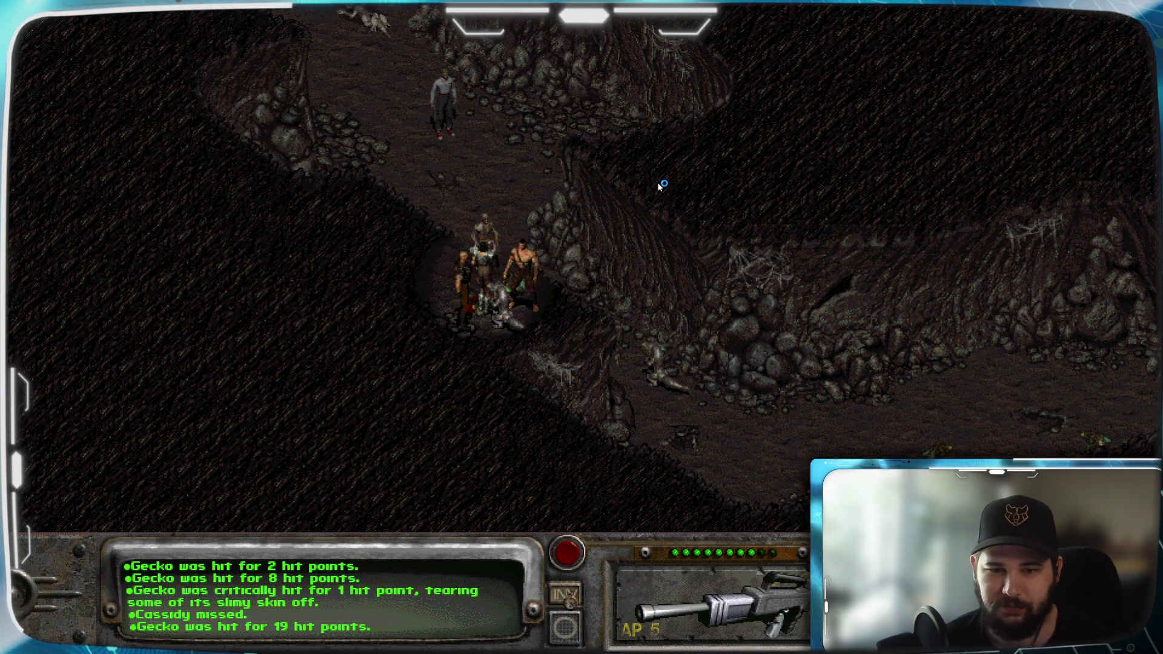
pyautogui.press('p')
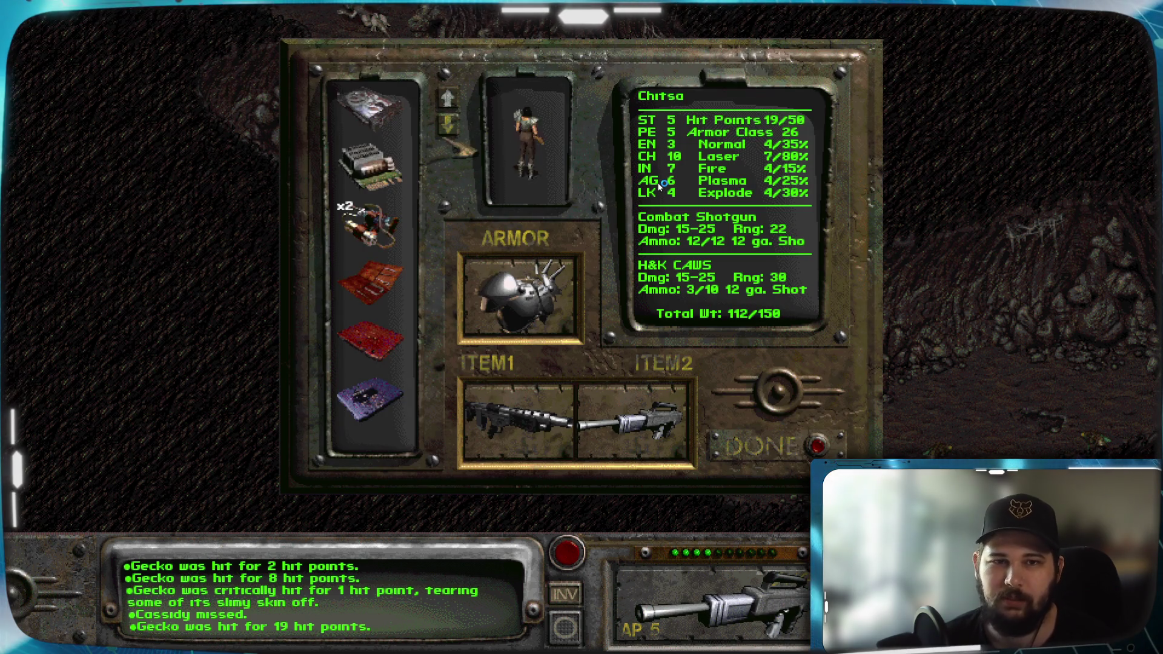
pyautogui.scroll(-2, 452, 119)
pyautogui.scroll(-2, 452, 119)
pyautogui.scroll(-2, 452, 118)
pyautogui.scroll(-3, 455, 132)
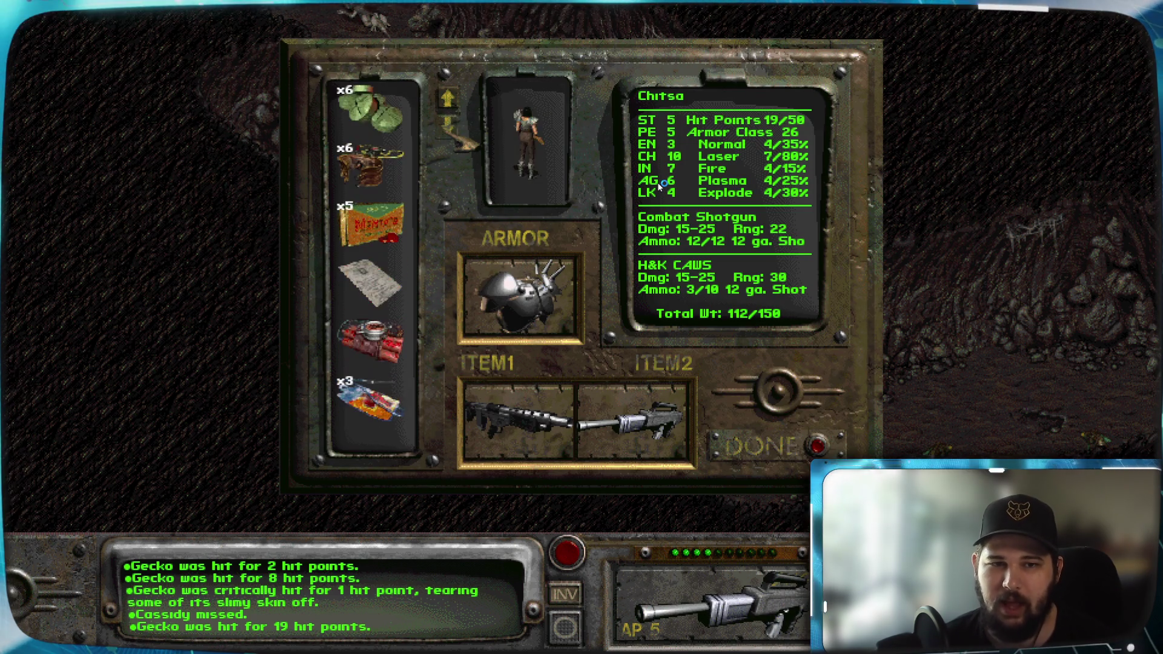
pyautogui.scroll(-2, 455, 131)
pyautogui.scroll(-2, 454, 132)
pyautogui.scroll(-2, 455, 133)
pyautogui.scroll(-3, 454, 132)
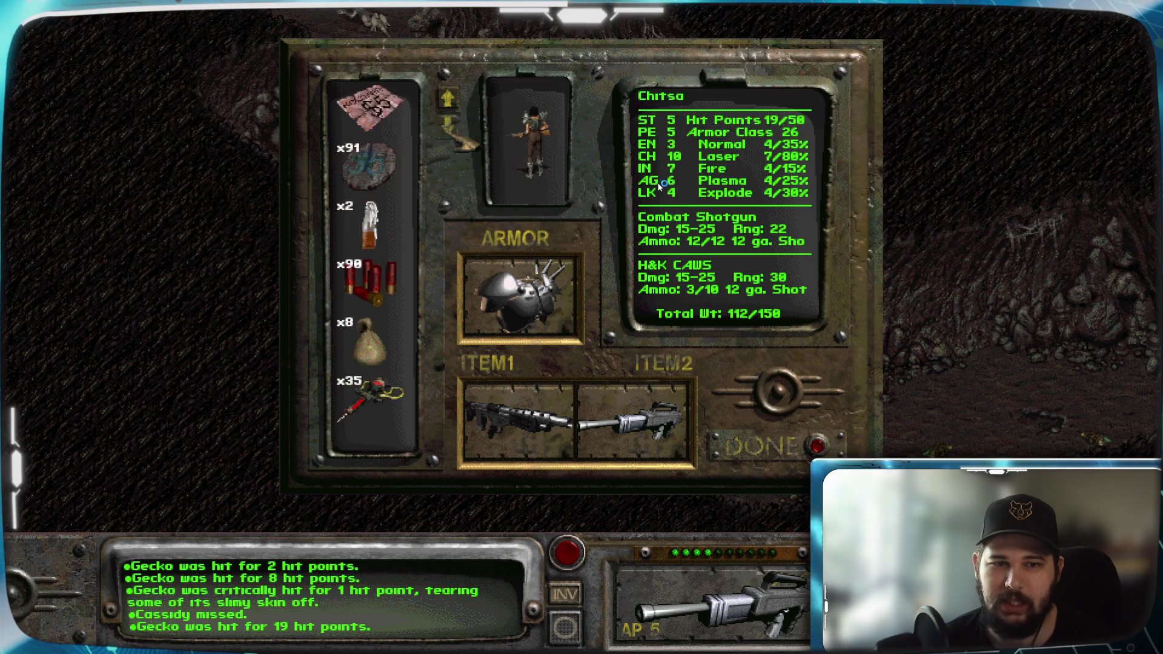
pyautogui.scroll(-3, 454, 132)
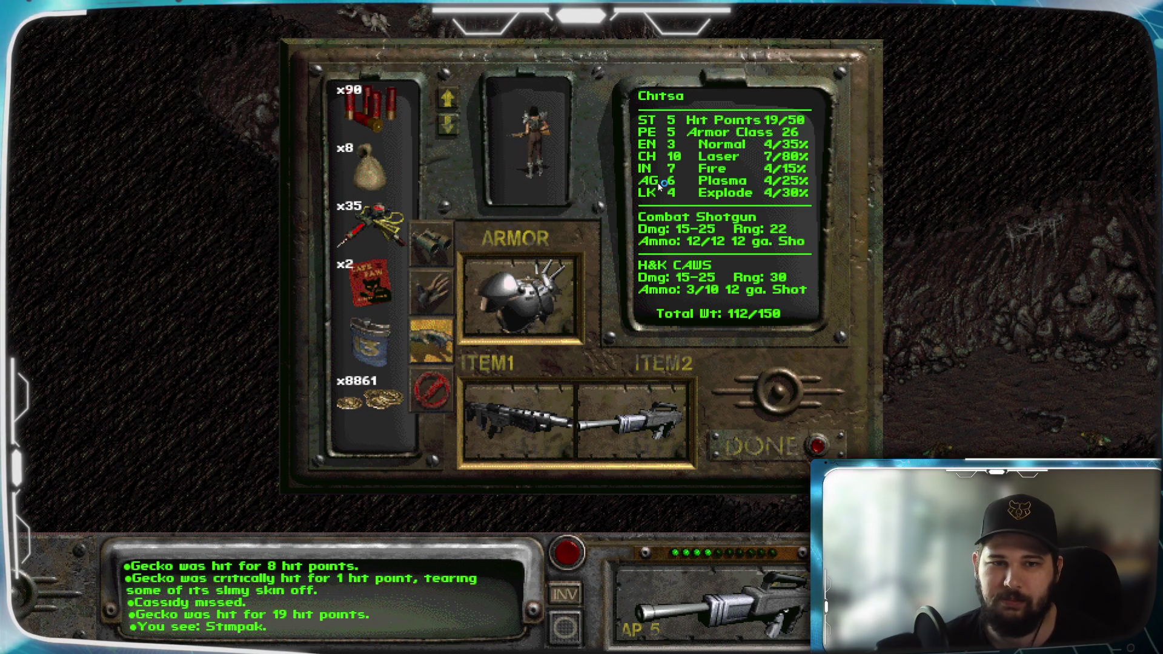
# Step: Heal Chitsa with two stimpaks to 50 of 50 hit points and leave the inventory
pyautogui.moveTo(432, 341); pyautogui.dragTo(432, 293)
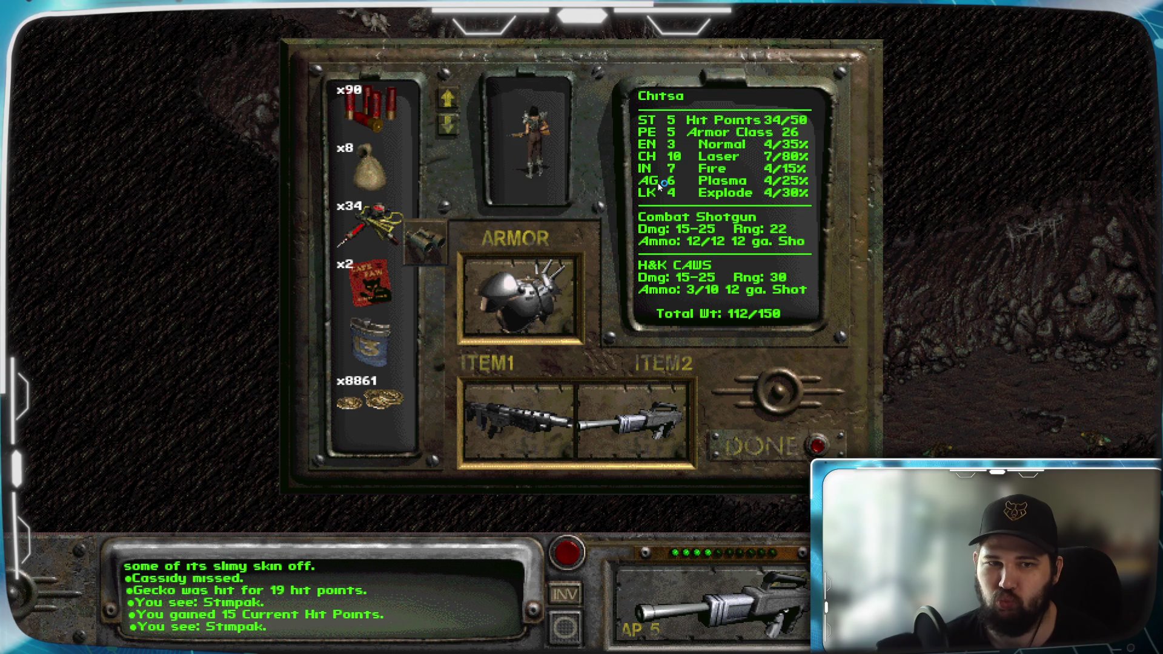
pyautogui.moveTo(426, 291); pyautogui.dragTo(425, 387)
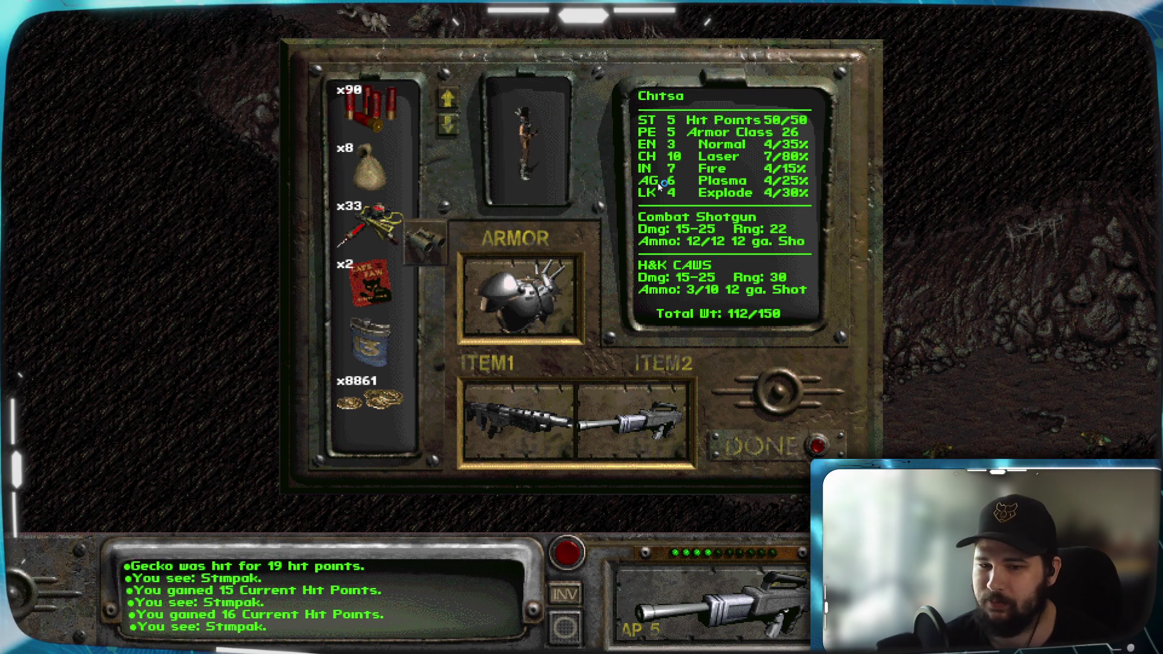
pyautogui.press('Escape')
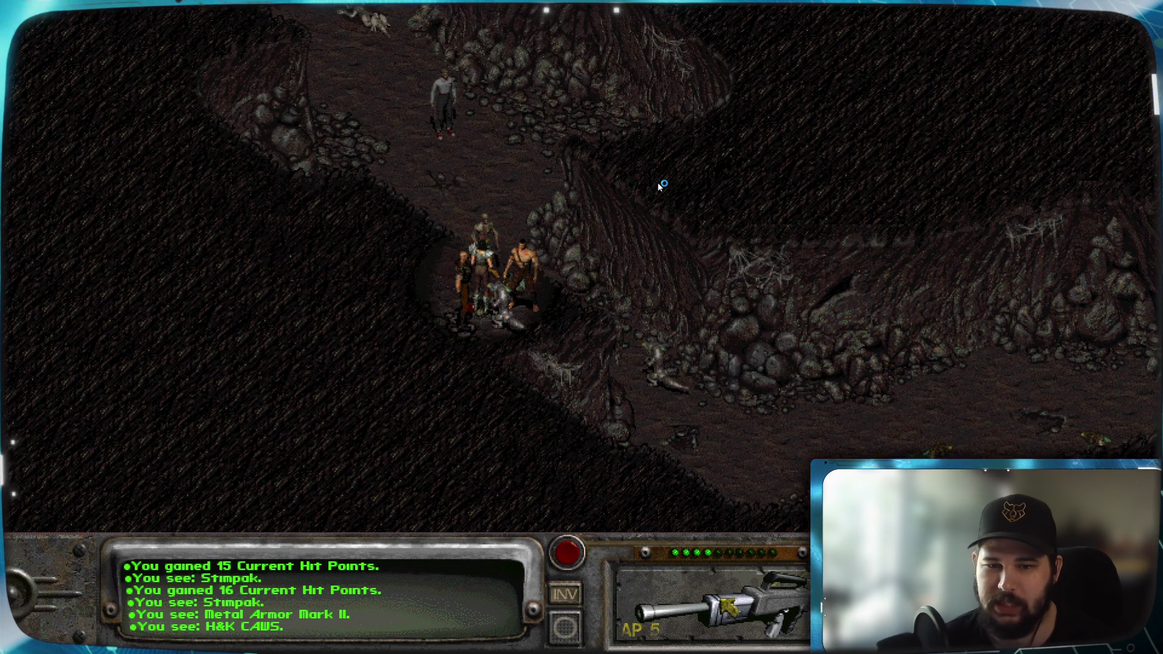
# Step: Reload the weapon and walk the player to a new spot beside the gecko
pyautogui.press('n')
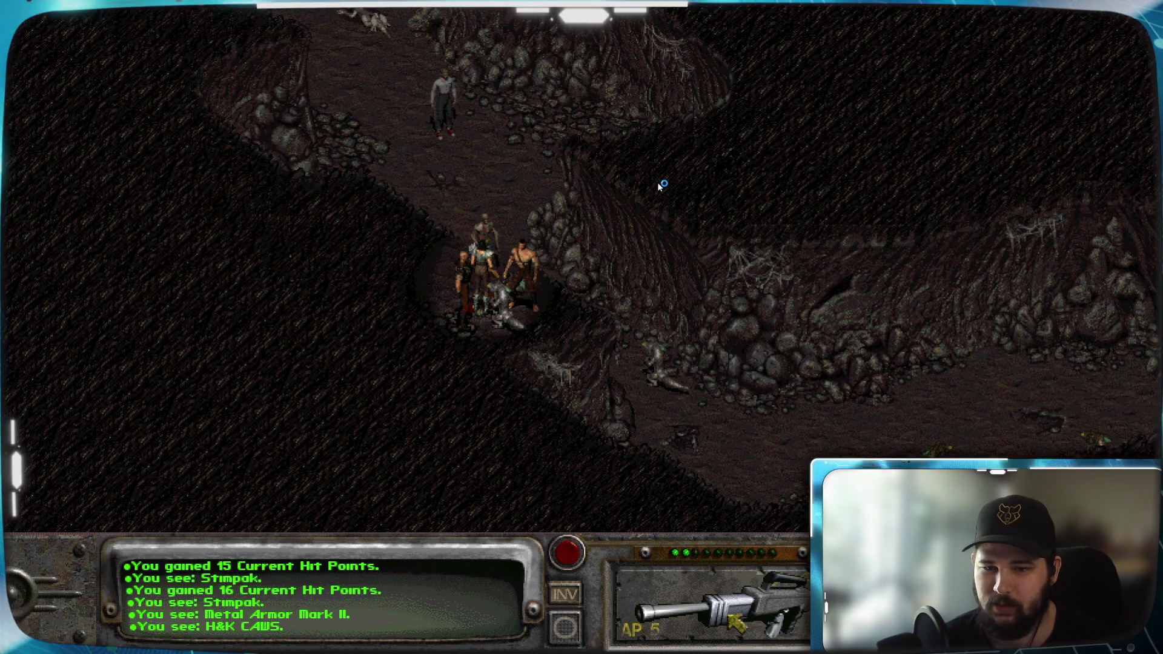
pyautogui.rightClick(498, 364)
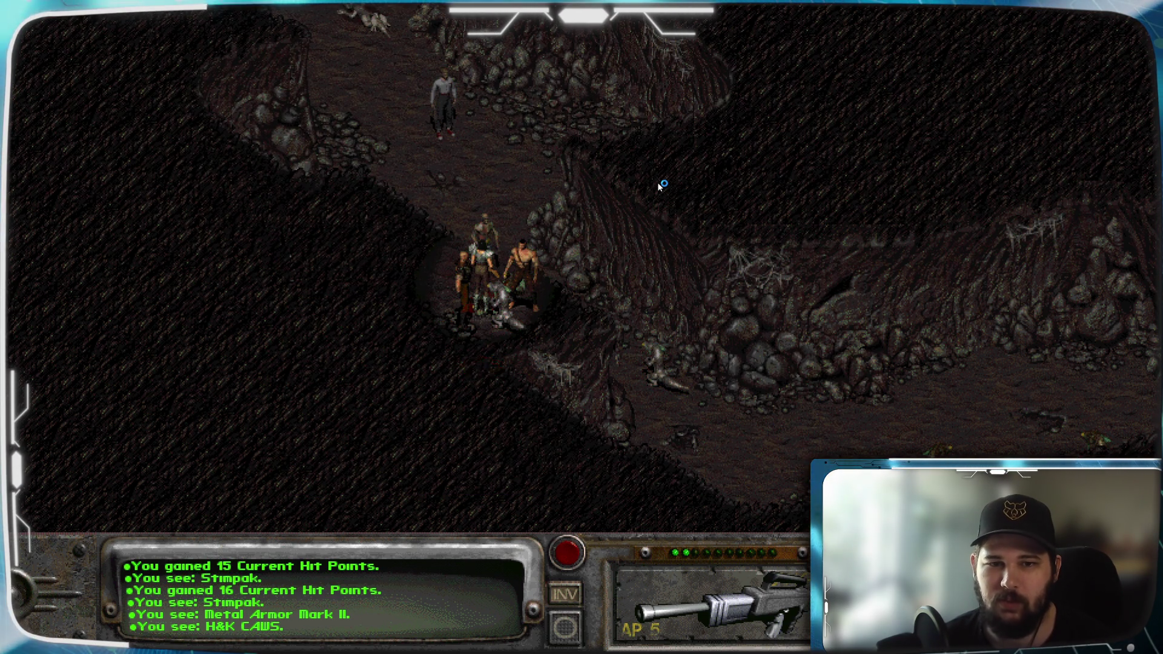
pyautogui.click(423, 294)
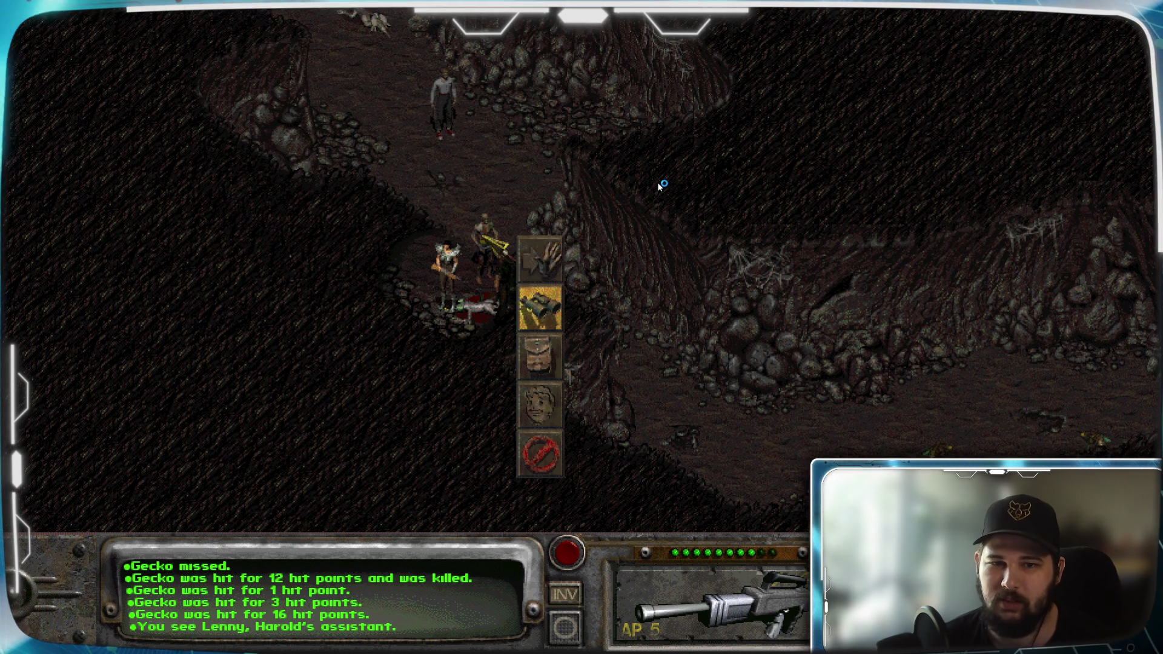
# Step: Examine Lenny, the gecko and the other companions, finding Lenny wounded and the rest unhurt
pyautogui.moveTo(536, 253); pyautogui.dragTo(540, 259)
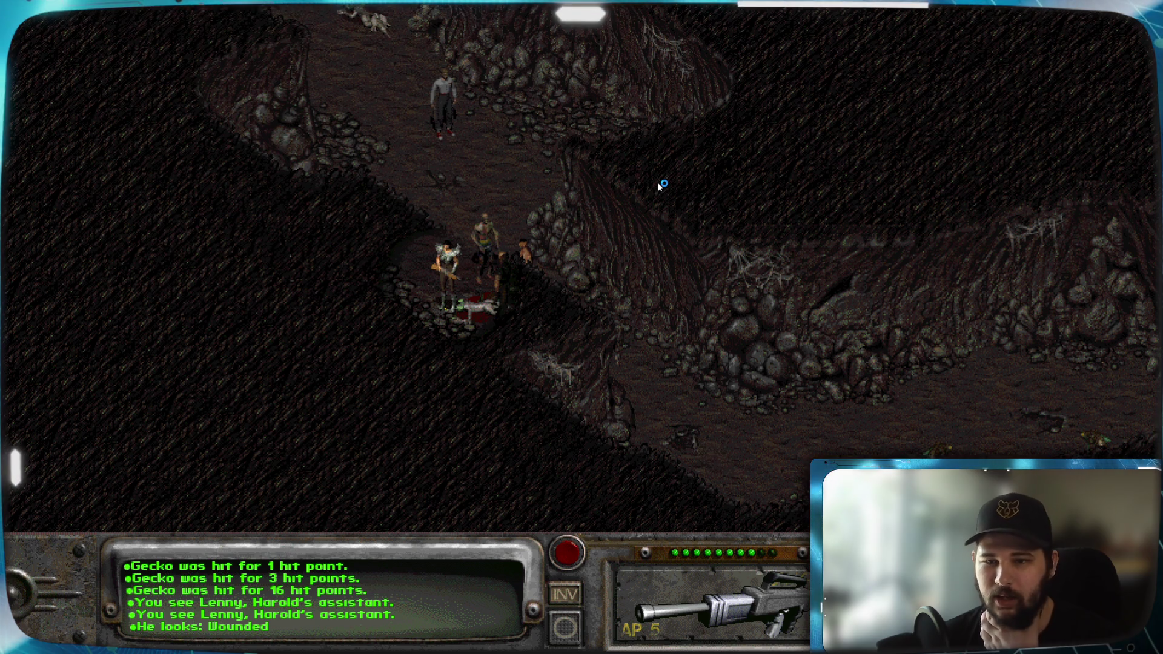
pyautogui.click(945, 450)
pyautogui.click(995, 362)
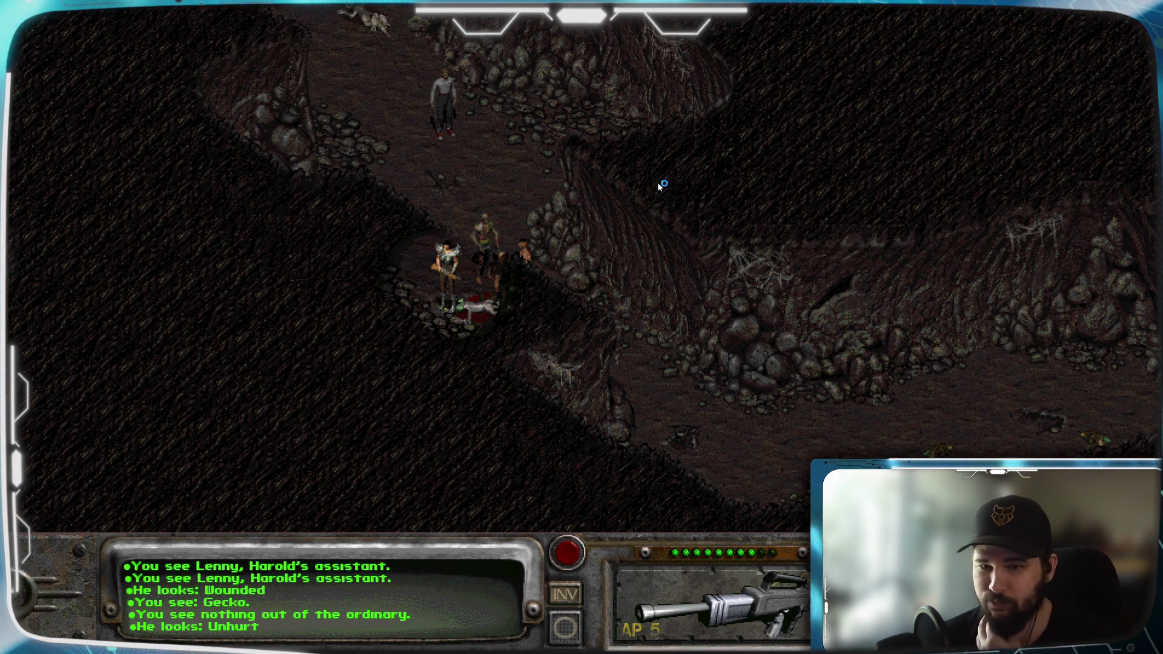
pyautogui.click(661, 185)
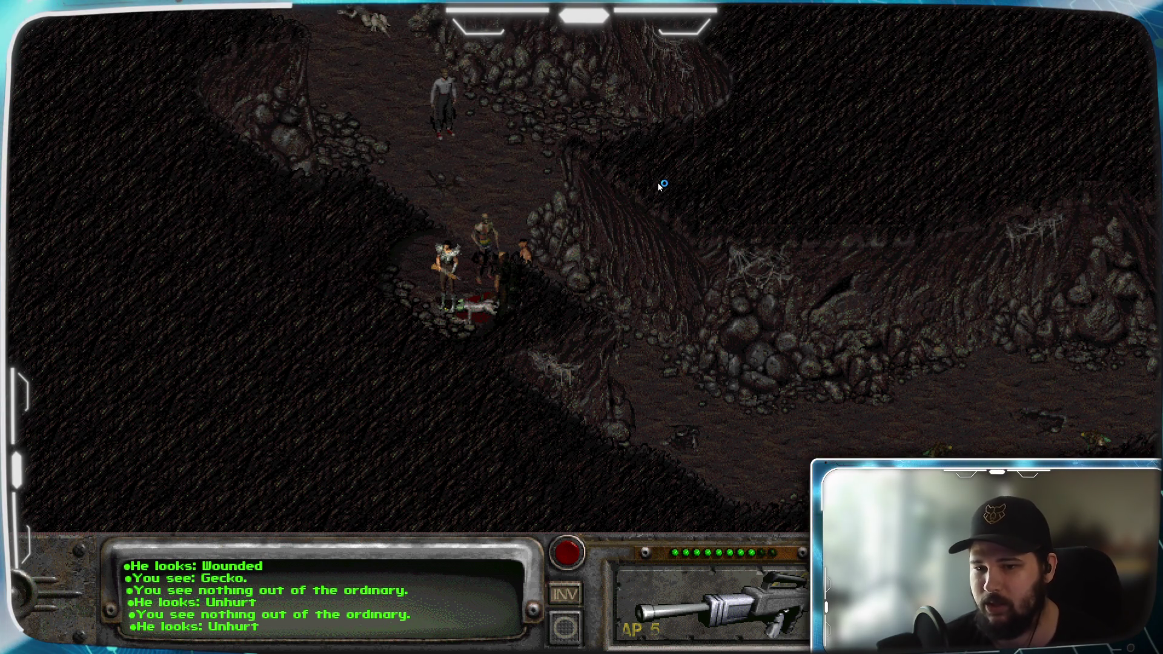
pyautogui.click(661, 185)
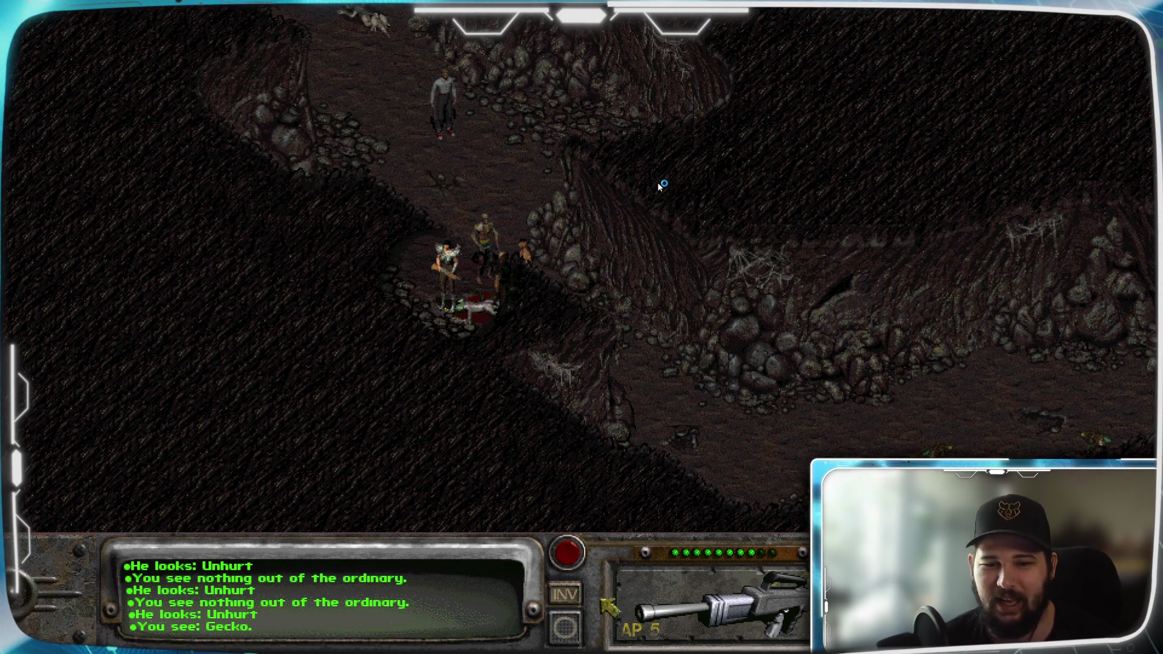
# Step: Start combat and advance the player down the passage toward the two geckos, ending turns as needed
pyautogui.press('a')
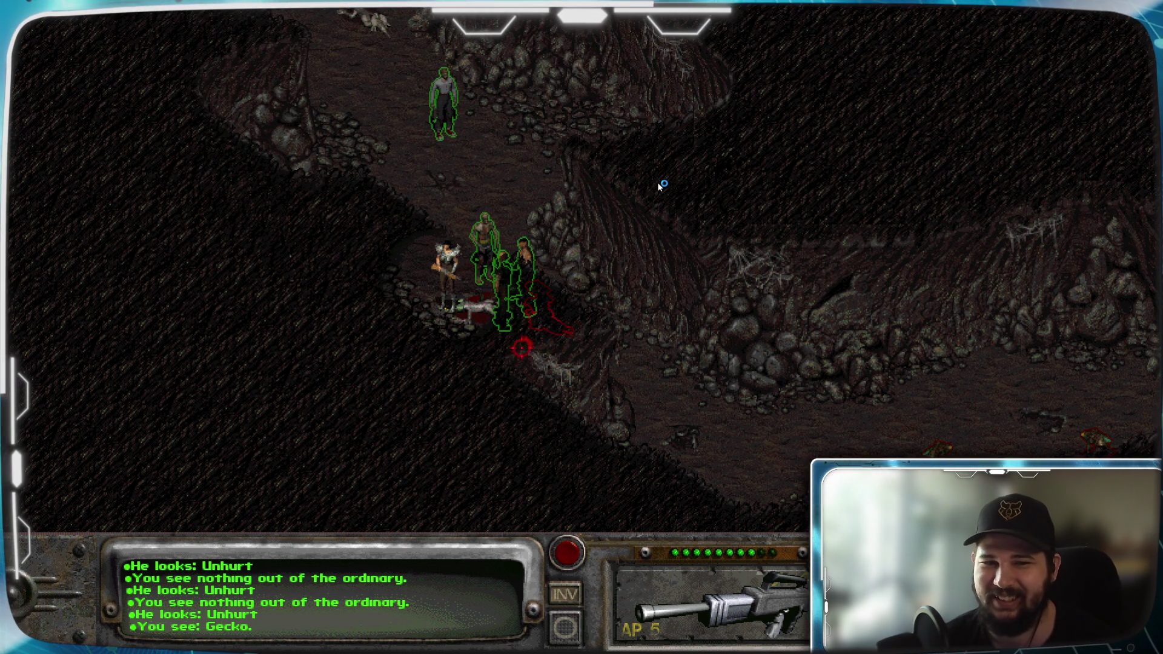
pyautogui.press('Return')
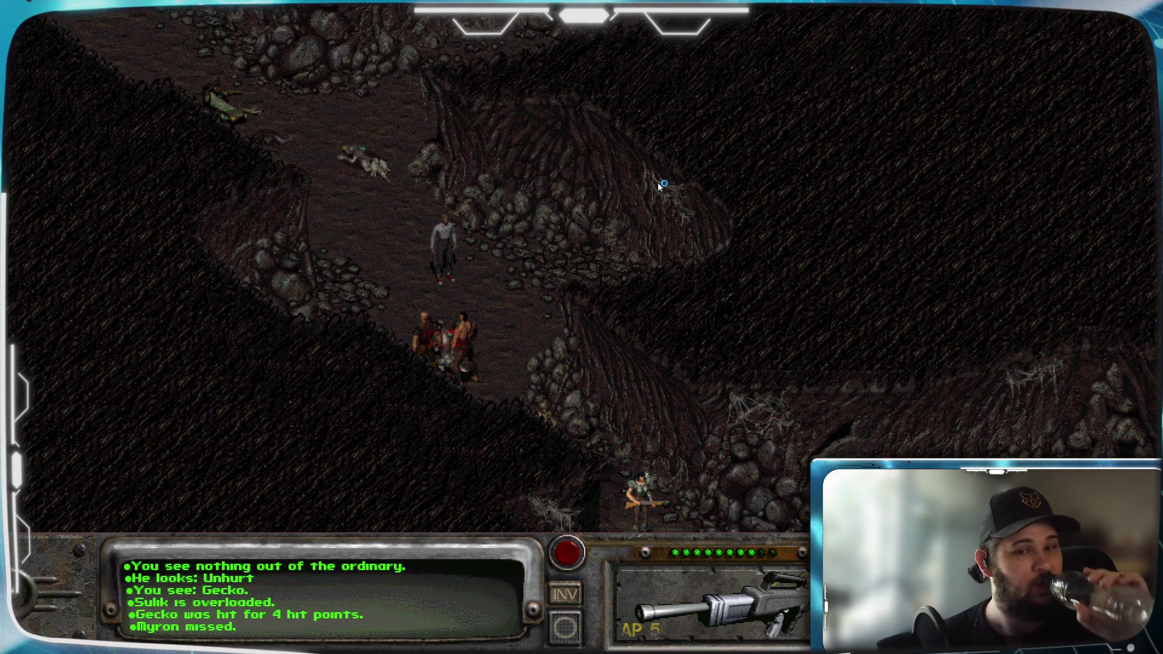
pyautogui.press('Down')
pyautogui.press('Down')
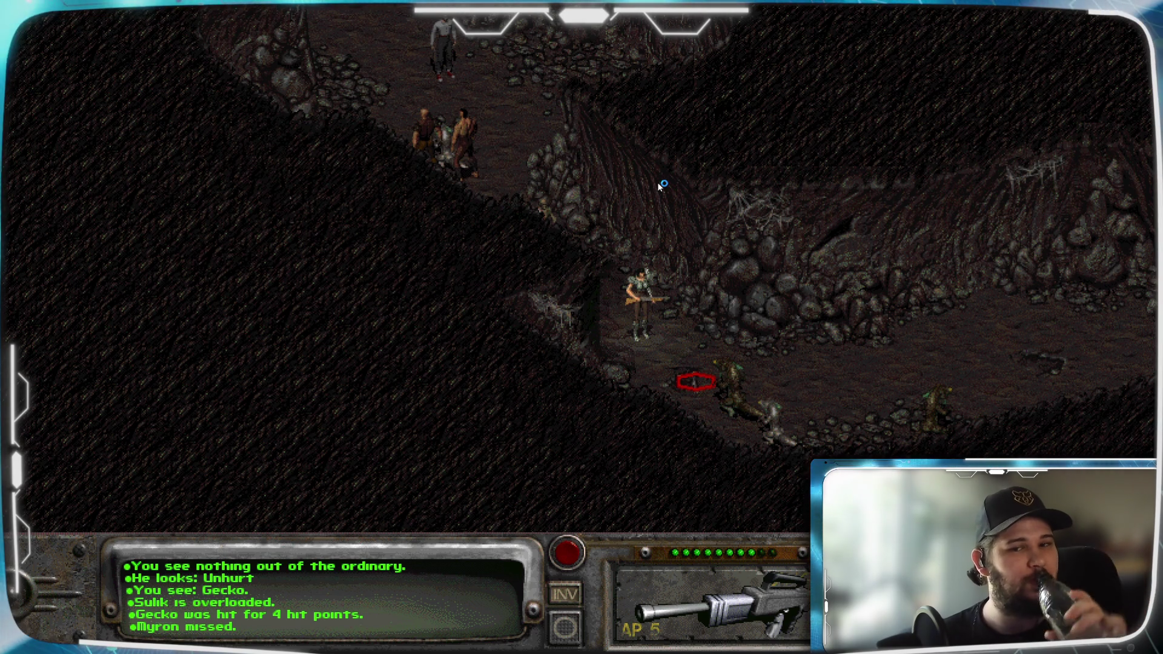
pyautogui.click(695, 380)
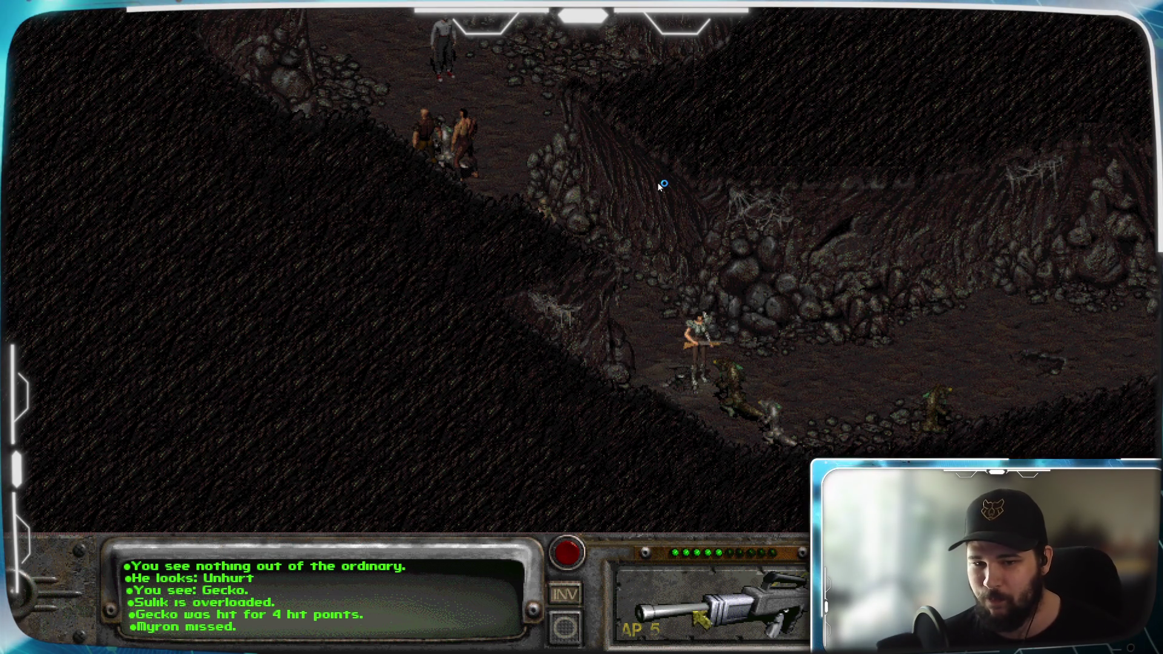
pyautogui.rightClick(759, 482)
pyautogui.press('Return')
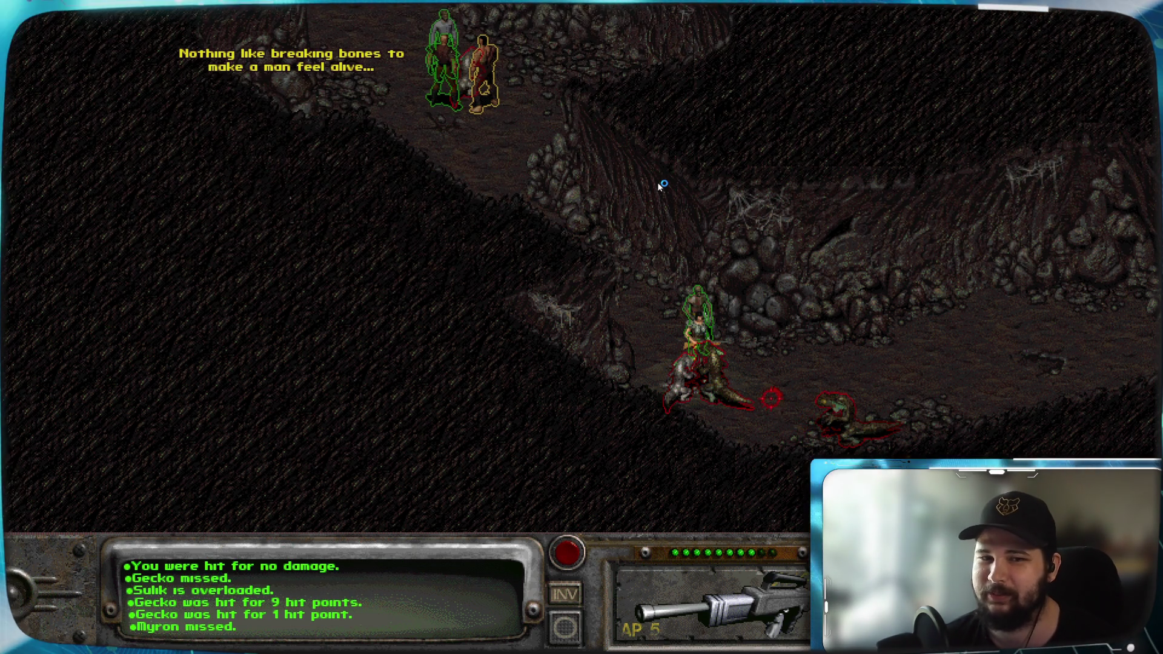
# Step: End a turn and check the condition of Sulik, Cassidy, Myron and Lenny
pyautogui.press('Up')
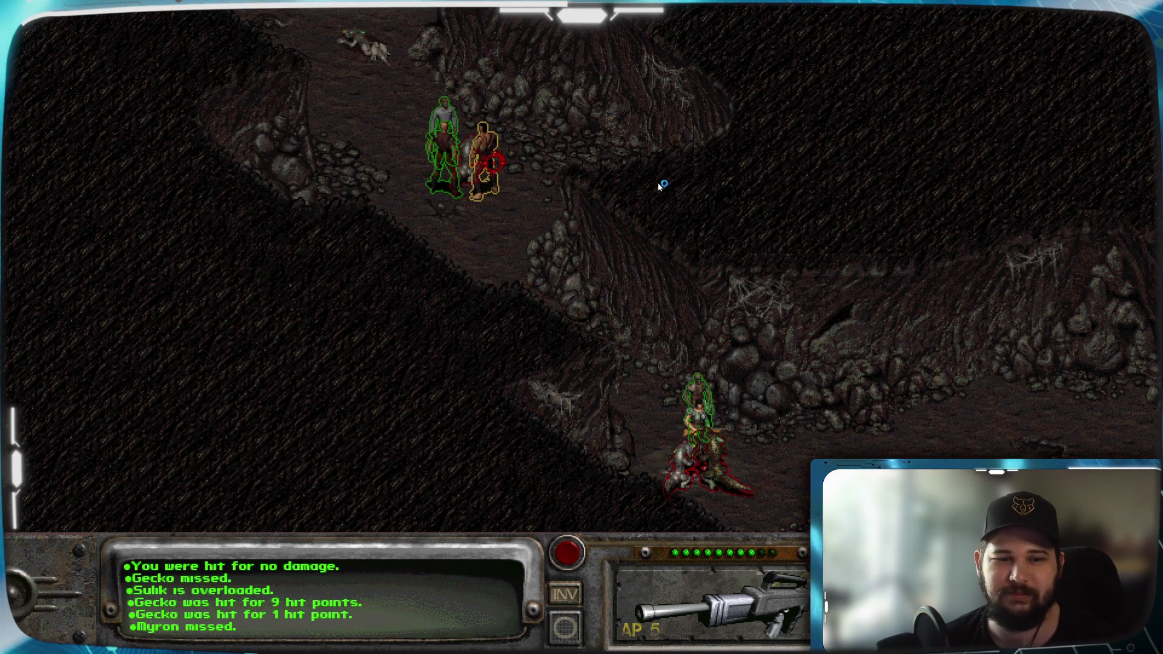
pyautogui.press('Return')
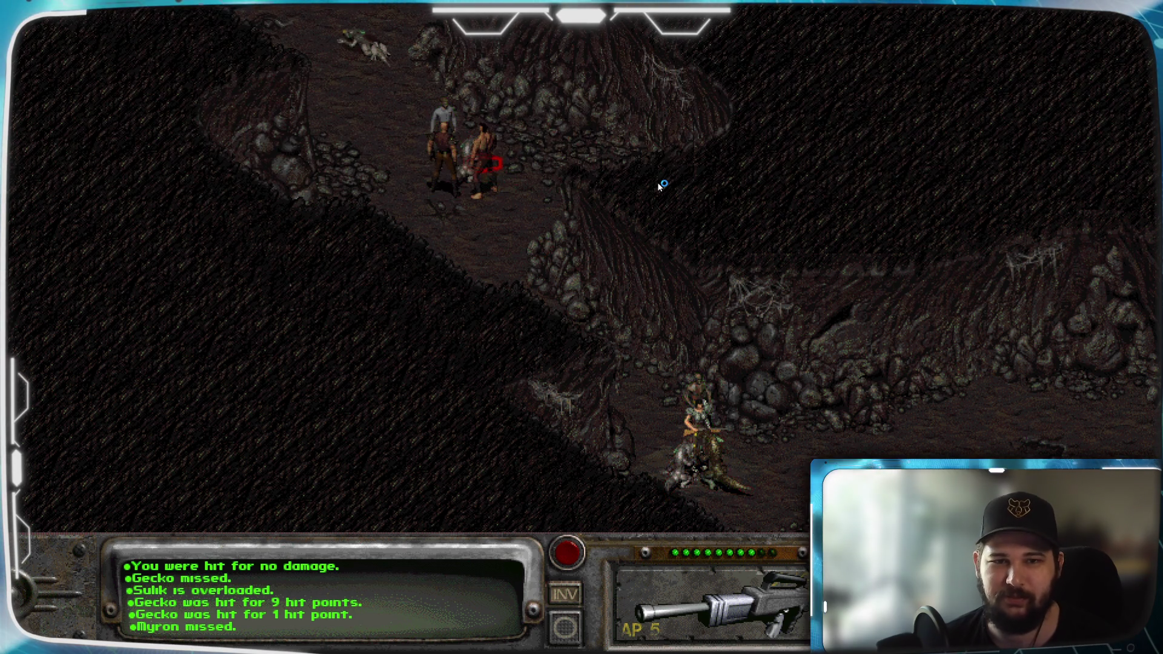
pyautogui.click(542, 171)
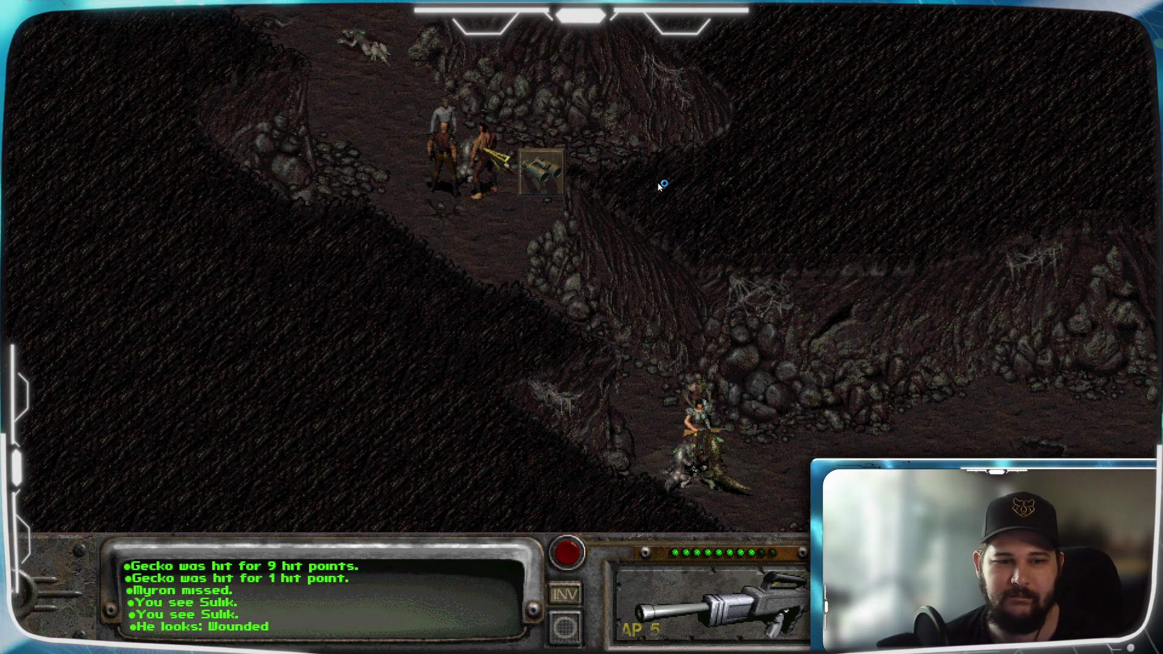
pyautogui.click(501, 165)
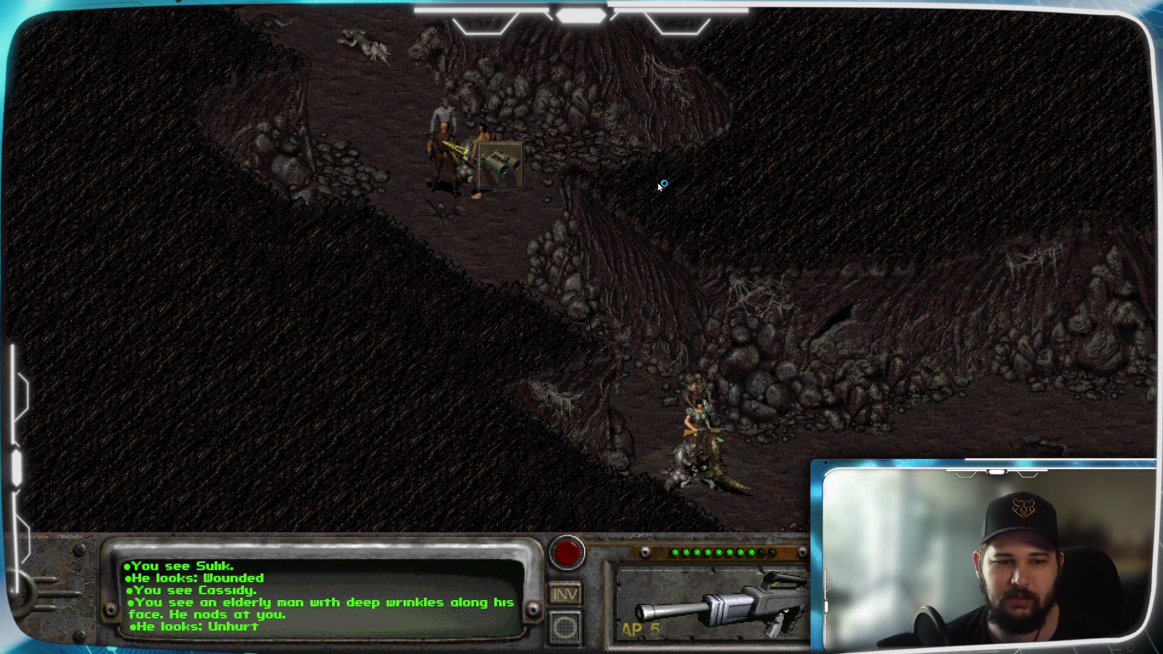
pyautogui.click(455, 127)
pyautogui.press('Down')
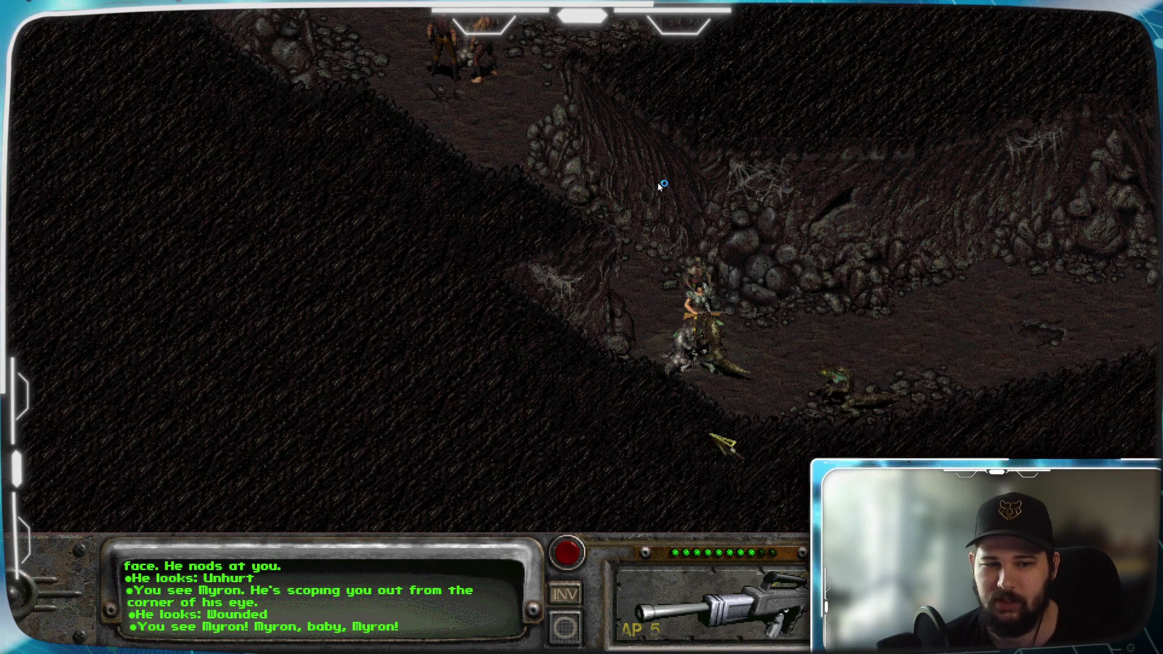
pyautogui.click(714, 283)
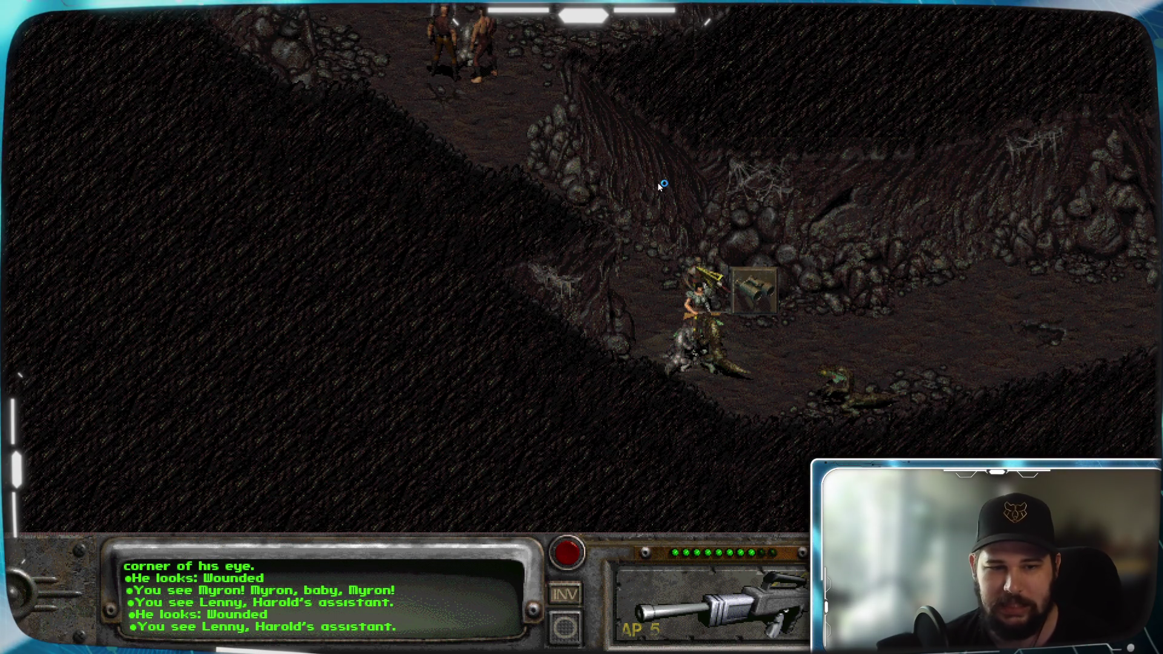
pyautogui.press('Down')
# Step: Attack the gecko beside the player, switch the weapon back to attacking, and end the following turns
pyautogui.press('shift')
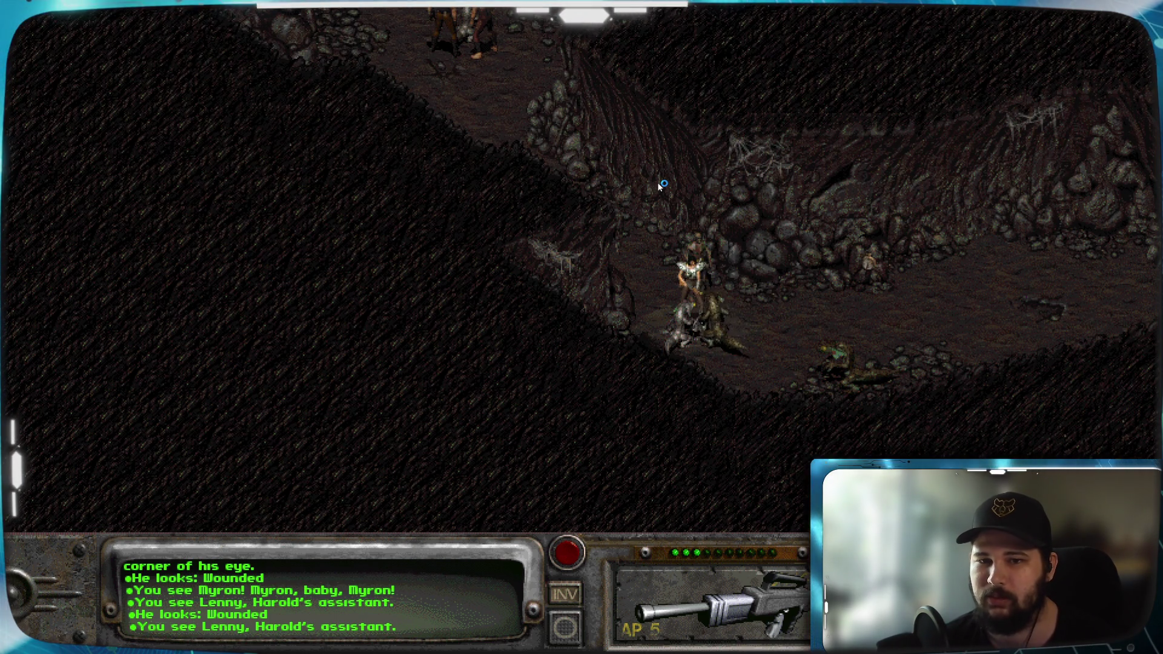
pyautogui.click(708, 338)
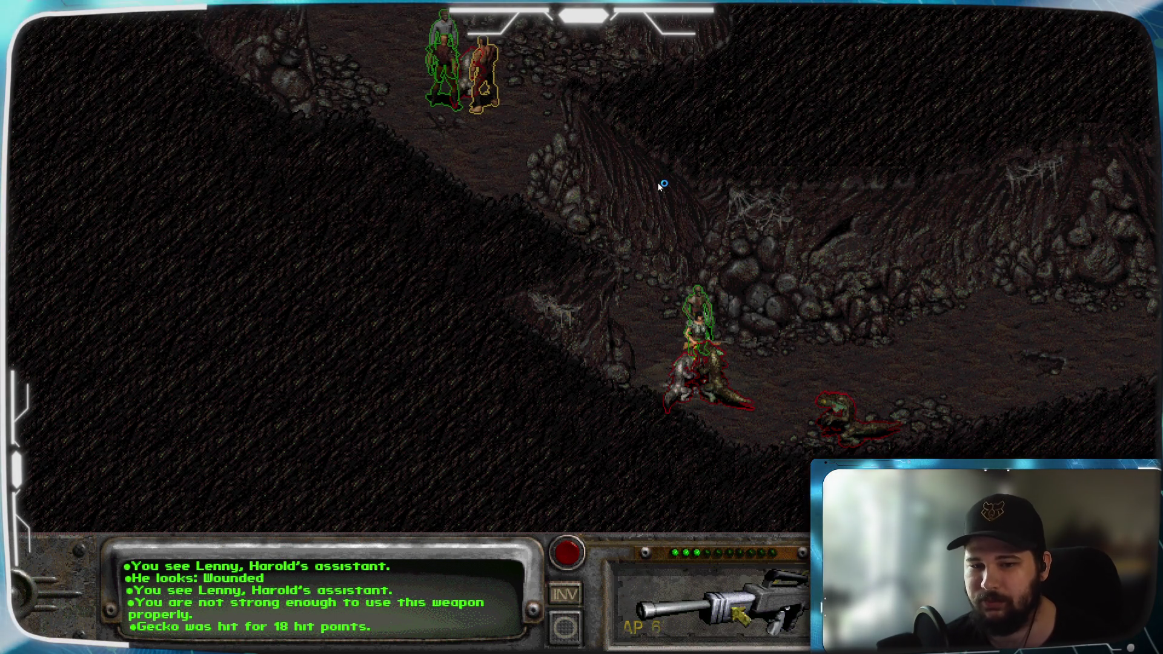
pyautogui.press('r')
pyautogui.press('space')
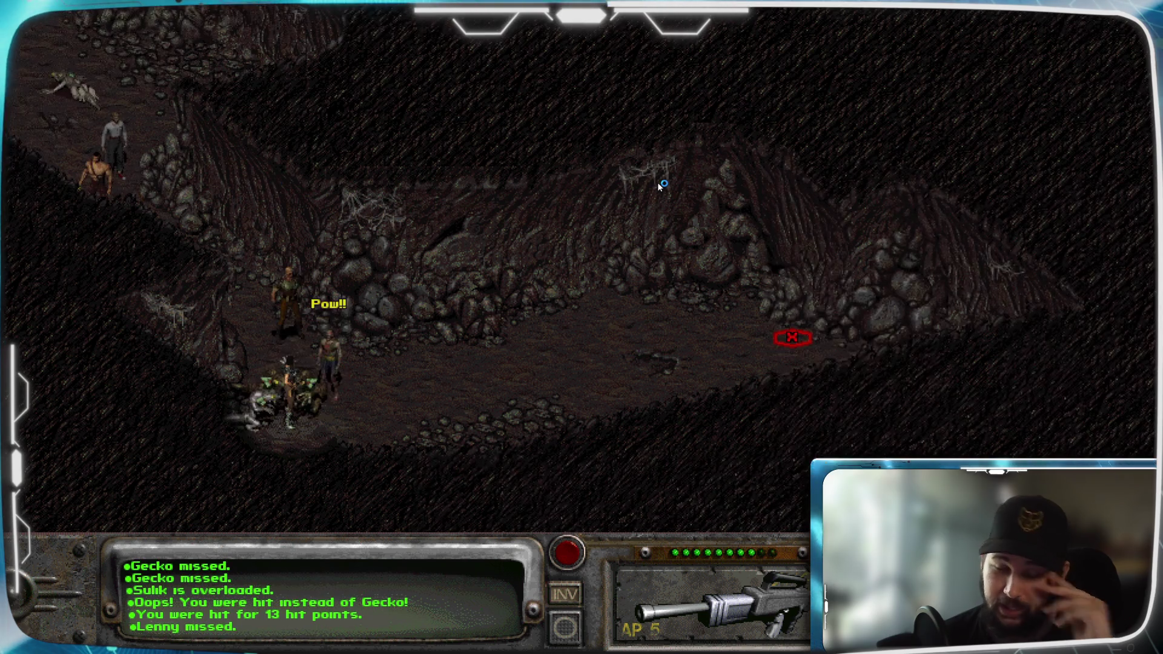
pyautogui.press('Left')
pyautogui.press('Left')
pyautogui.press('Left')
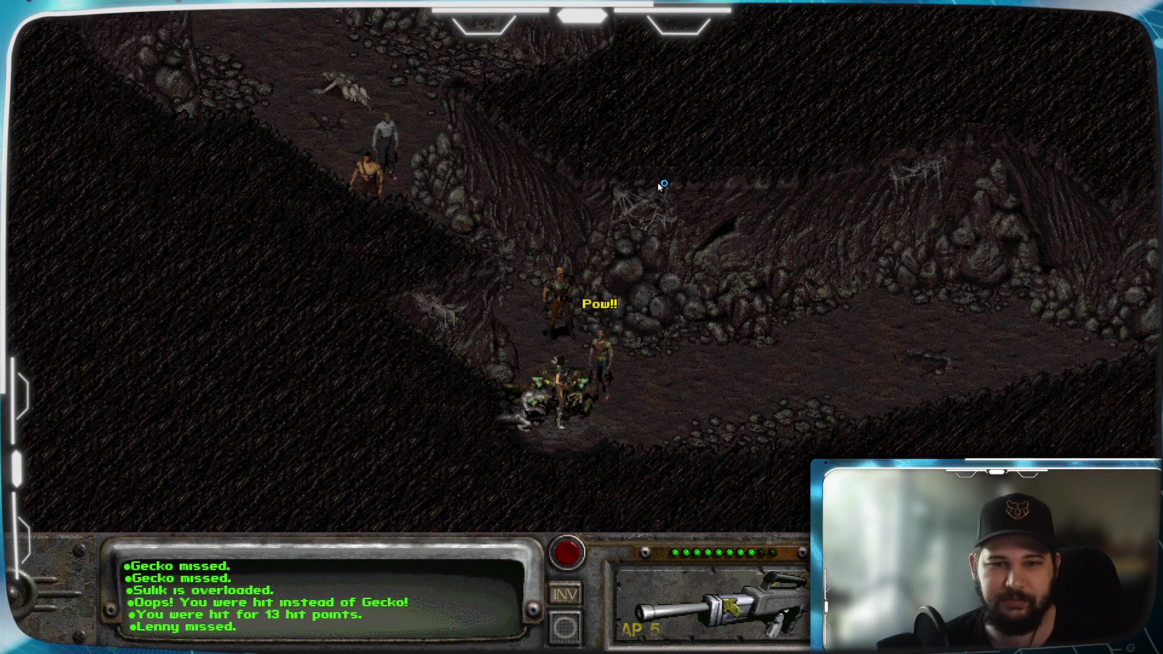
pyautogui.press('space')
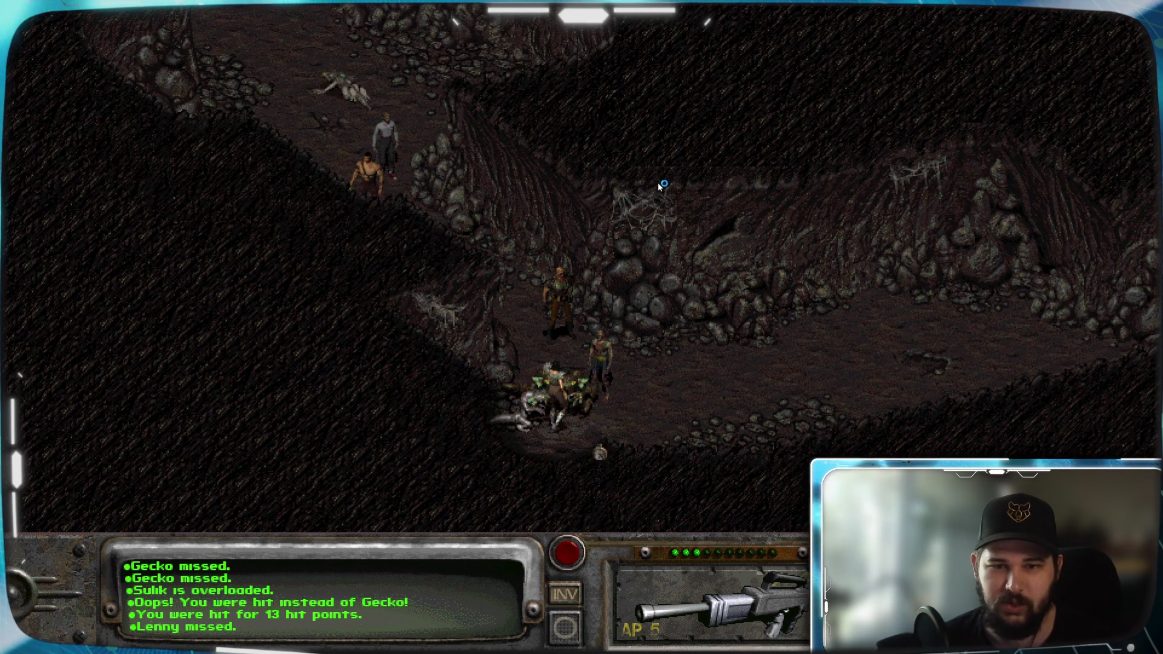